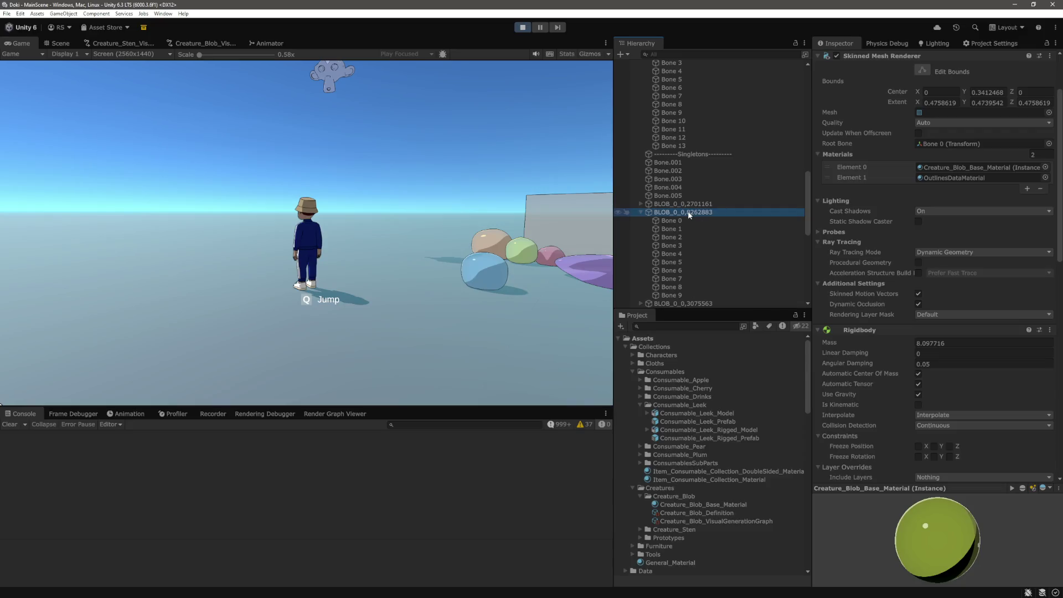
Step: Inspect the Configurable Joint settings on Bone 0 of blob BLOB_0_0,8262883
scroll(929, 384, down, 15)
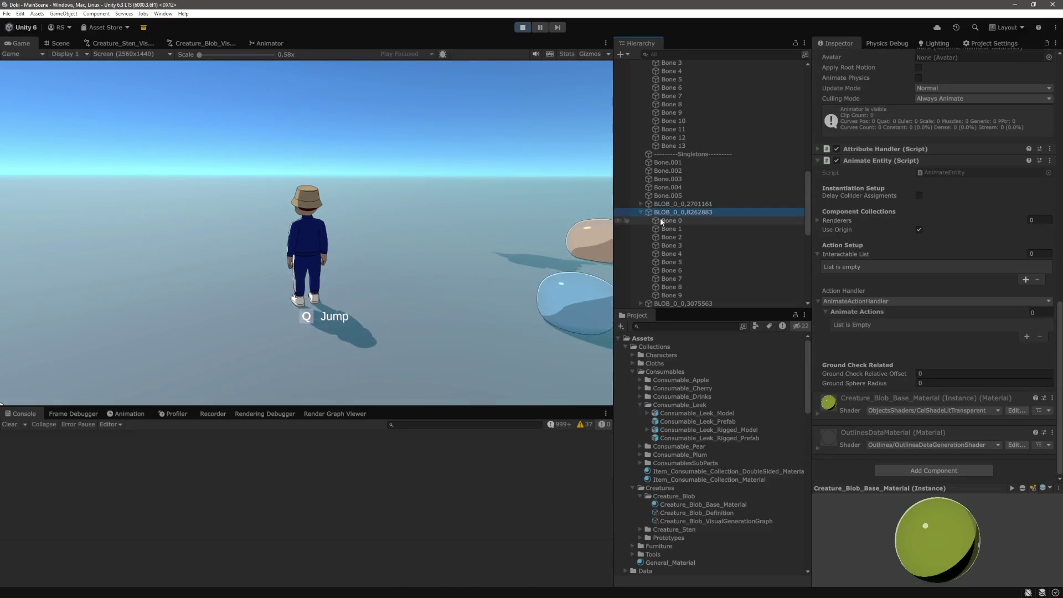
click(662, 220)
scroll(919, 386, up, 8)
scroll(887, 343, up, 4)
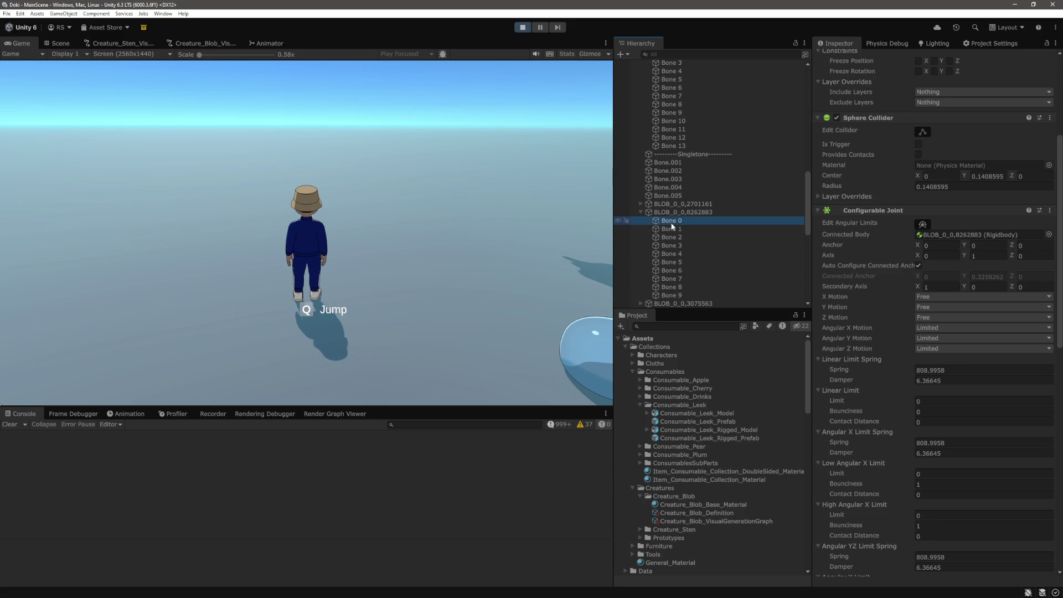
Step: Return to the Scene view and select the green blob
click(520, 234)
click(57, 43)
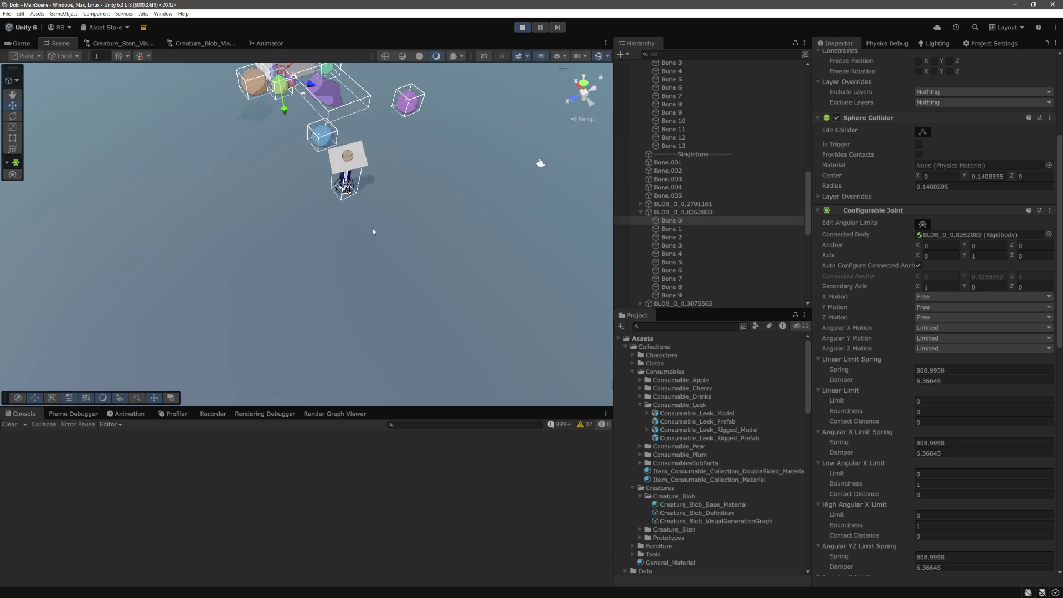
click(683, 212)
Step: Frame the green blob, then the grey BlobTest blob, and orbit to look down on it
key(f)
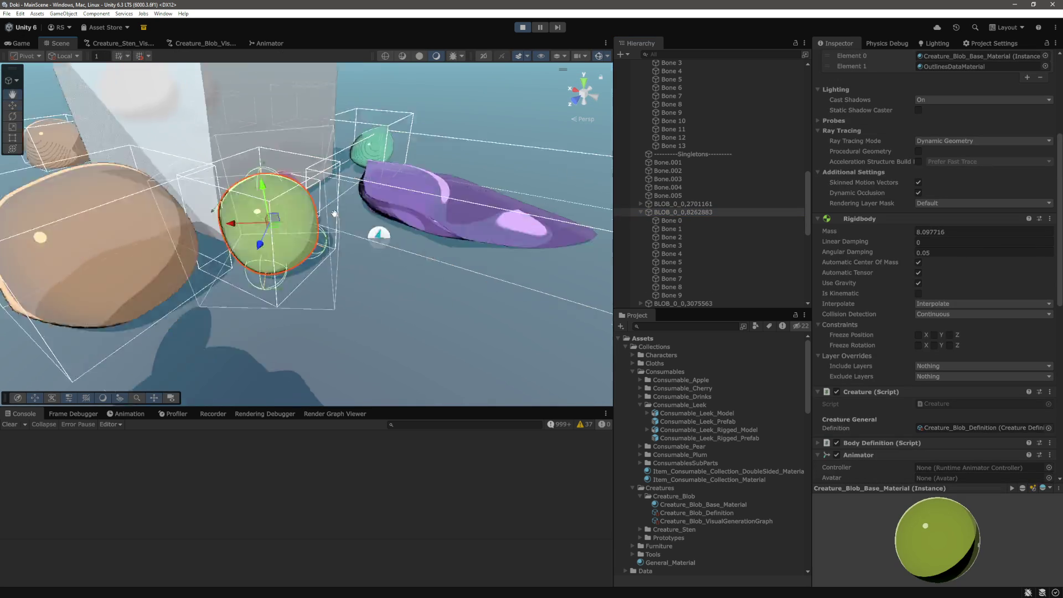
mouse_move(335, 214)
mouse_down()
mouse_move(306, 212)
mouse_move(388, 222)
mouse_up()
click(83, 333)
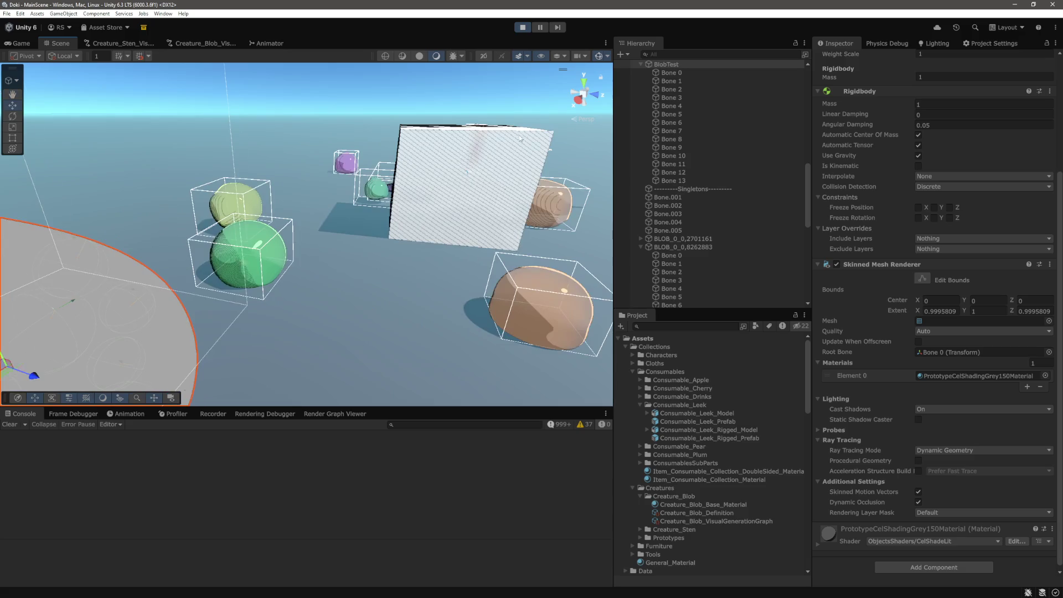
key(f)
drag(497, 160, 261, 165)
scroll(643, 126, up, 2)
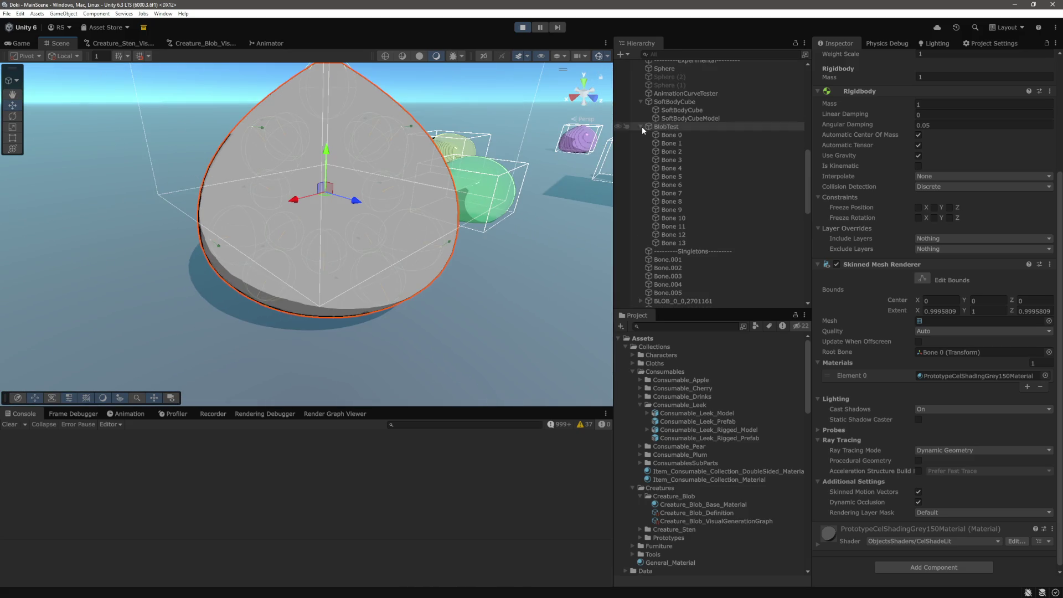
Step: Unparent Bone 0 through Bone 13 from BlobTest to the scene root below Singletons
click(641, 127)
click(640, 126)
click(674, 134)
shift+click(673, 242)
drag(673, 242, 673, 260)
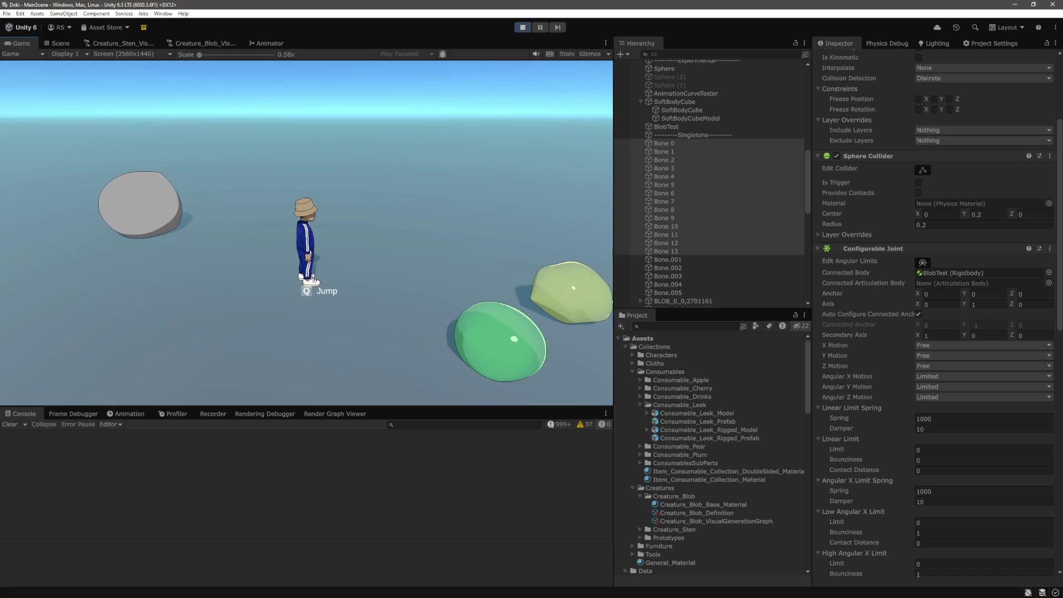
Step: Inspect BlobTest, then the detached Bone 0's Rigidbody and joint
click(683, 142)
click(666, 127)
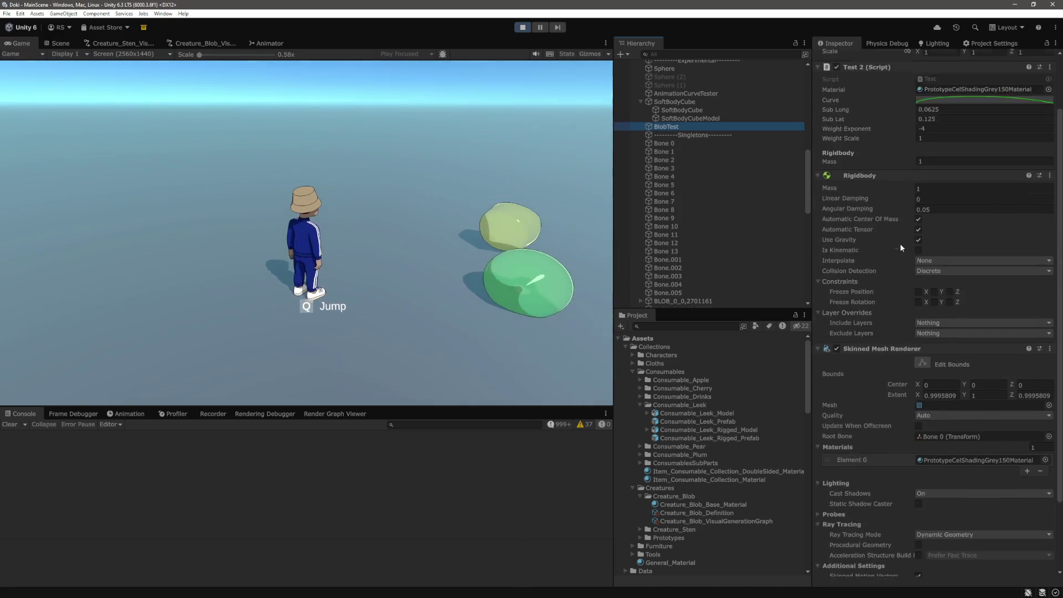
click(664, 143)
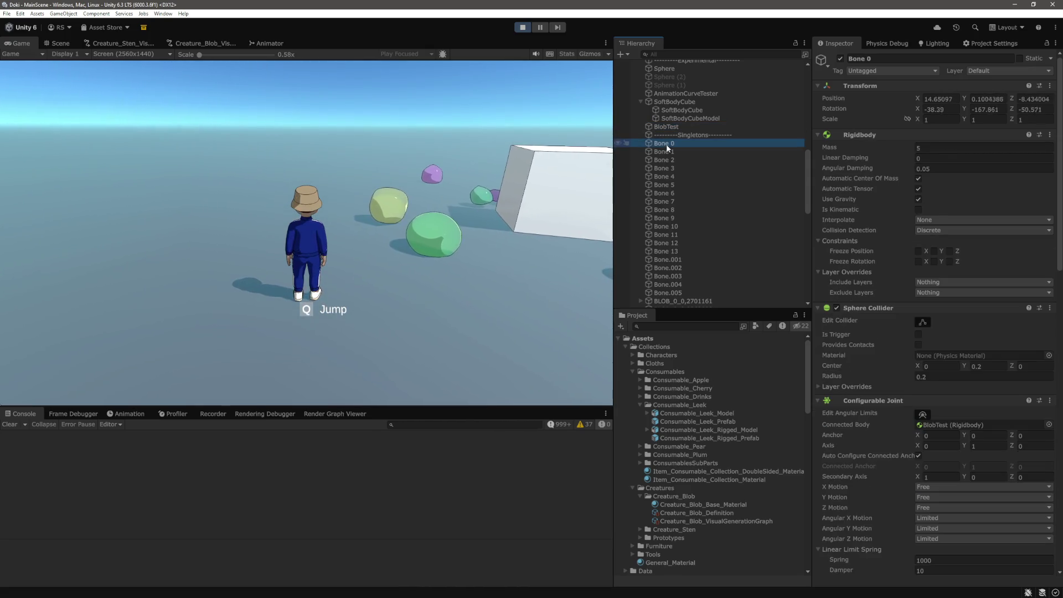
Step: Pull the Scene view back over the whole level and select the leek's rigged model with the Move tool
click(58, 44)
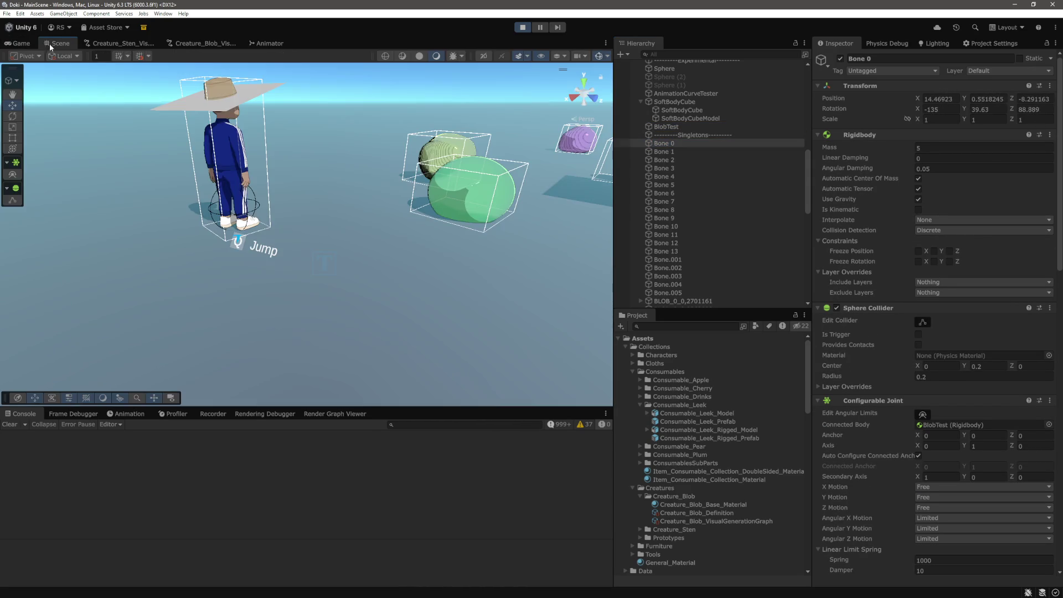
scroll(382, 158, down, 5)
scroll(357, 277, down, 3)
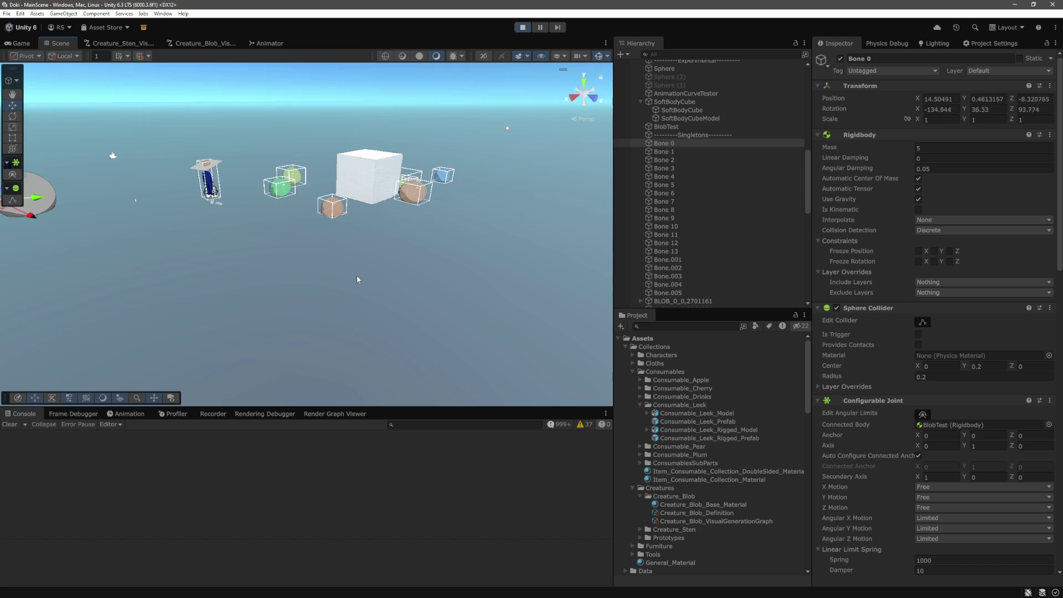
mouse_move(357, 274)
mouse_down()
mouse_move(448, 180)
mouse_move(167, 199)
mouse_move(405, 237)
mouse_move(350, 217)
mouse_up()
key(w)
click(350, 217)
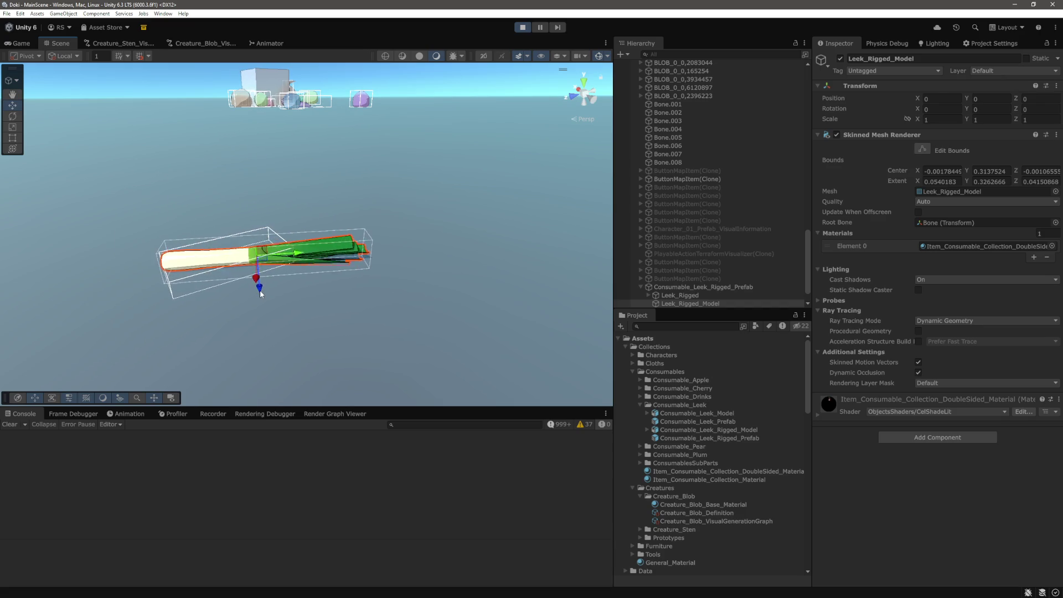
Step: Select Consumable_Leek_Rigged_Prefab and lift the leek in the Scene view to let it drop
scroll(696, 245, down, 1)
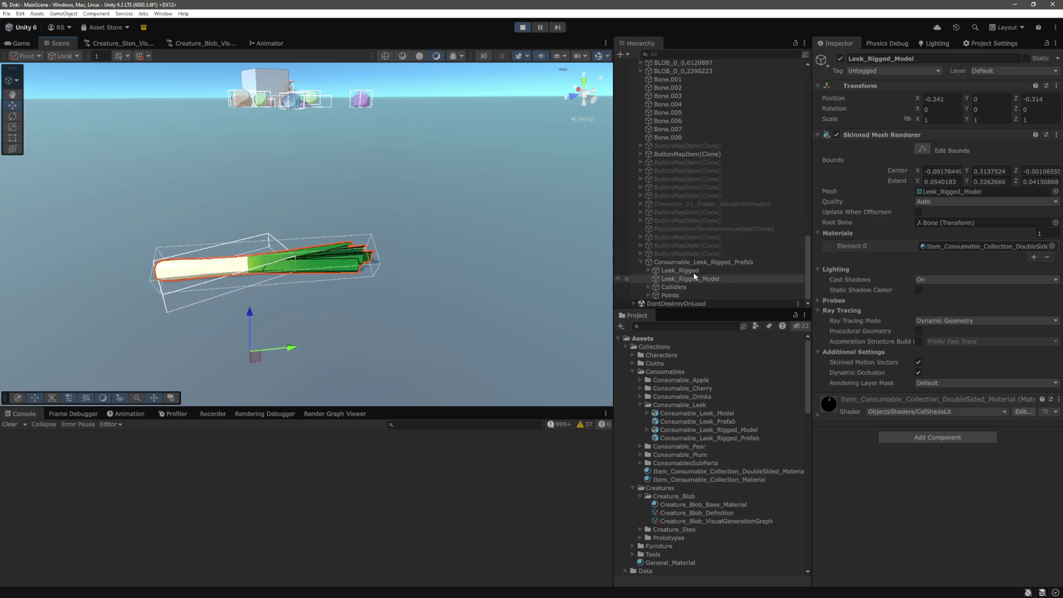
click(675, 263)
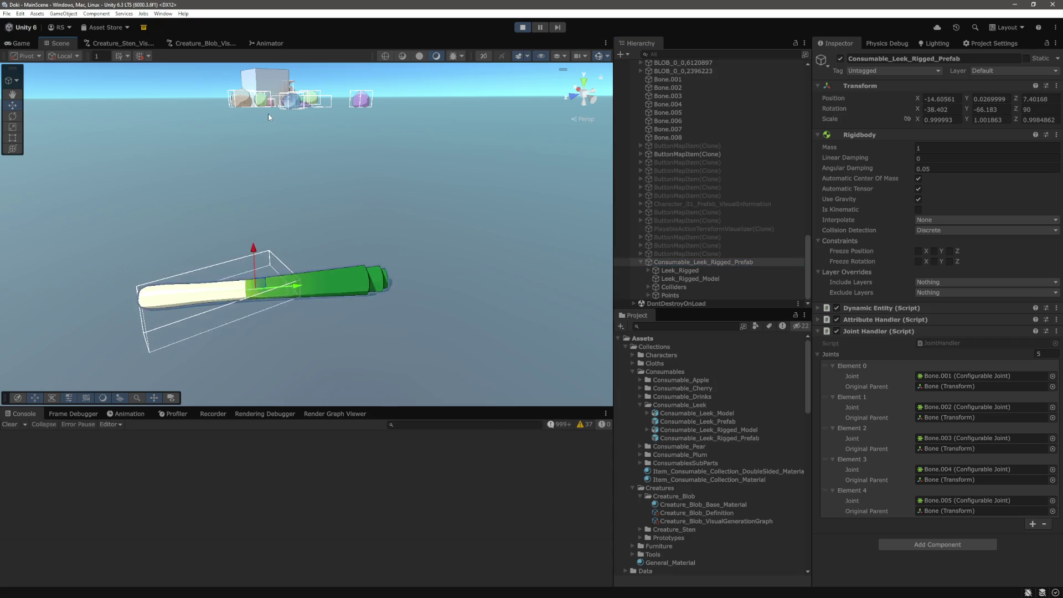
mouse_move(258, 352)
mouse_down()
mouse_move(266, 124)
mouse_move(270, 245)
mouse_up()
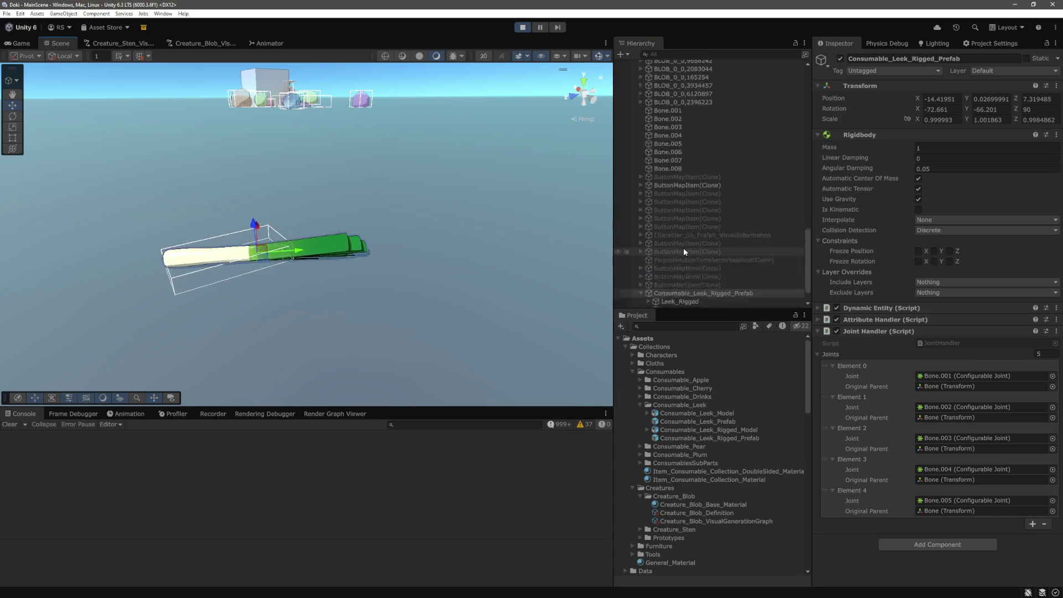
Step: Inspect the joints on Bone 3, the leek's Bone.001, and Bone 1
scroll(698, 219, up, 5)
scroll(700, 224, up, 6)
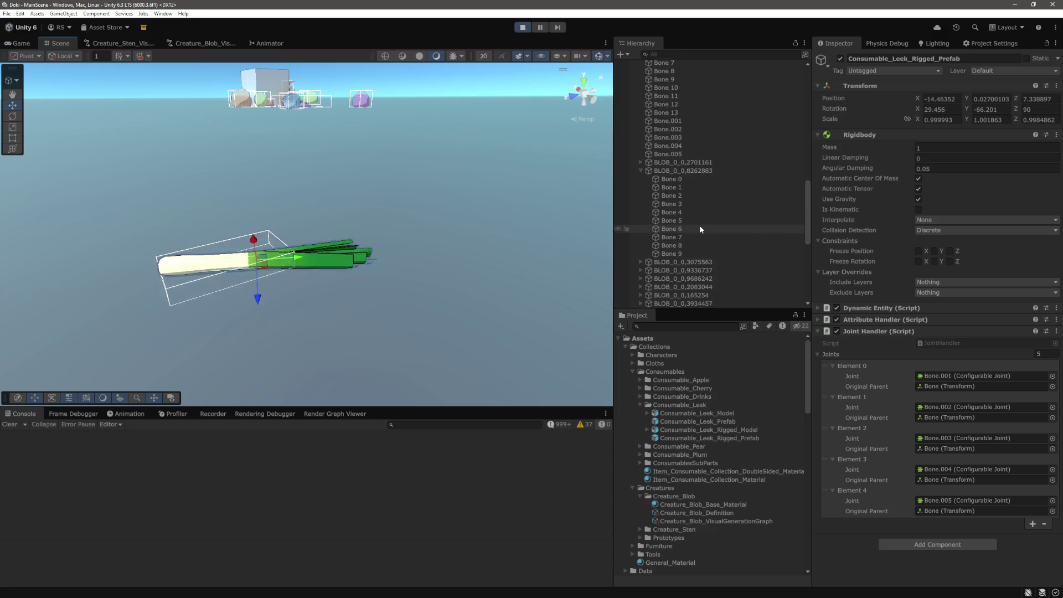
click(668, 123)
scroll(681, 187, down, 1)
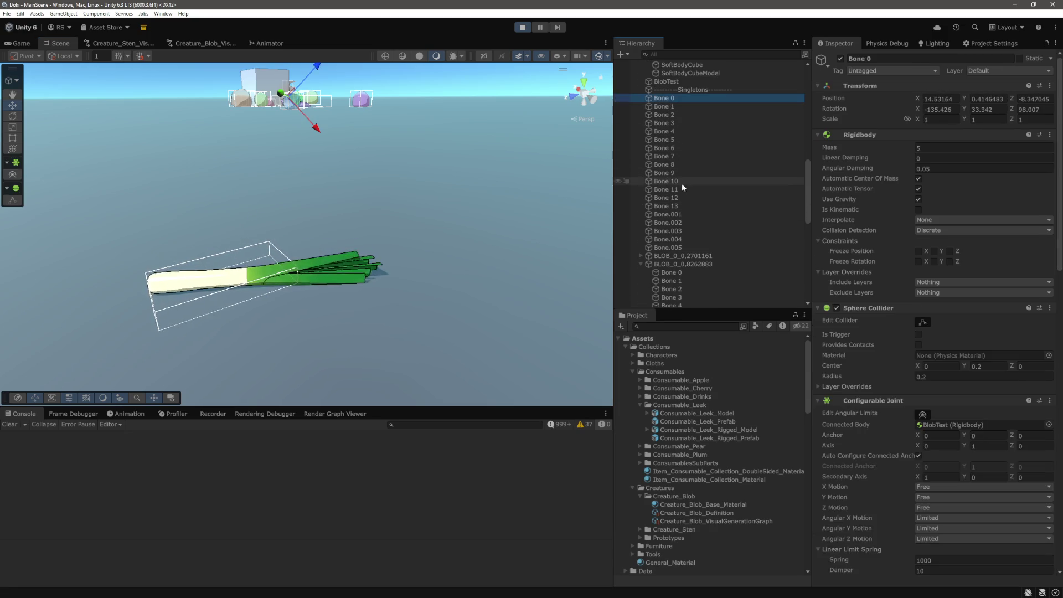
click(682, 188)
scroll(693, 233, down, 5)
scroll(694, 231, up, 5)
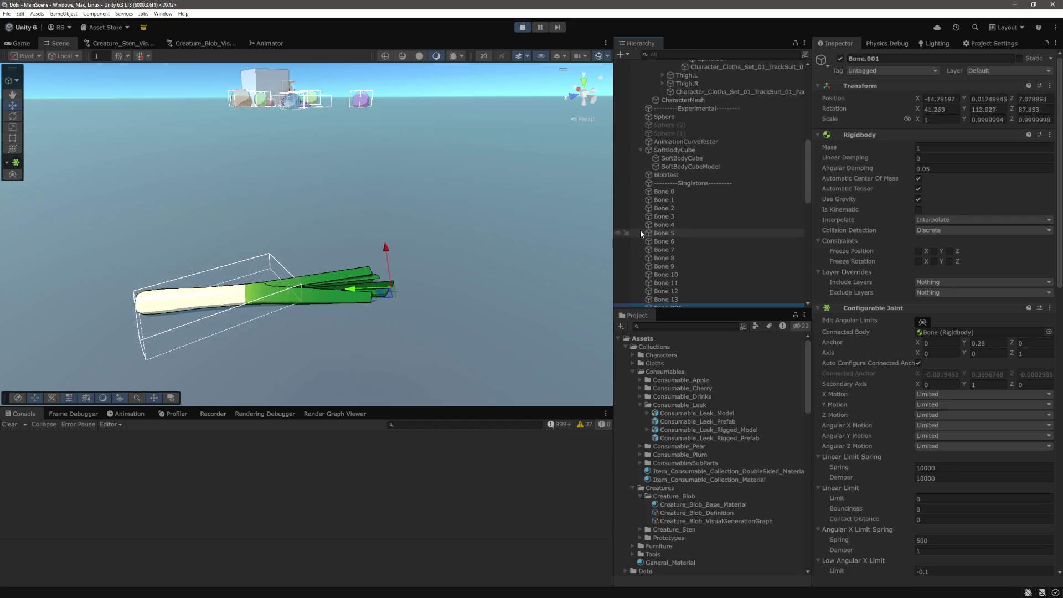
click(681, 197)
scroll(699, 245, down, 5)
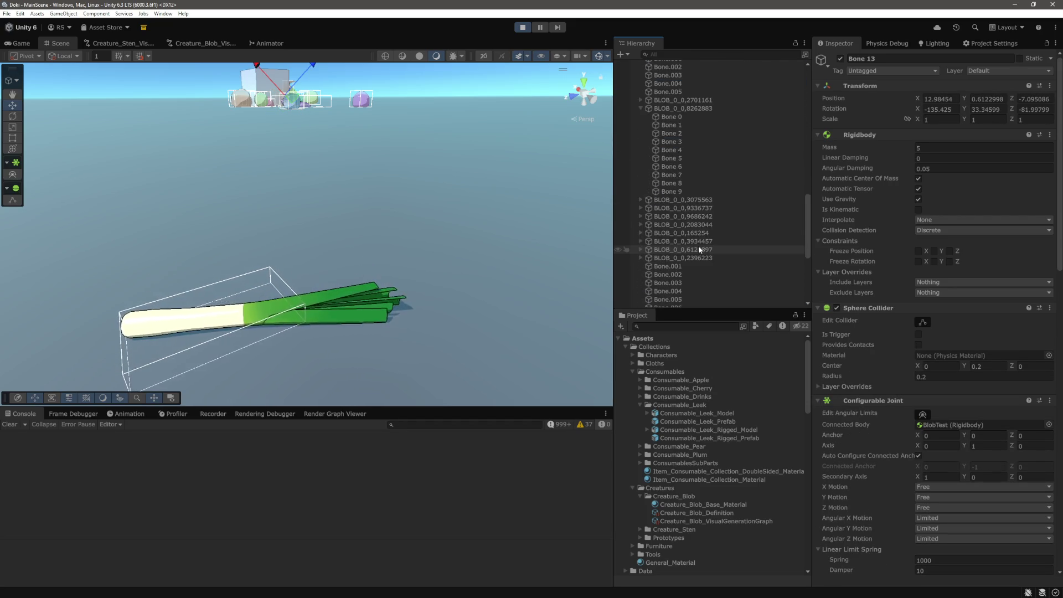
Step: Check the joints on Bone.003, Bone.007, Bone 10, Bone 0, Bone.008 and Bone.001, then stop Play mode
click(672, 190)
click(677, 223)
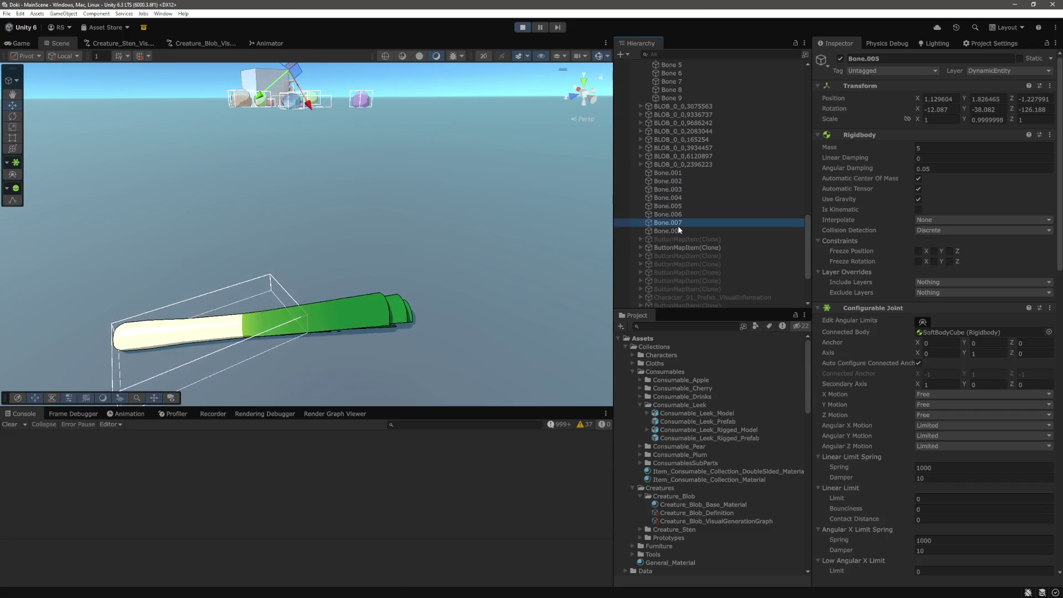
click(680, 178)
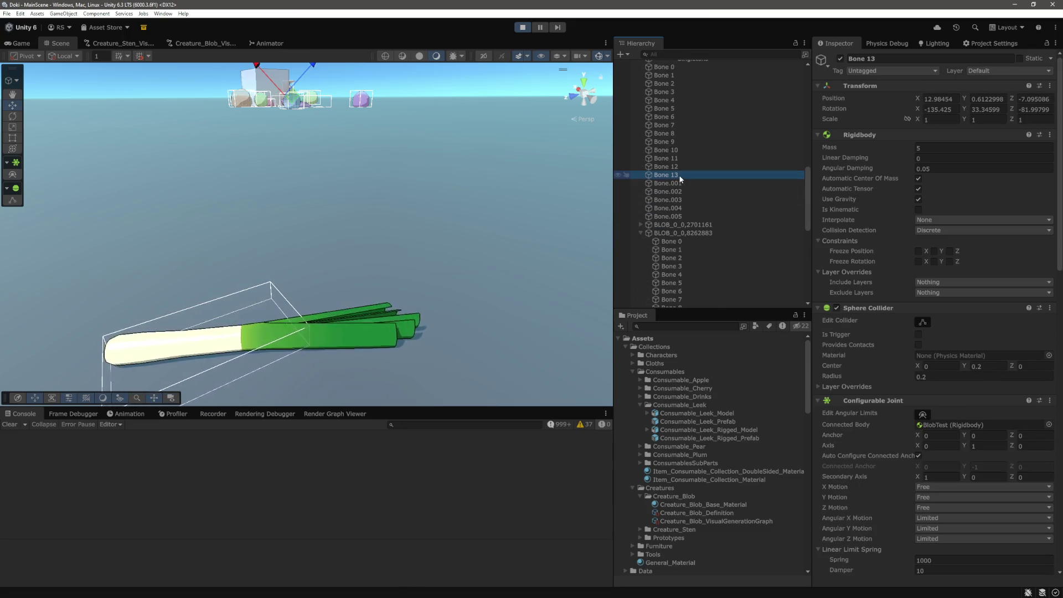
key(Up)
key(Up)
key(Up)
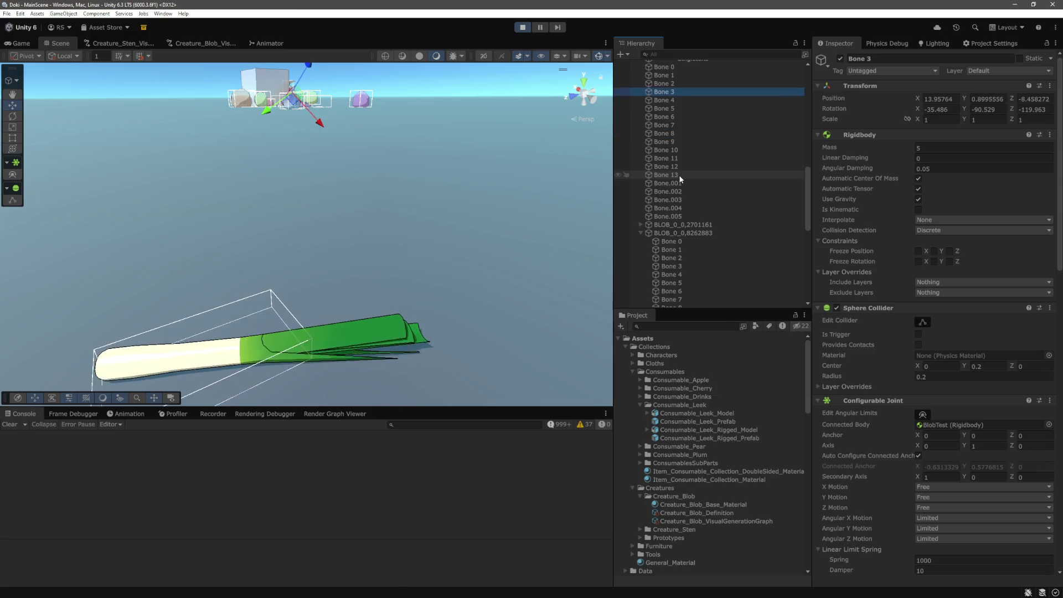
key(Up)
scroll(719, 170, up, 5)
scroll(742, 214, down, 6)
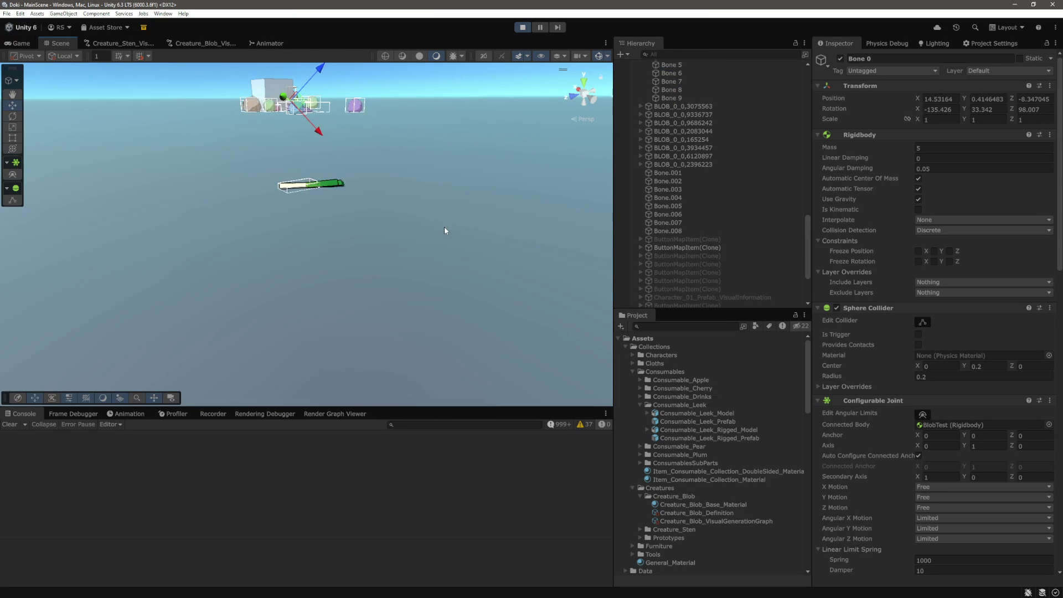
click(673, 231)
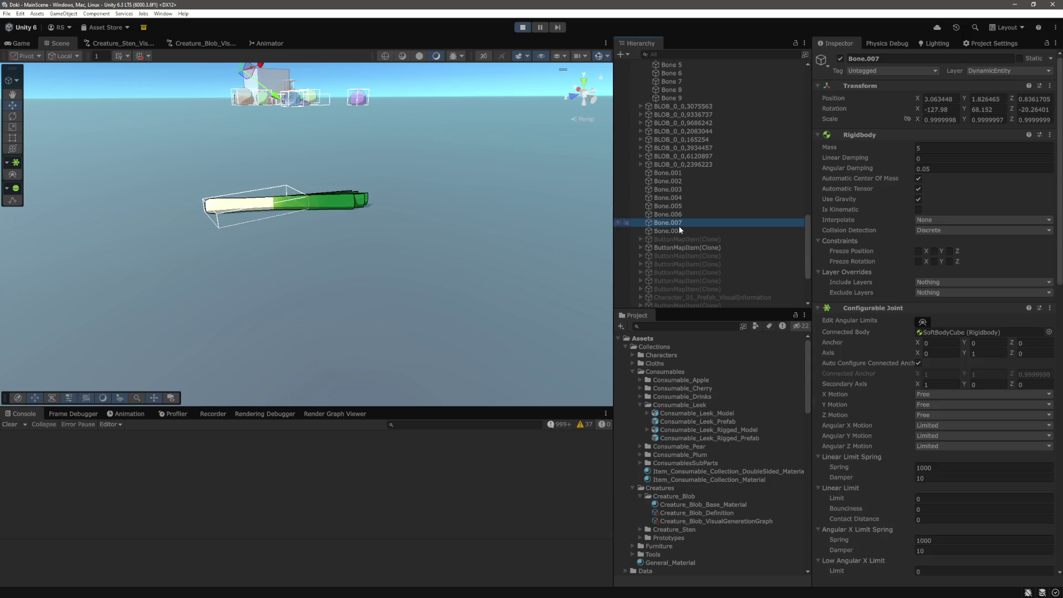
click(673, 174)
click(522, 27)
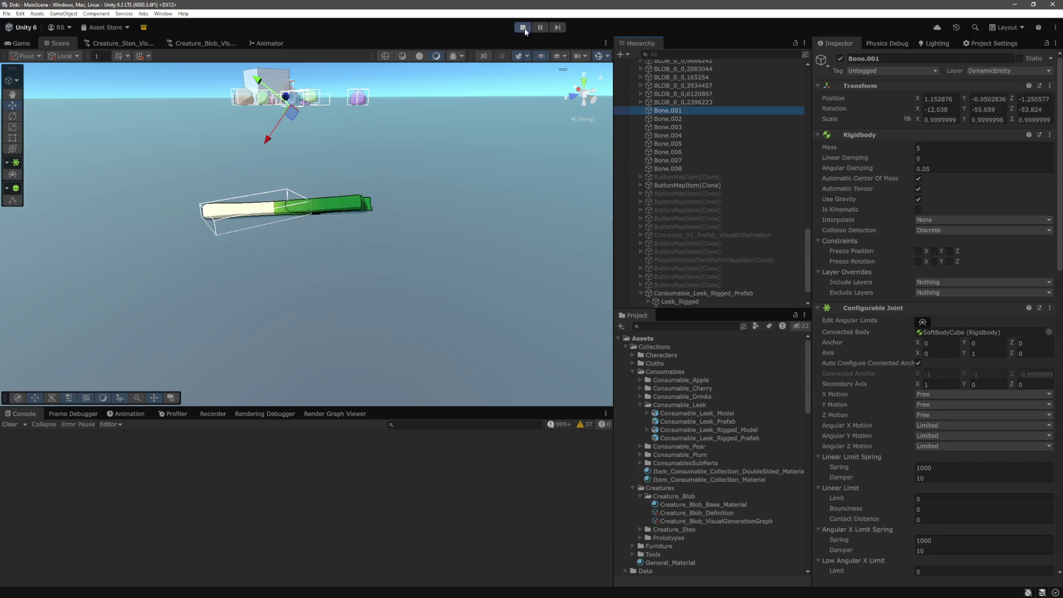
Step: Select Consumable_Leek_Rigged_Prefab and frame the leek standing upright
click(692, 269)
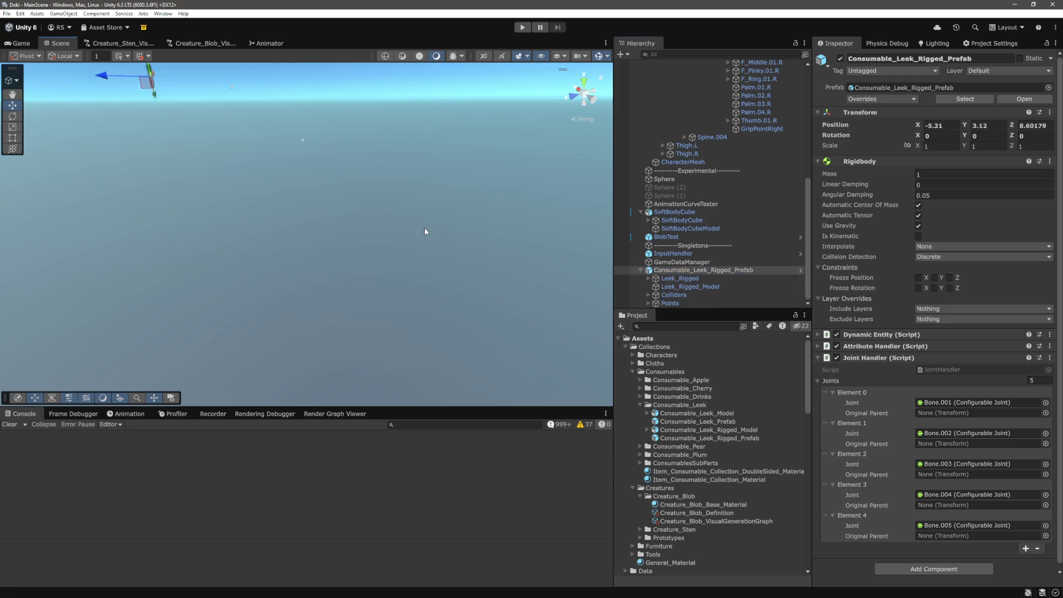
key(f)
mouse_move(424, 227)
mouse_down()
mouse_move(374, 227)
mouse_move(301, 192)
mouse_up()
key(f)
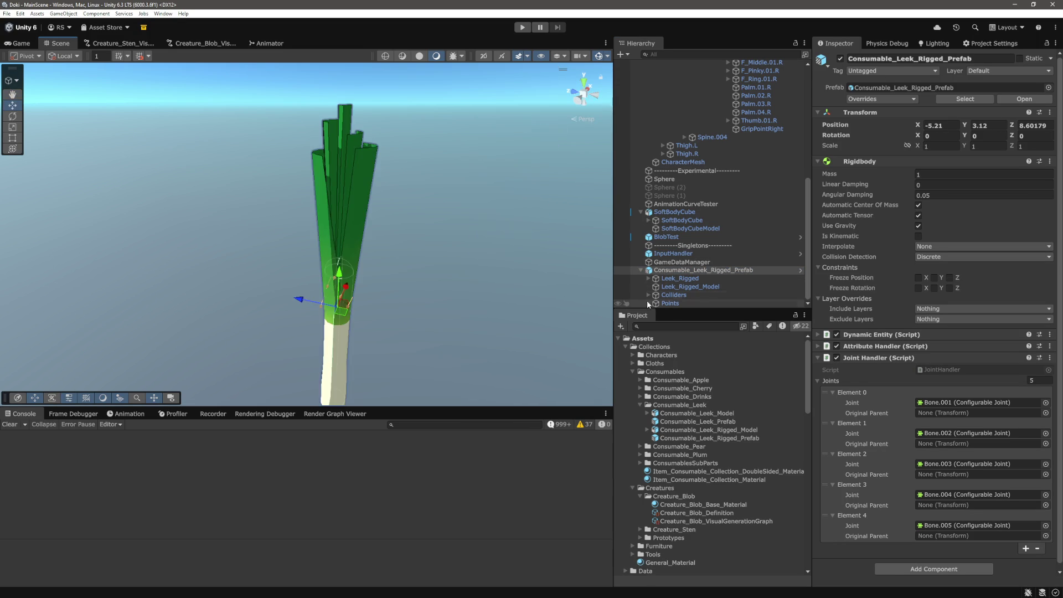
Step: Expand Points and the Leek_Rigged bone chain and inspect Bone.001's Rigidbody and joint
click(648, 303)
click(646, 296)
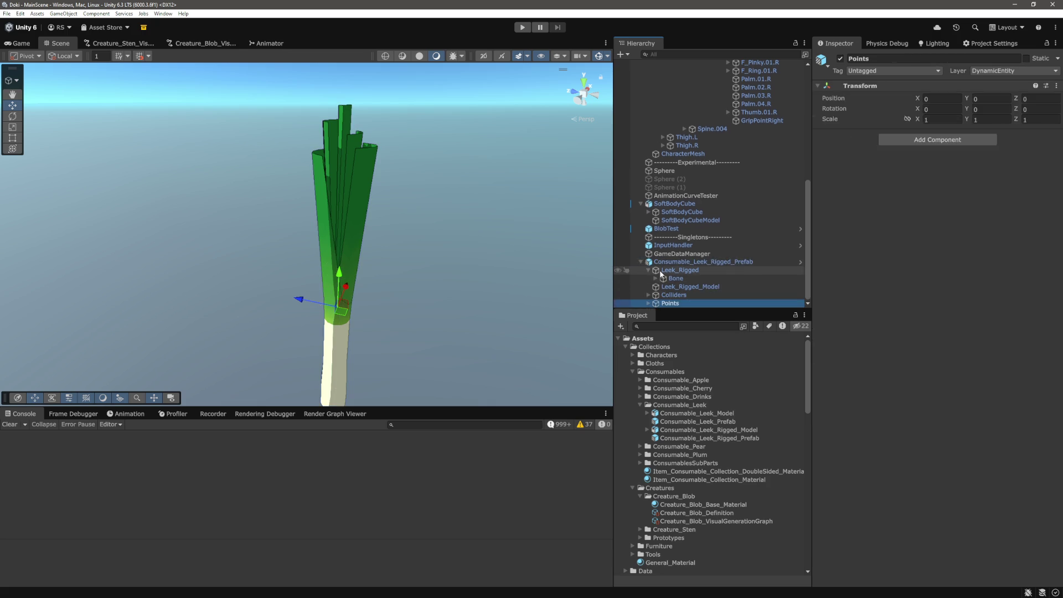
alt+click(649, 270)
click(707, 247)
scroll(896, 290, down, 10)
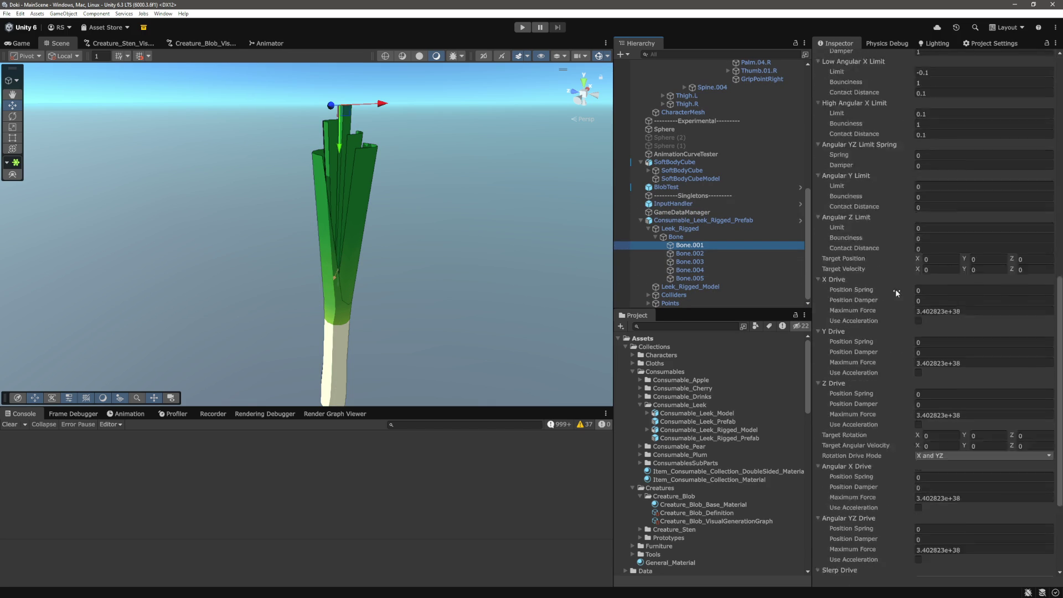
scroll(905, 303, up, 7)
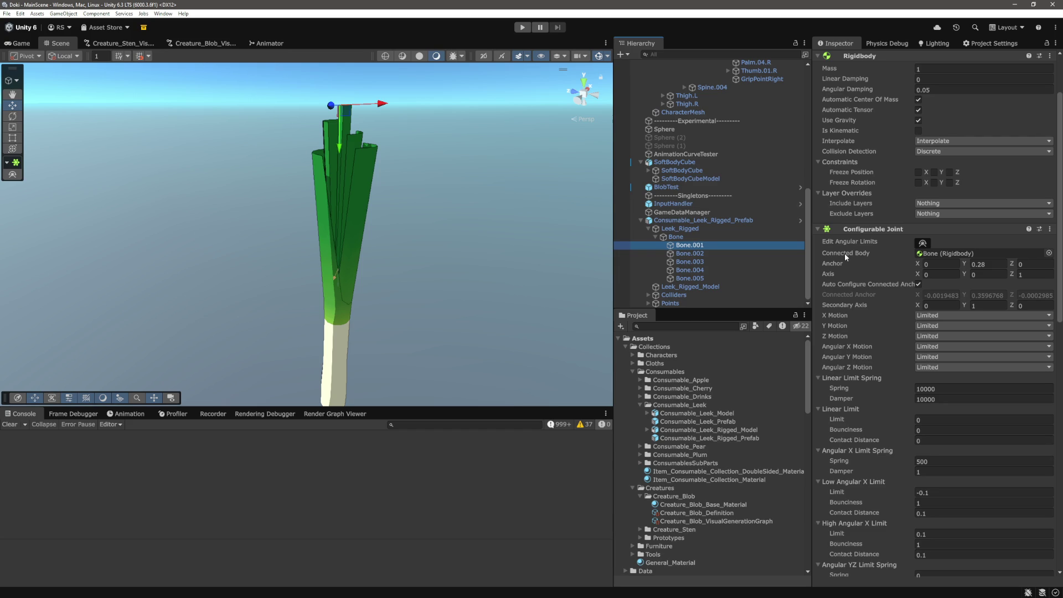
Step: Review Bone.001's joint angular limits, then enter Play mode with Ctrl+P
click(924, 244)
scroll(866, 266, down, 1)
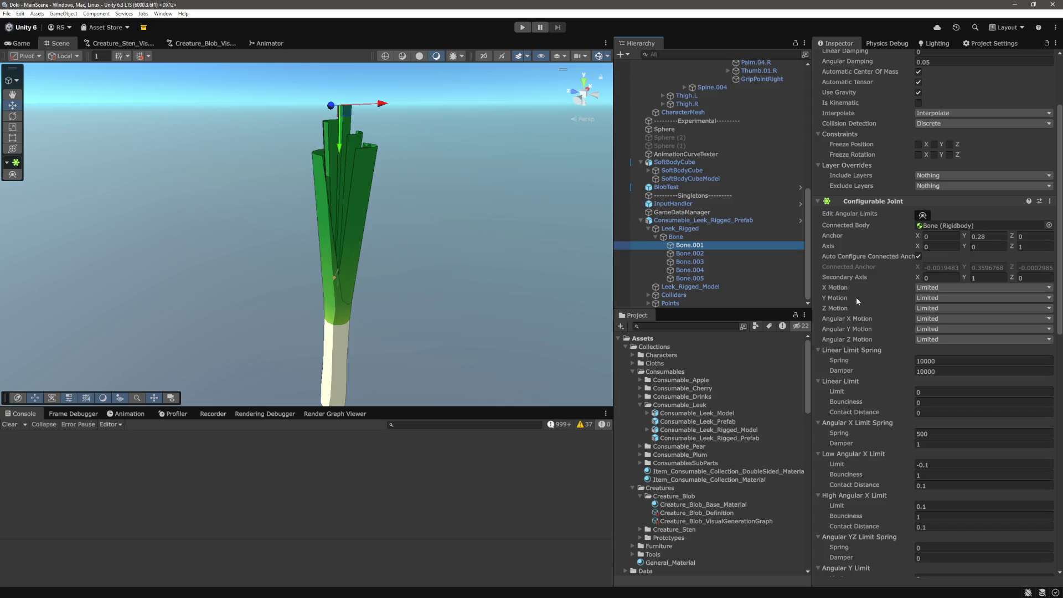
scroll(857, 302, down, 3)
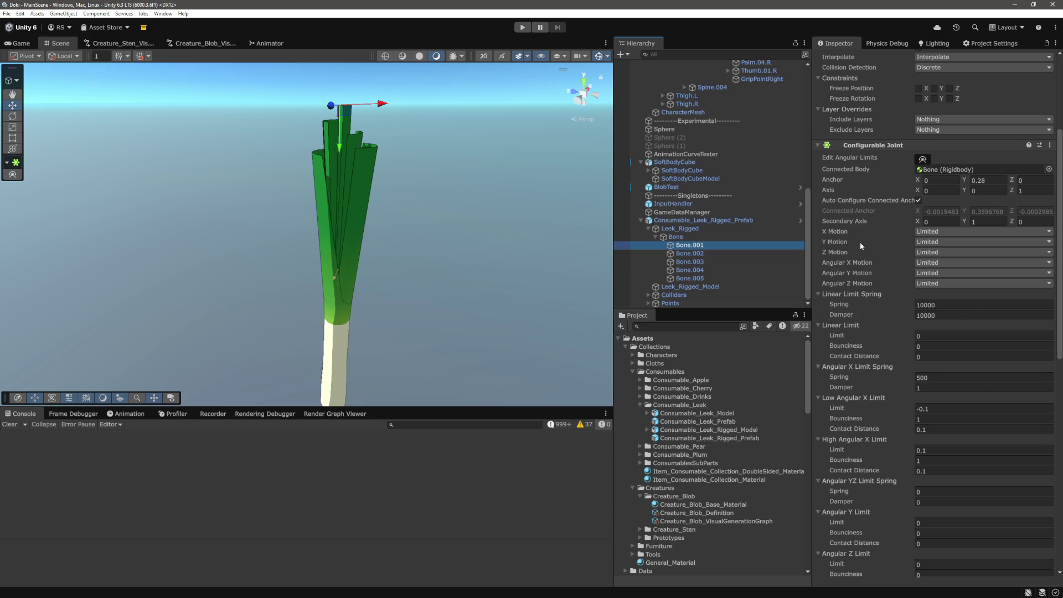
scroll(860, 241, up, 1)
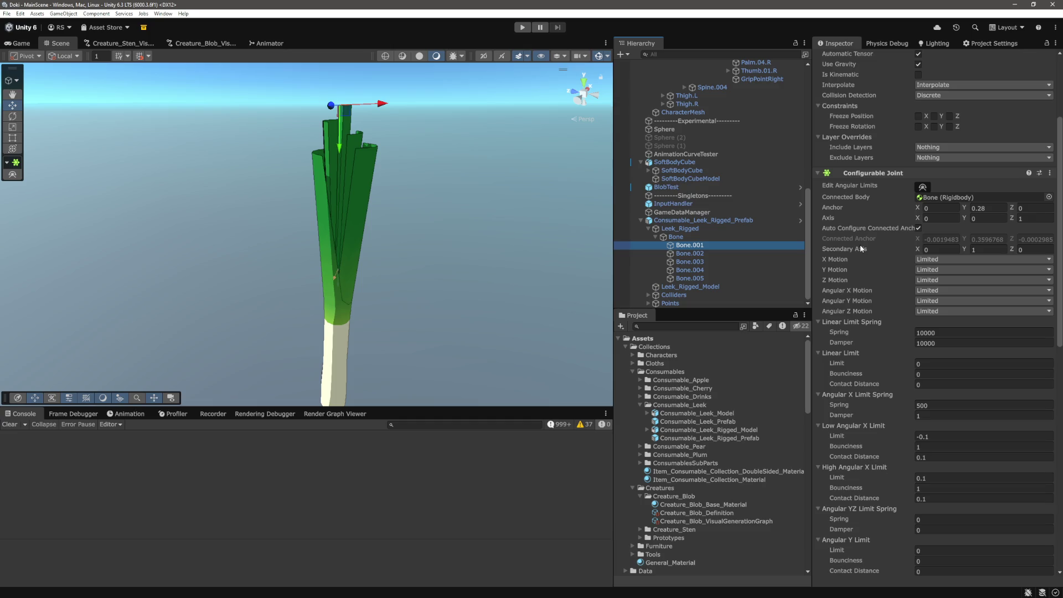
scroll(861, 252, up, 1)
key(ctrl+p)
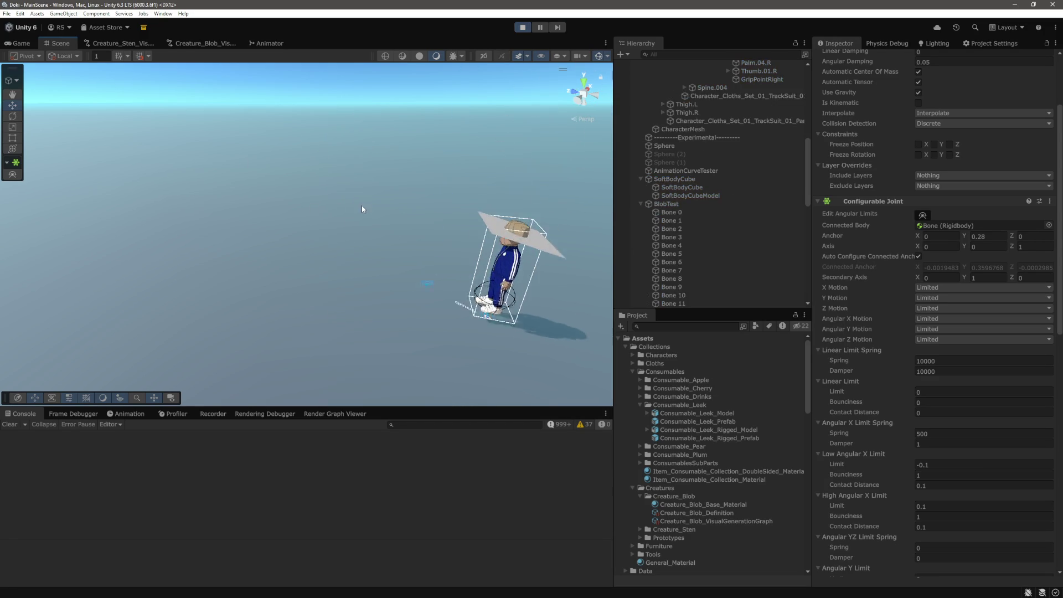
scroll(710, 213, up, 3)
scroll(710, 213, up, 2)
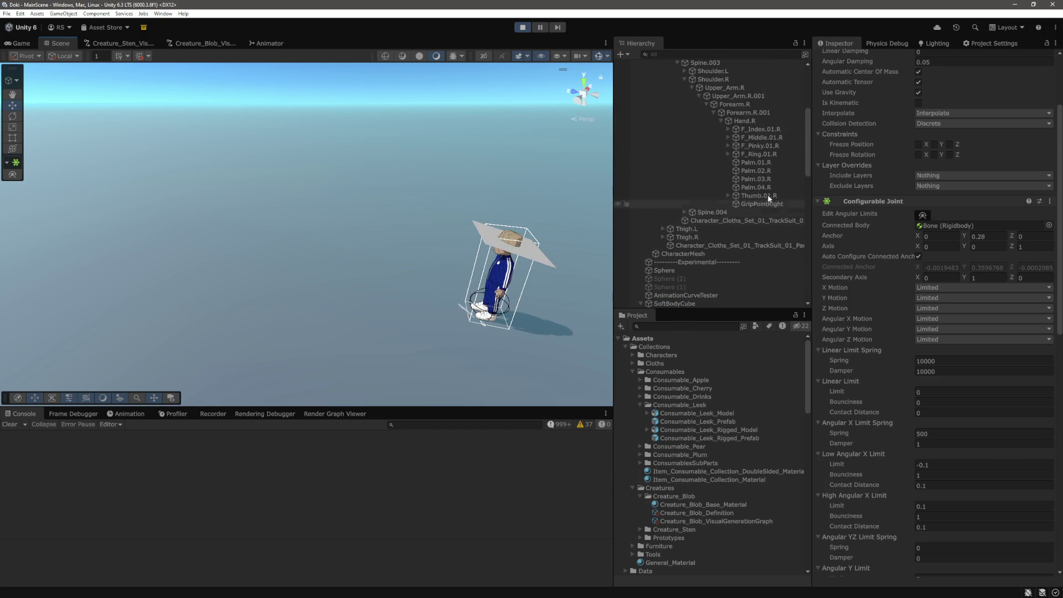
key(q)
key(w)
scroll(405, 161, down, 5)
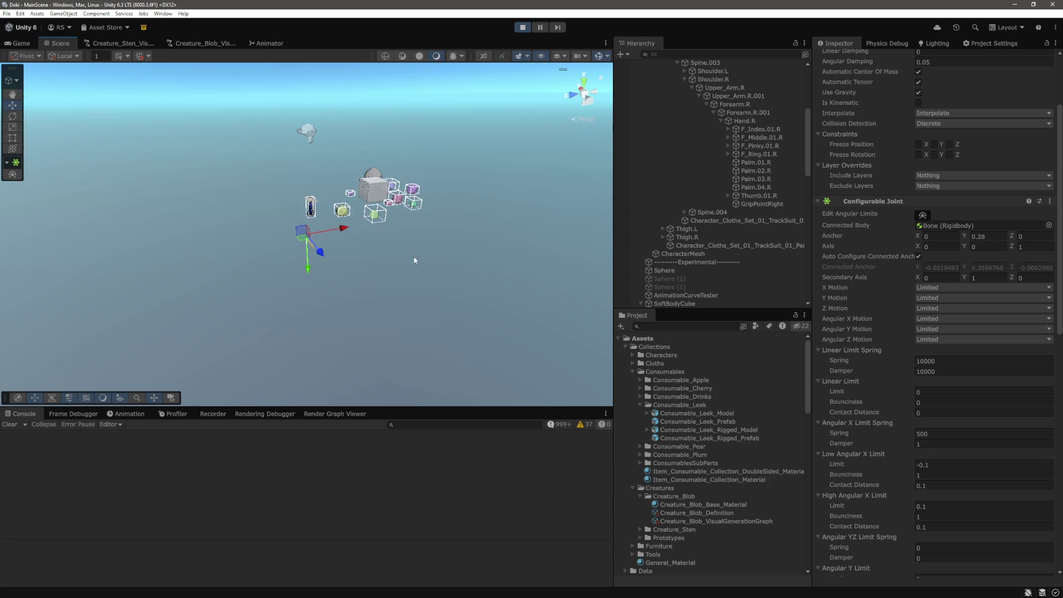
scroll(432, 261, up, 3)
scroll(386, 217, up, 2)
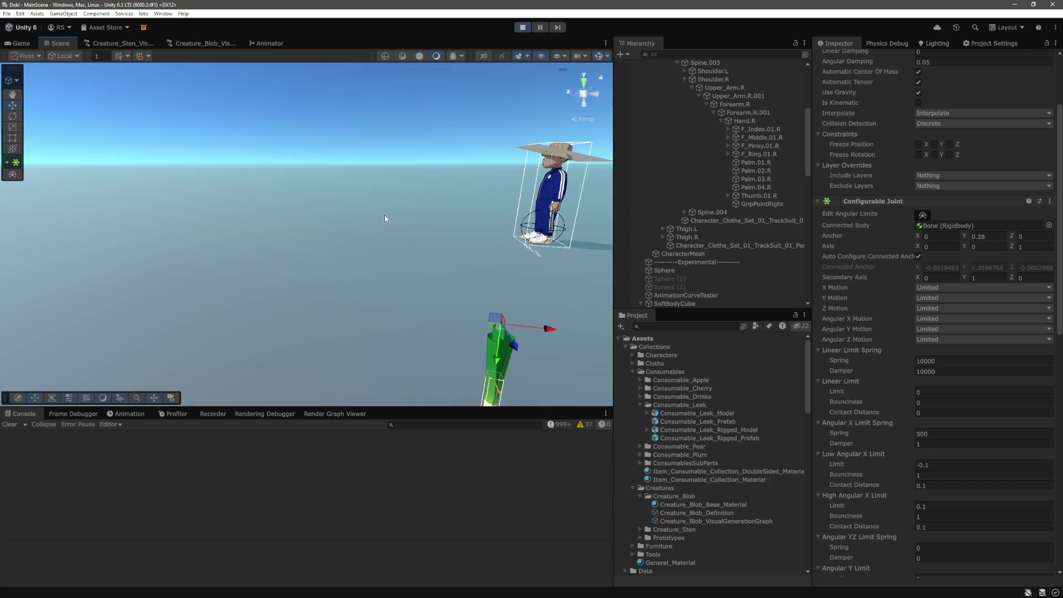
scroll(376, 224, up, 4)
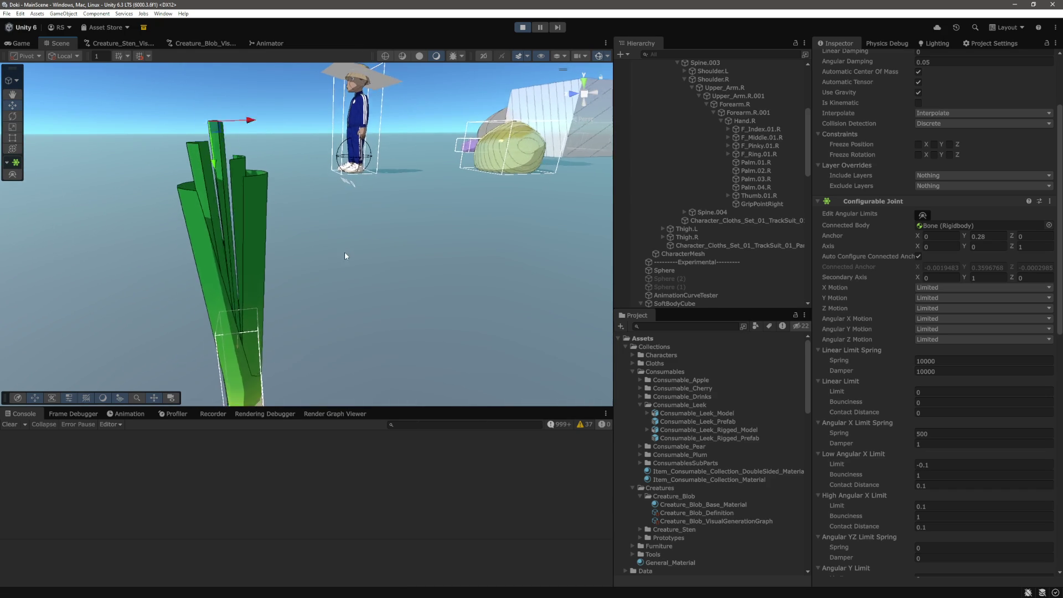
scroll(706, 246, down, 10)
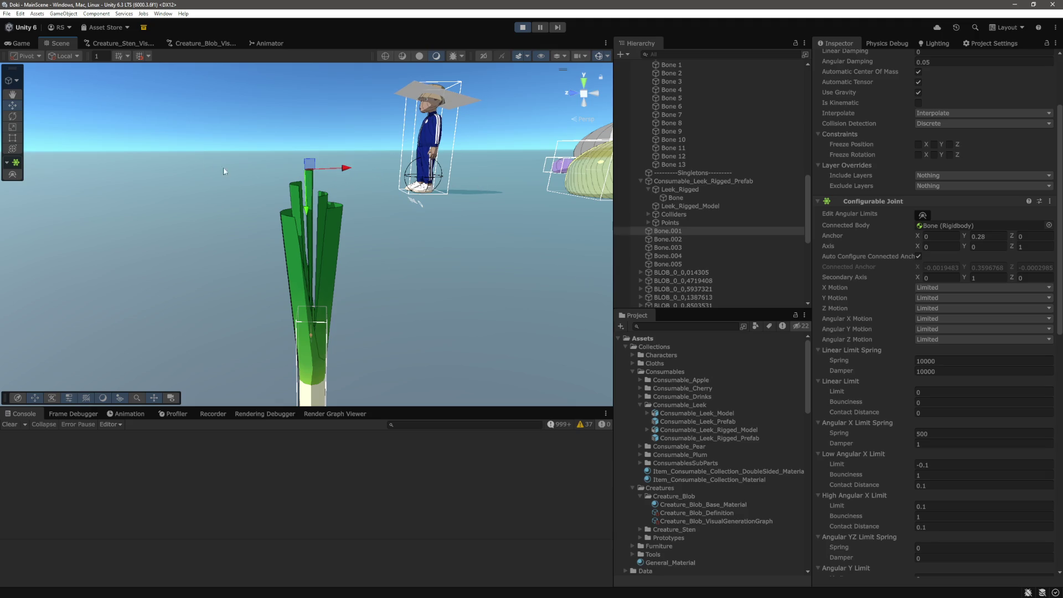
Step: Give Bone.001–Bone.005 a linear limit spring of 1000 and damper of 10
shift+click(678, 264)
scroll(961, 213, down, 5)
scroll(965, 236, down, 4)
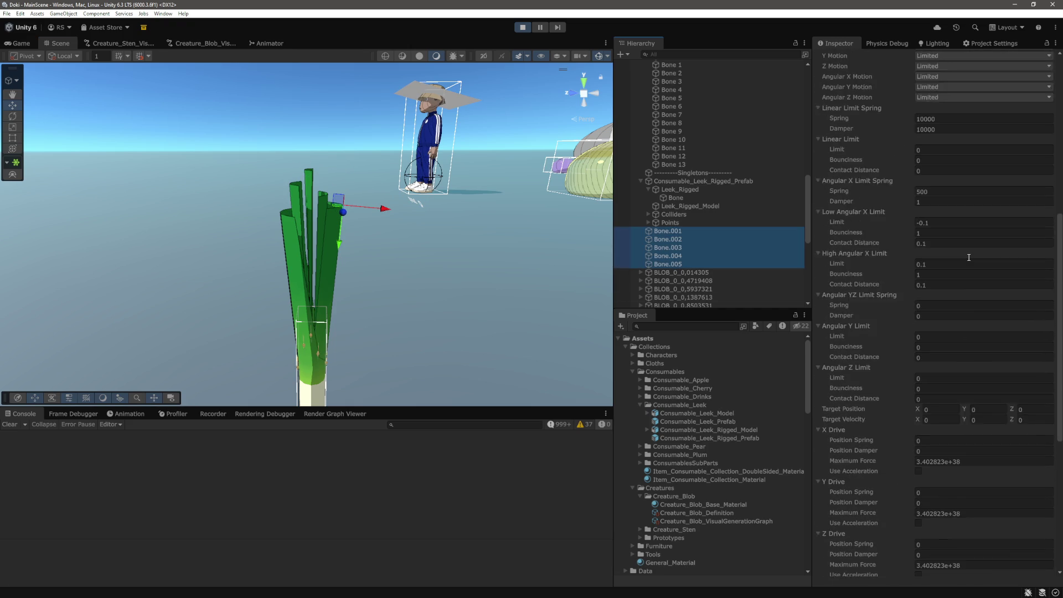
scroll(969, 258, down, 7)
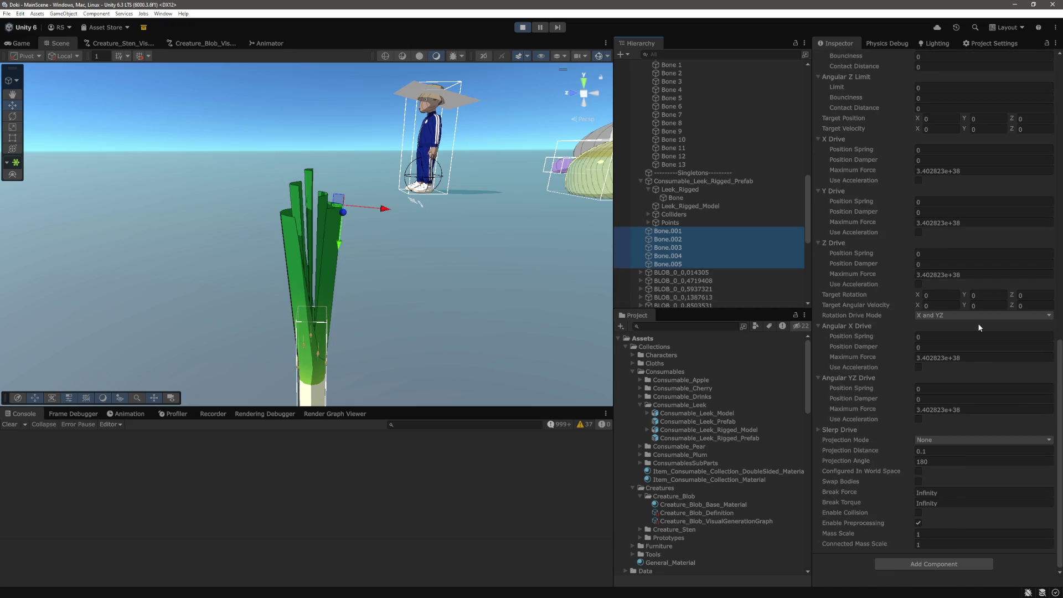
scroll(985, 334, up, 13)
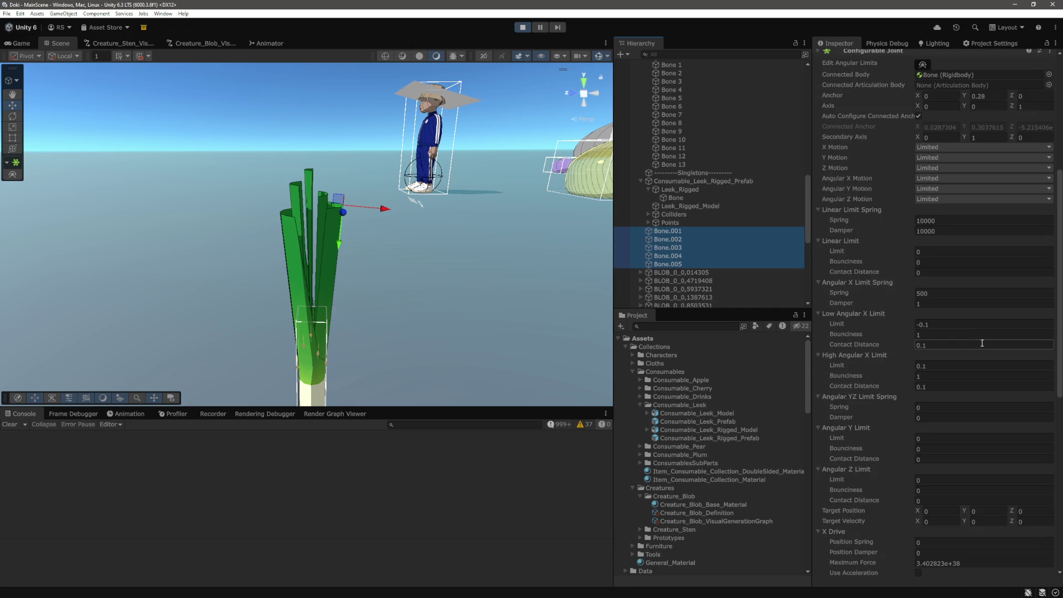
click(953, 276)
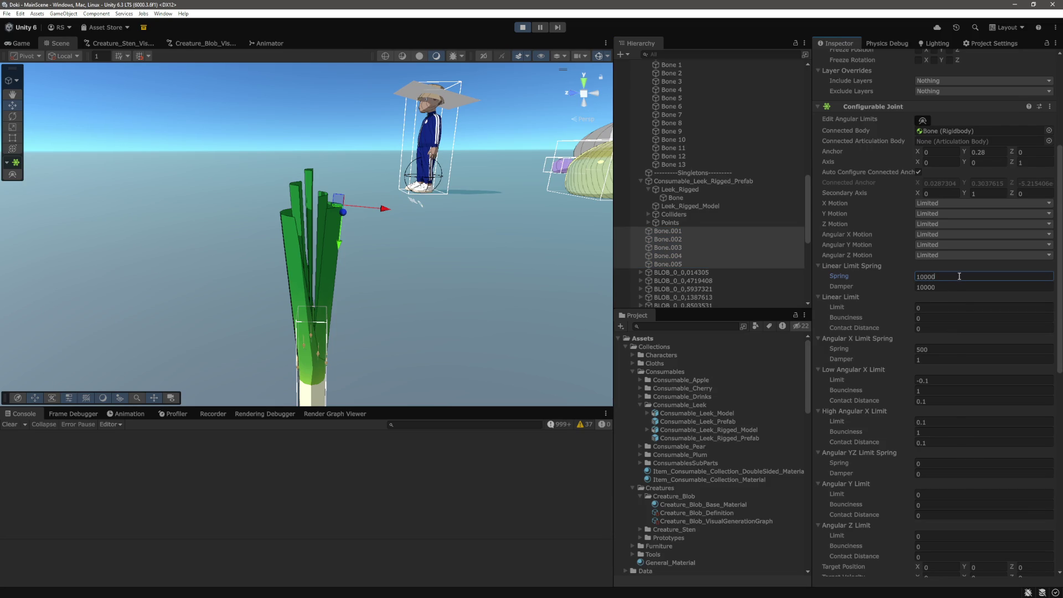
key(BackSpace)
key(Tab)
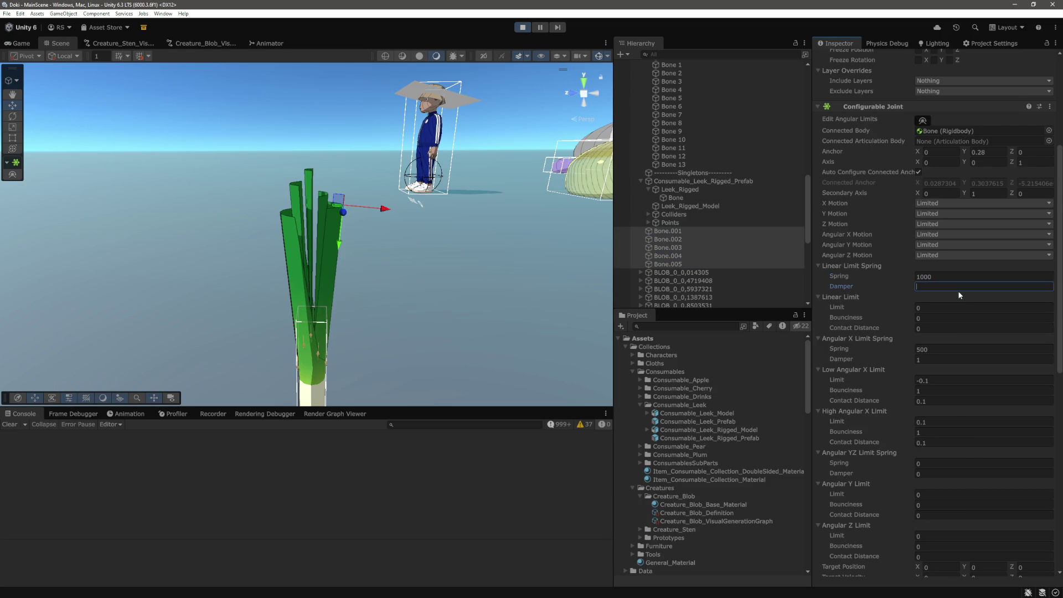
text(10)
key(Return)
Step: Set Bone.001 alone to linear limit spring 10 and damper 1
click(668, 231)
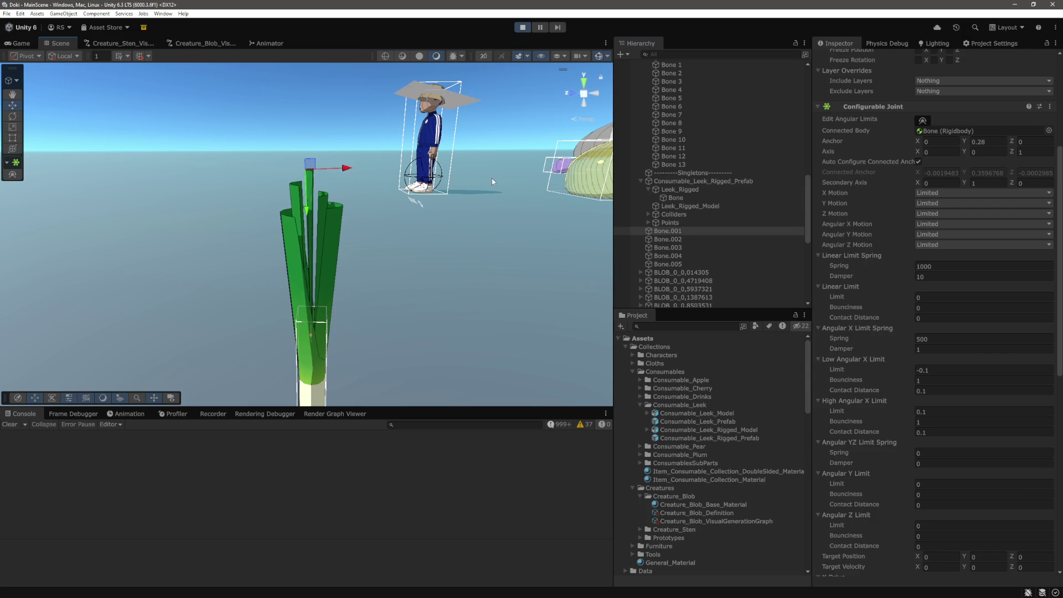
click(958, 266)
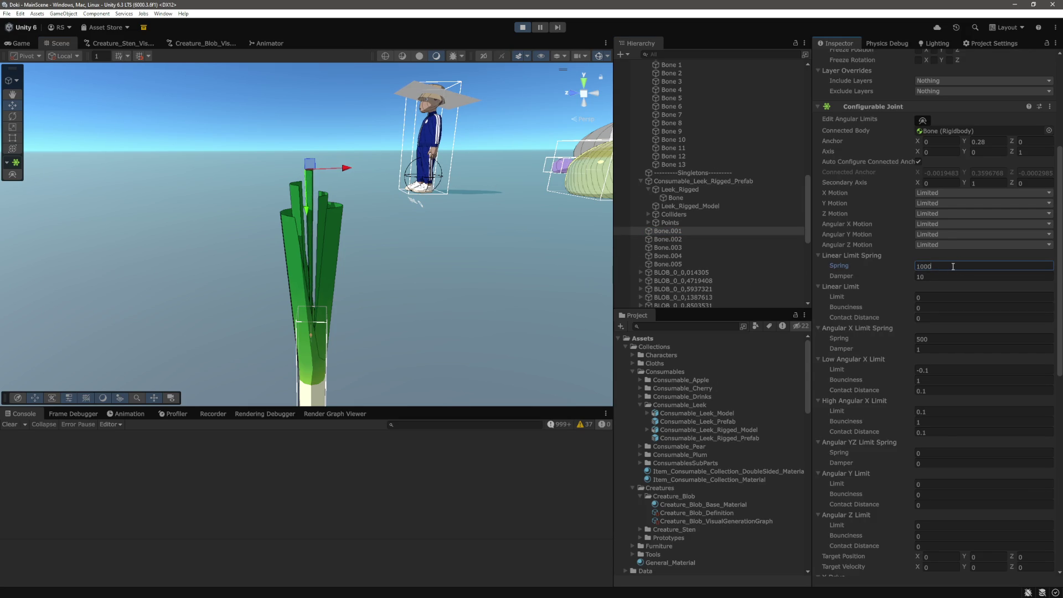
key(BackSpace)
key(BackSpace)
click(937, 277)
key(BackSpace)
text(1)
key(Return)
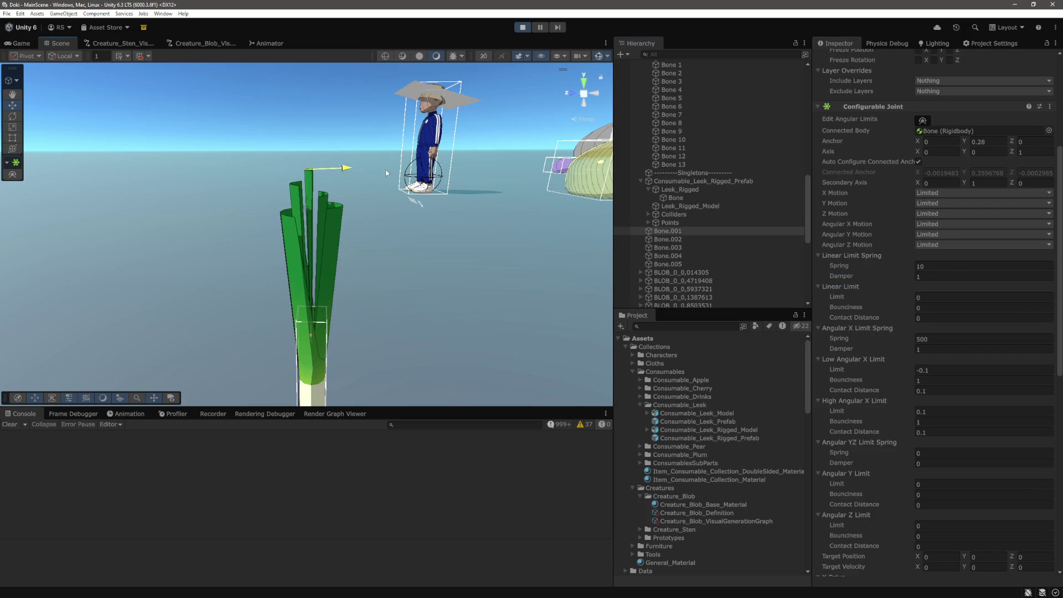
click(943, 266)
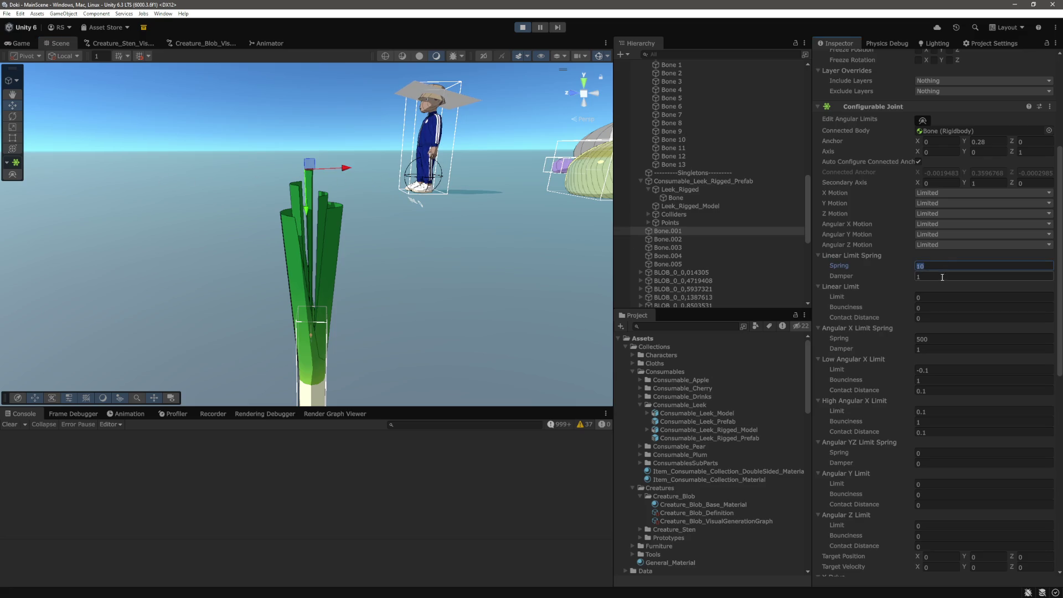
Step: Set Bone.001's angular X limit spring to 1 with damper 1
scroll(942, 277, down, 2)
click(953, 283)
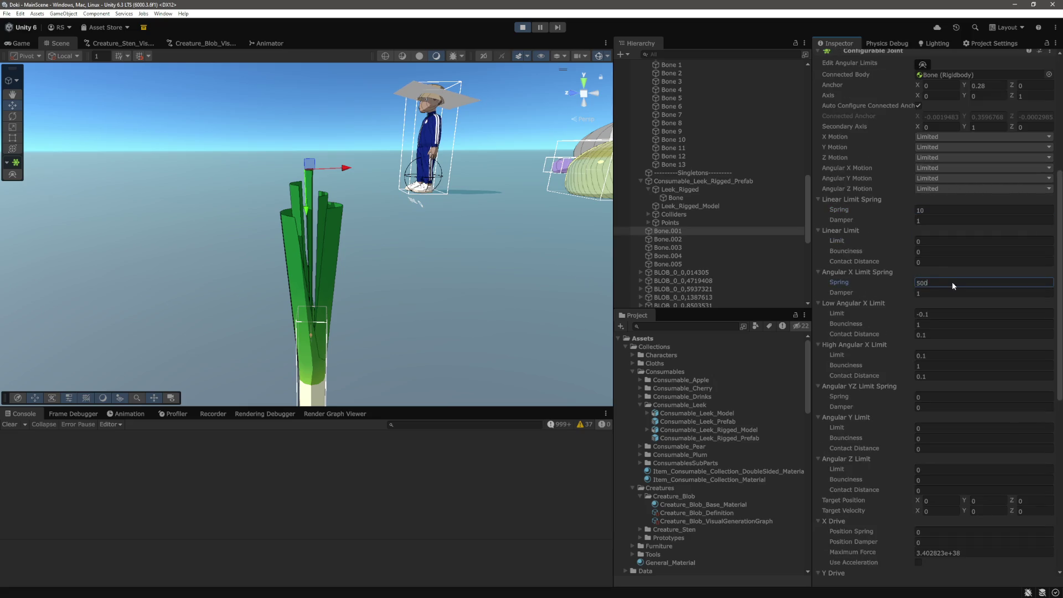
double_click(953, 283)
text(12)
key(BackSpace)
key(Tab)
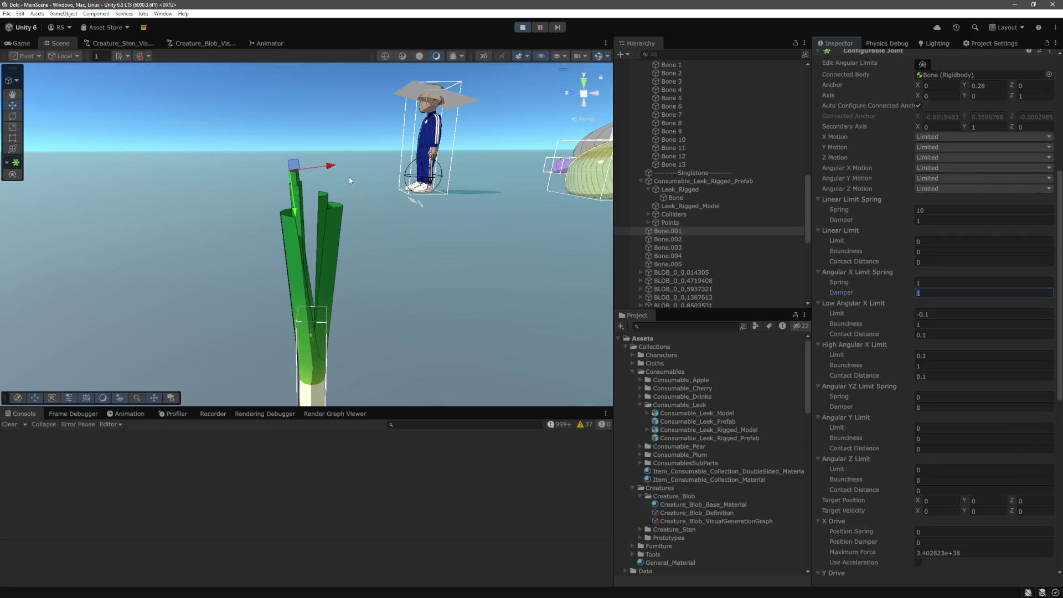
key(Return)
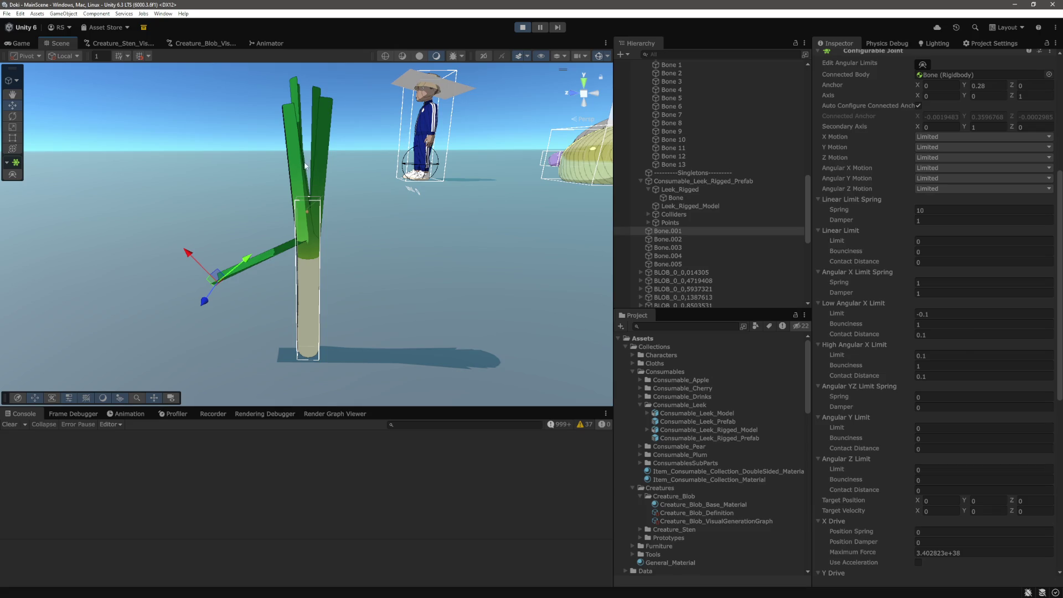
scroll(898, 309, down, 5)
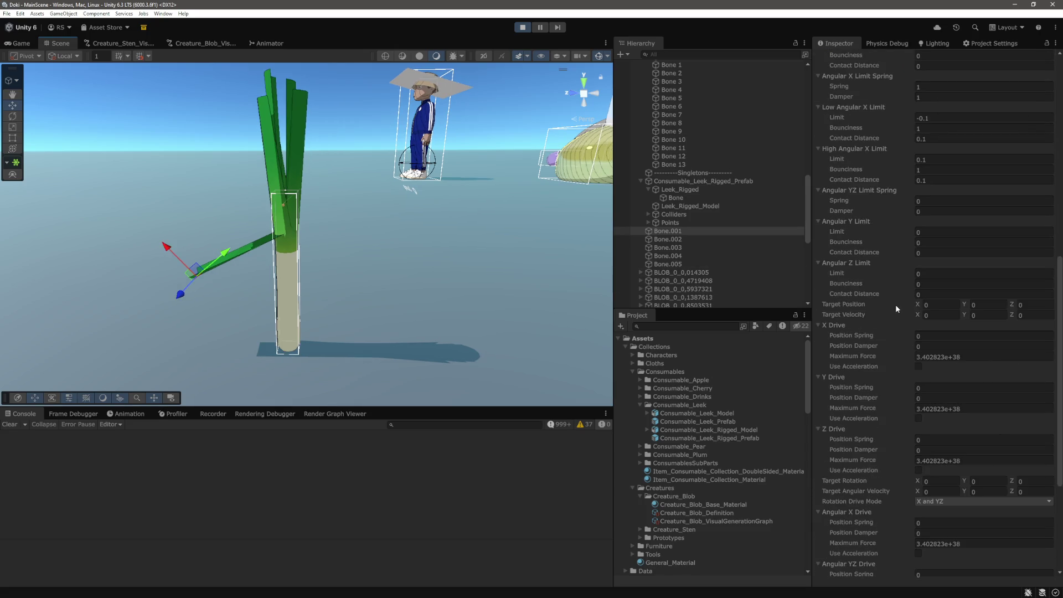
scroll(708, 251, up, 2)
scroll(743, 277, down, 1)
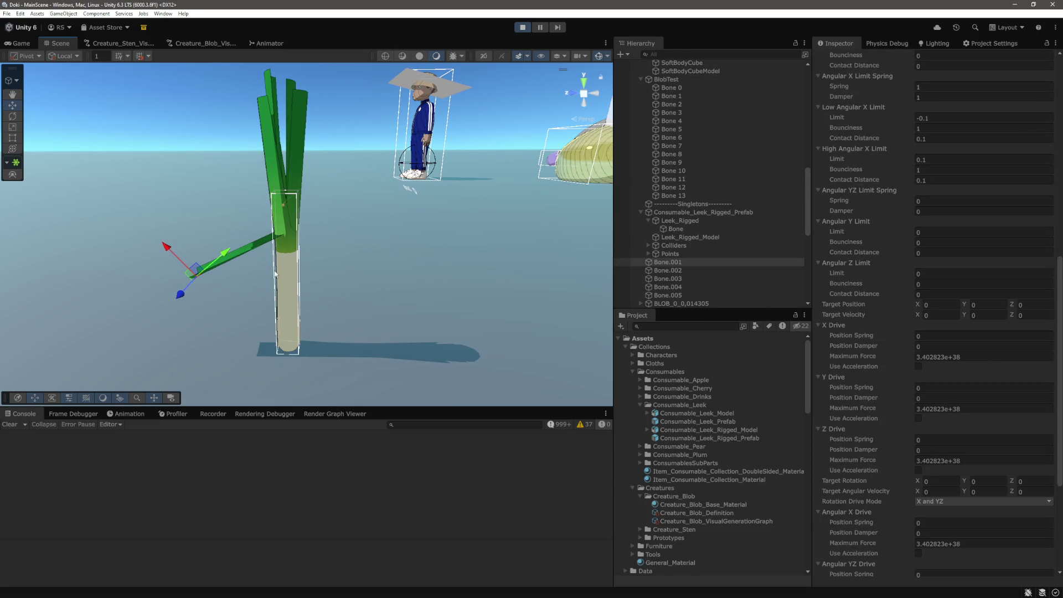
scroll(859, 300, down, 3)
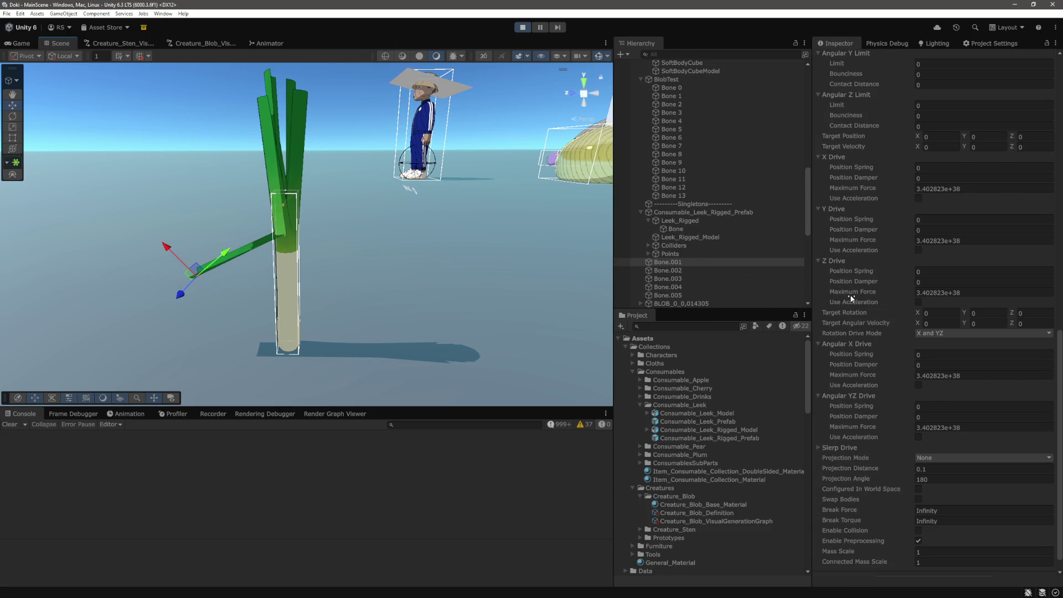
scroll(860, 300, down, 2)
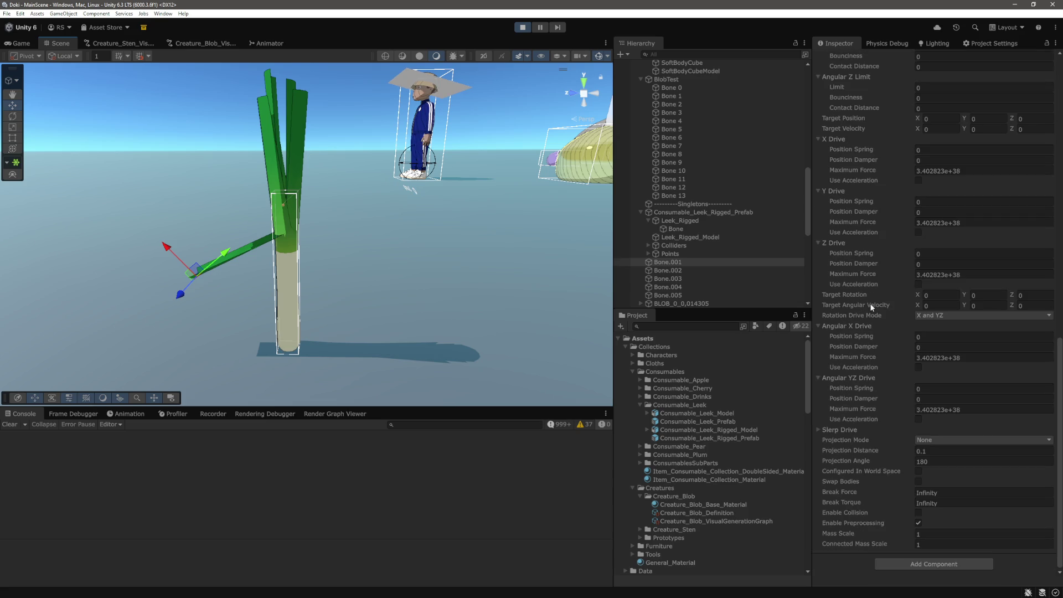
scroll(892, 370, up, 1)
scroll(861, 408, up, 12)
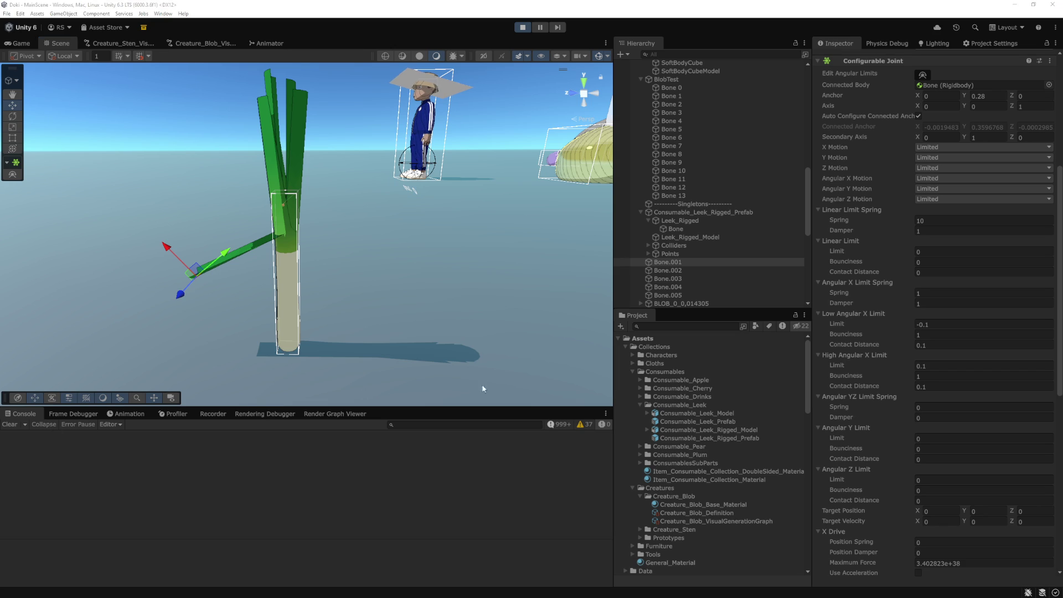
scroll(869, 317, up, 3)
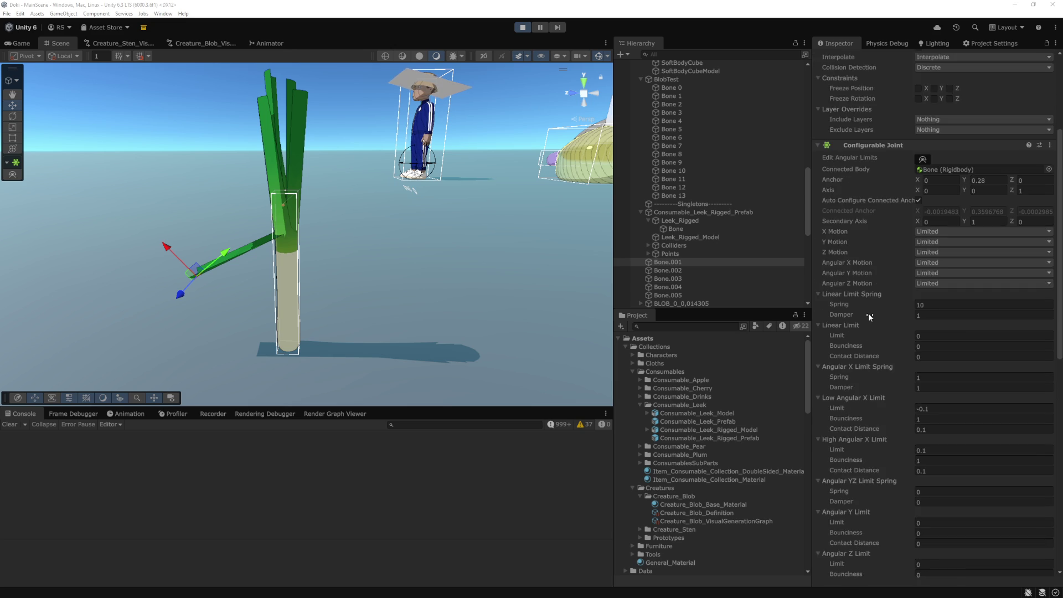
scroll(870, 317, up, 1)
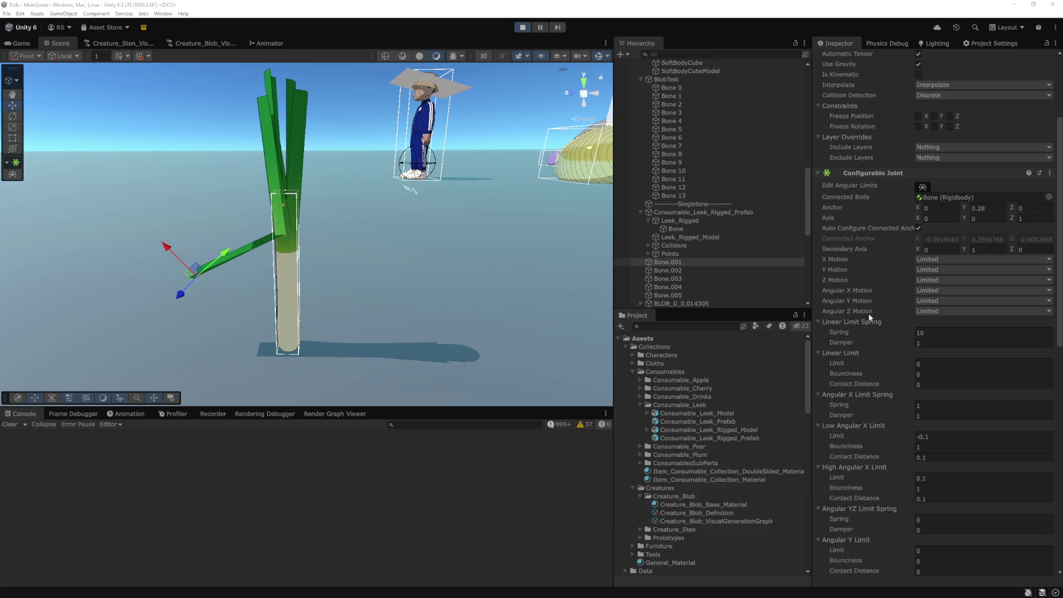
scroll(870, 317, up, 5)
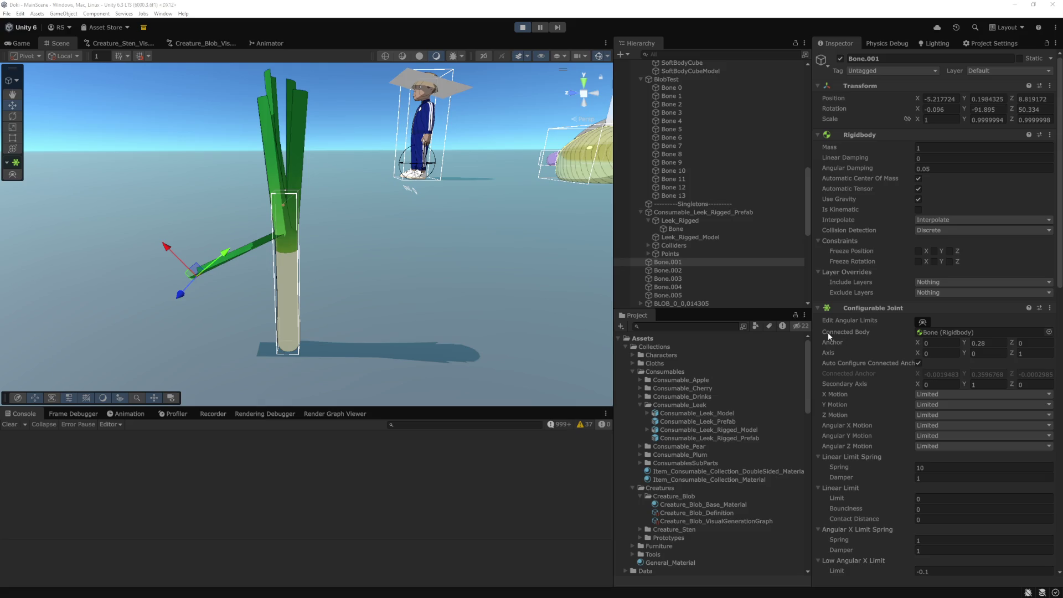
scroll(339, 263, down, 5)
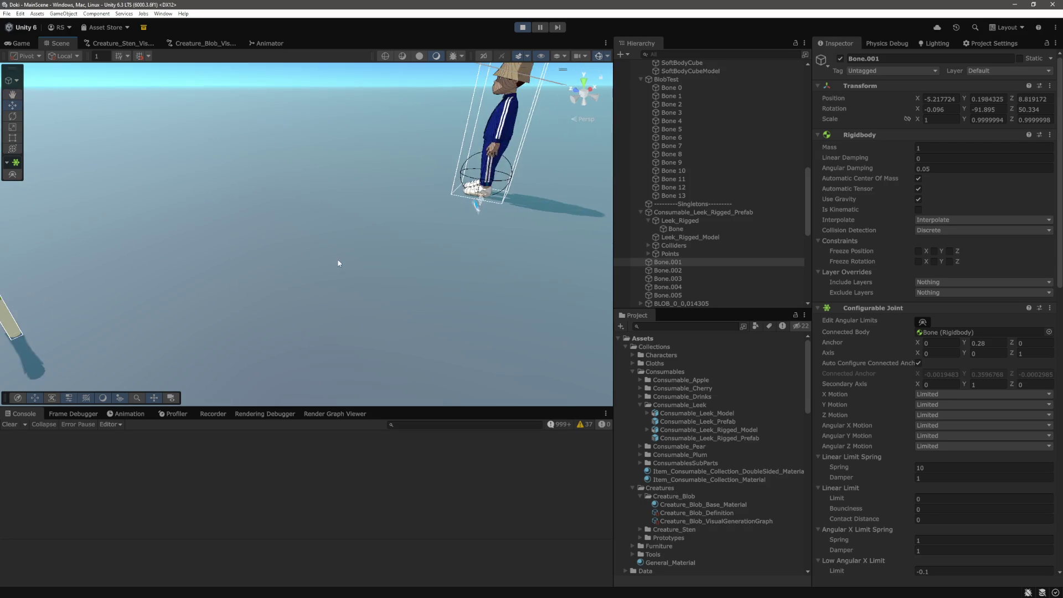
Step: Inspect the Configurable Joint on BlobTest's Bone 2, then switch to Visual Studio Code
mouse_move(339, 263)
mouse_down()
mouse_move(361, 257)
mouse_move(50, 246)
mouse_up()
scroll(682, 190, up, 2)
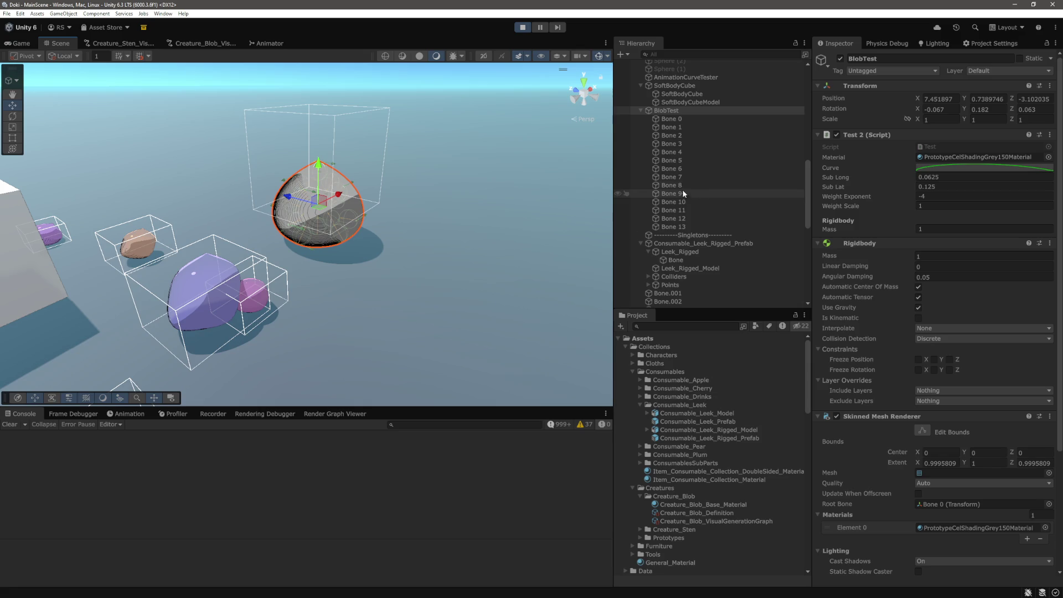
click(671, 135)
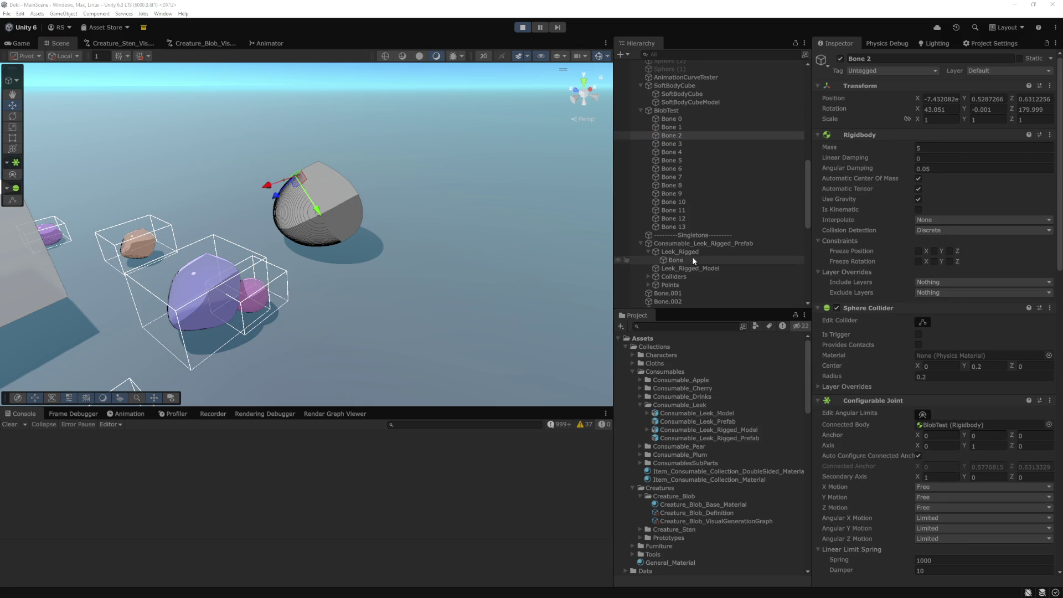
key(alt+Tab)
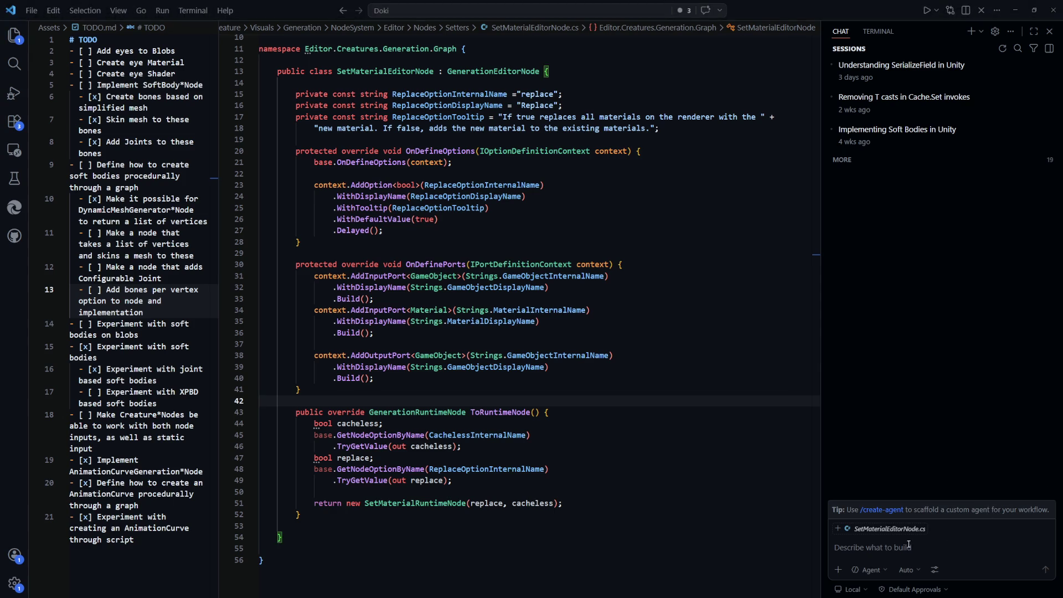
Step: Ask Copilot Chat how Unity joint setup differs for controlling the connected body's transform or not
click(907, 547)
text(W)
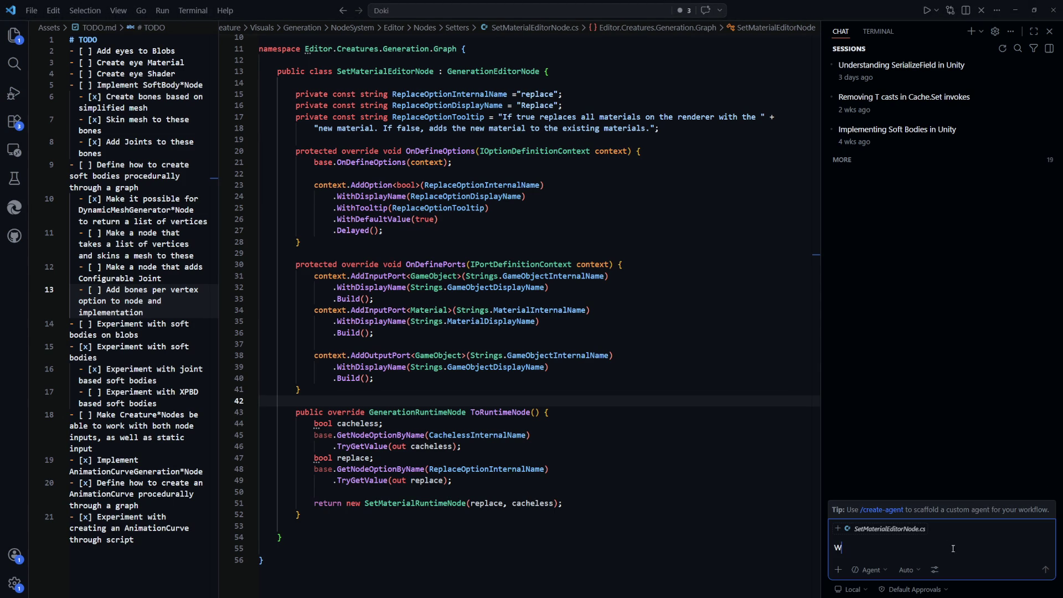
text(hen using joi)
text(ints)
key(BackSpace)
key(BackSpace)
key(BackSpace)
key(BackSpace)
text(nts in Unity, wha)
text(t is the difference i n)
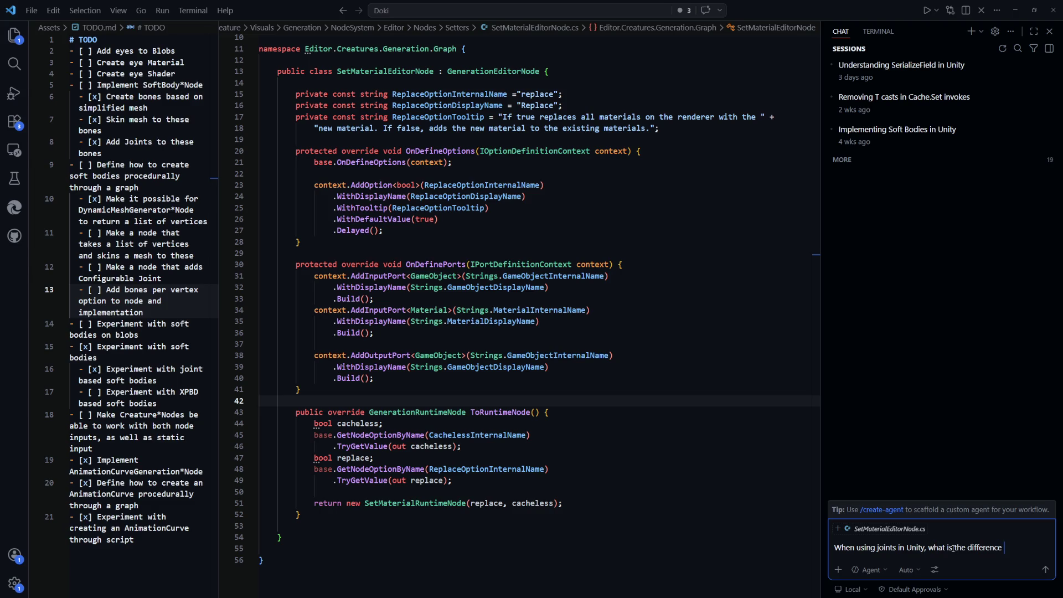
key(BackSpace)
key(BackSpace)
text(n setup to ma)
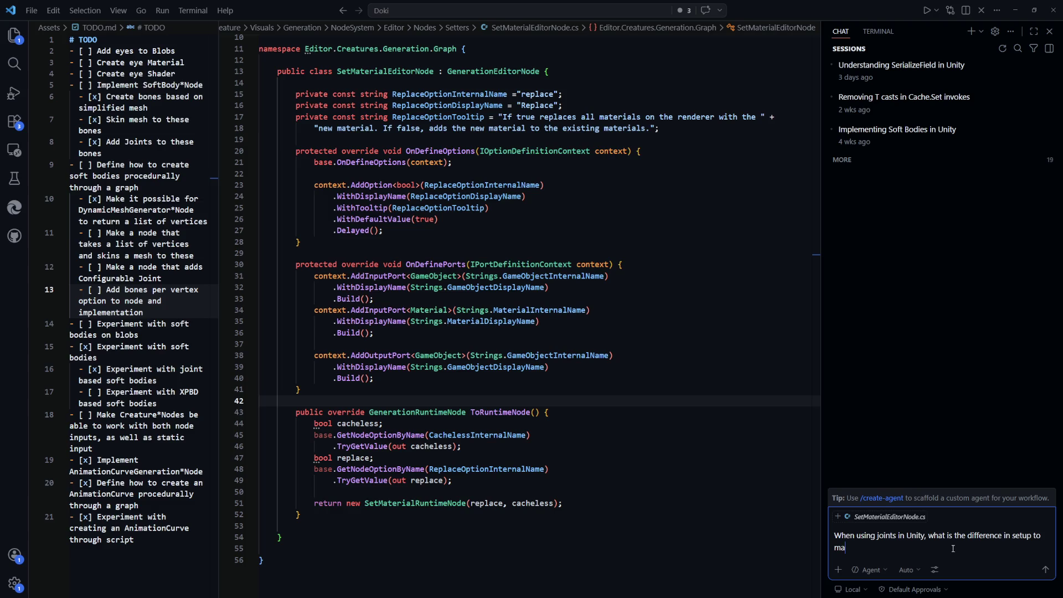
text(ke the joints co)
text(ntrol the tr)
text(ansform of the connect)
text(ed boy)
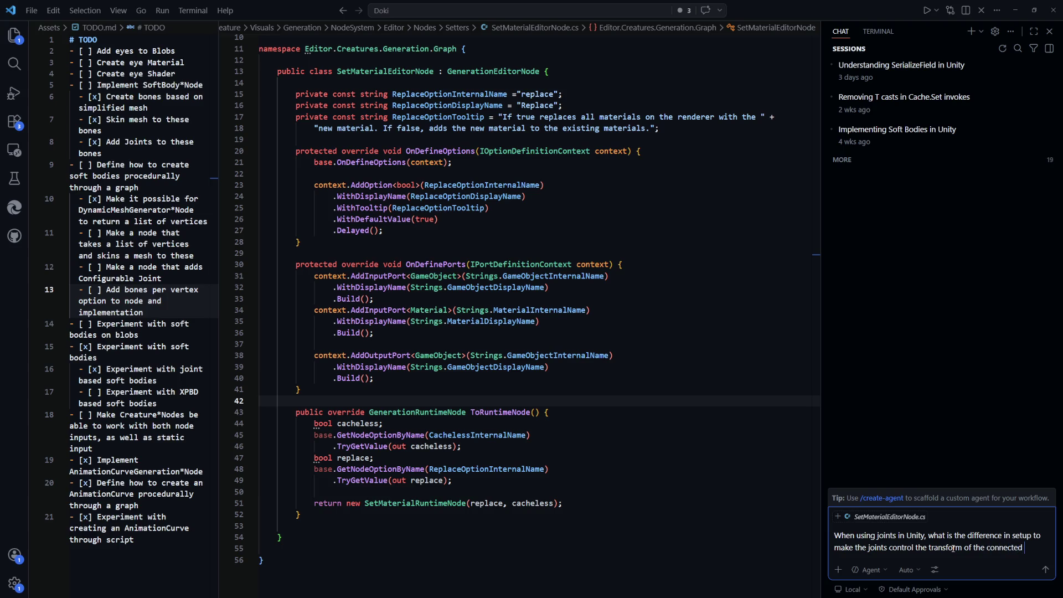
key(BackSpace)
text(dy)
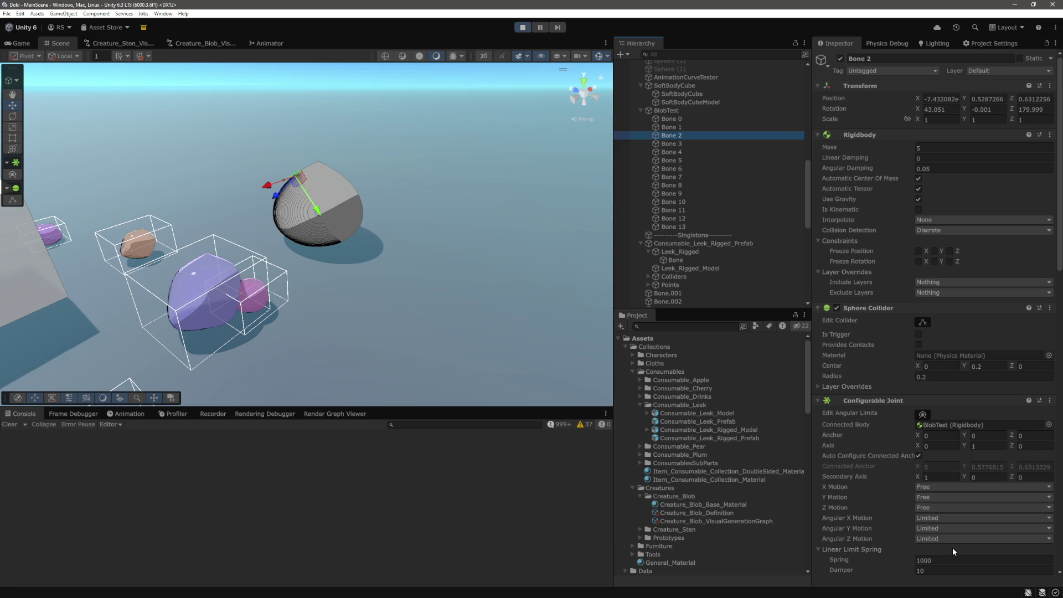
text( or not)
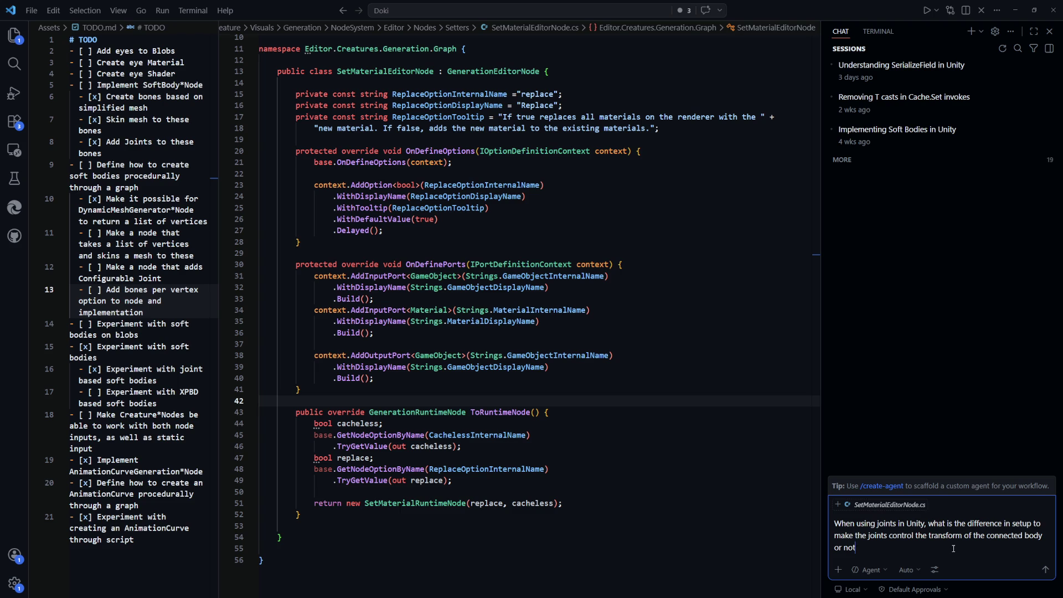
drag(962, 540, 931, 540)
key(Return)
click(587, 472)
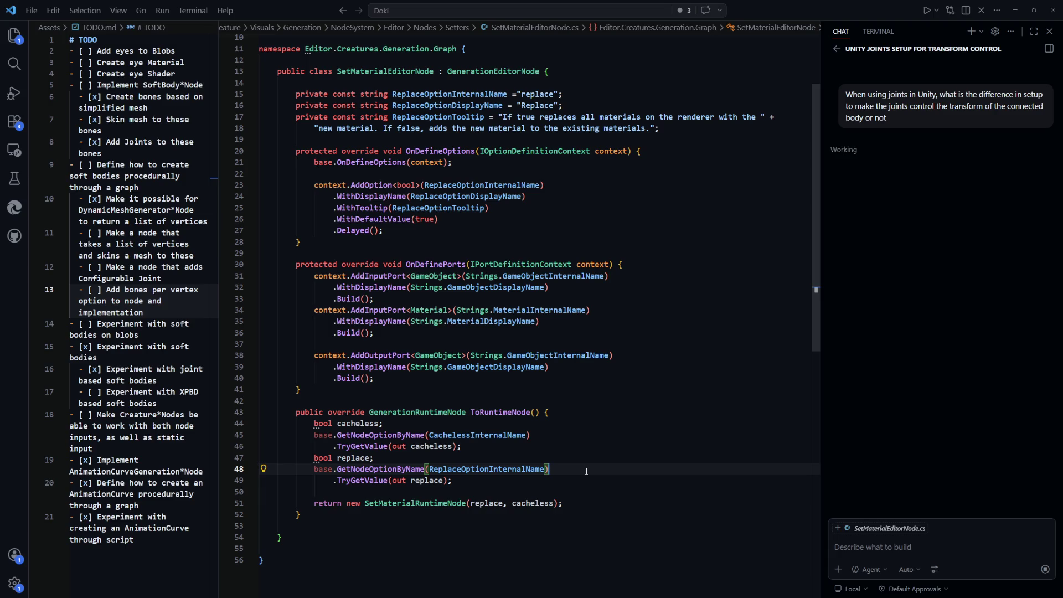
Step: Back in Unity, select and frame the pink blob BLOB_0_0,4719408
key(alt+Tab)
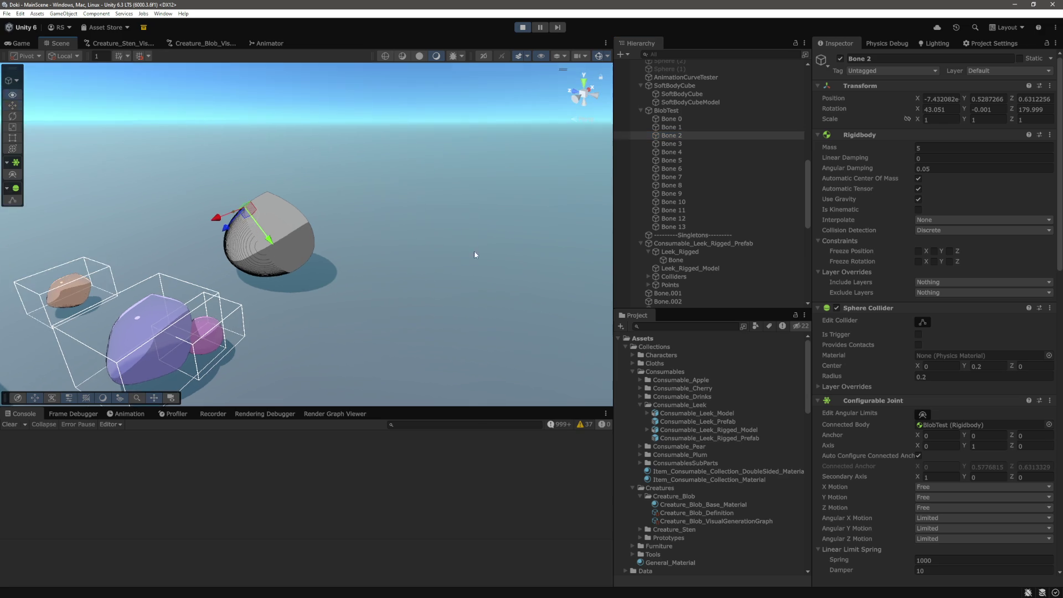
scroll(303, 271, up, 5)
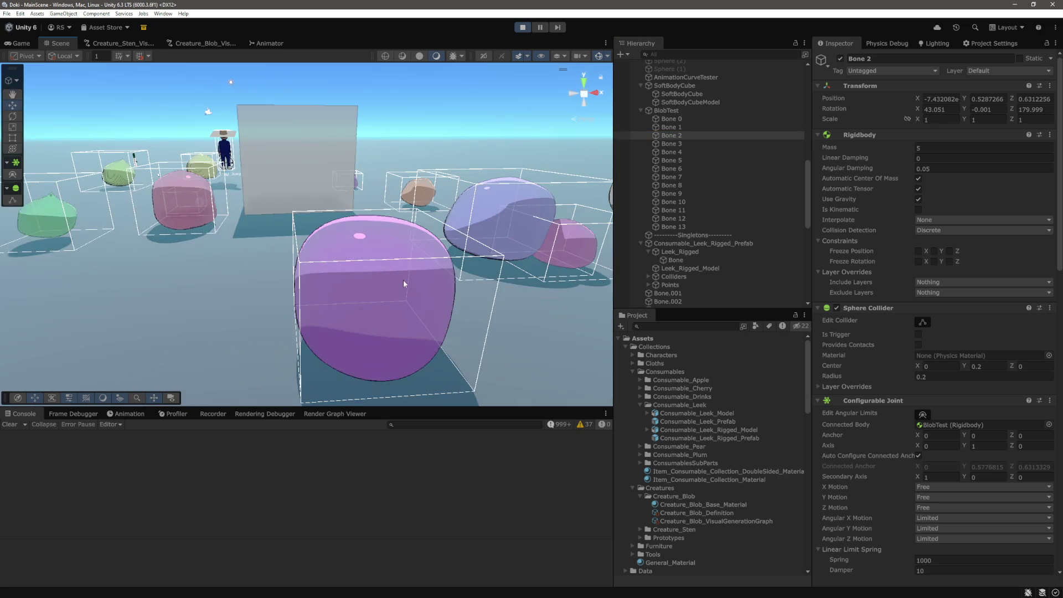
click(403, 281)
click(24, 309)
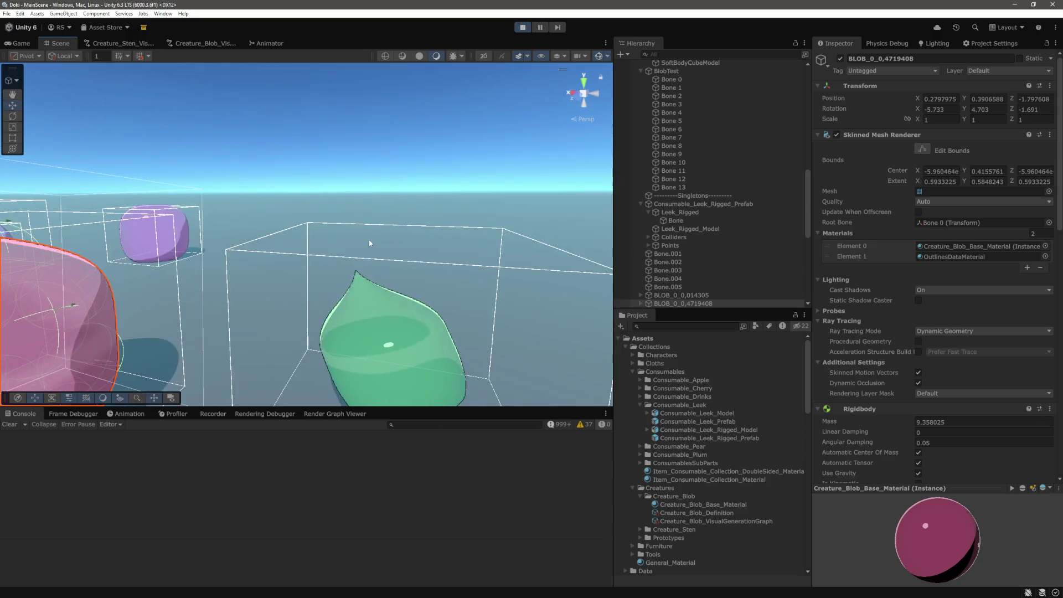
key(f)
drag(453, 216, 460, 204)
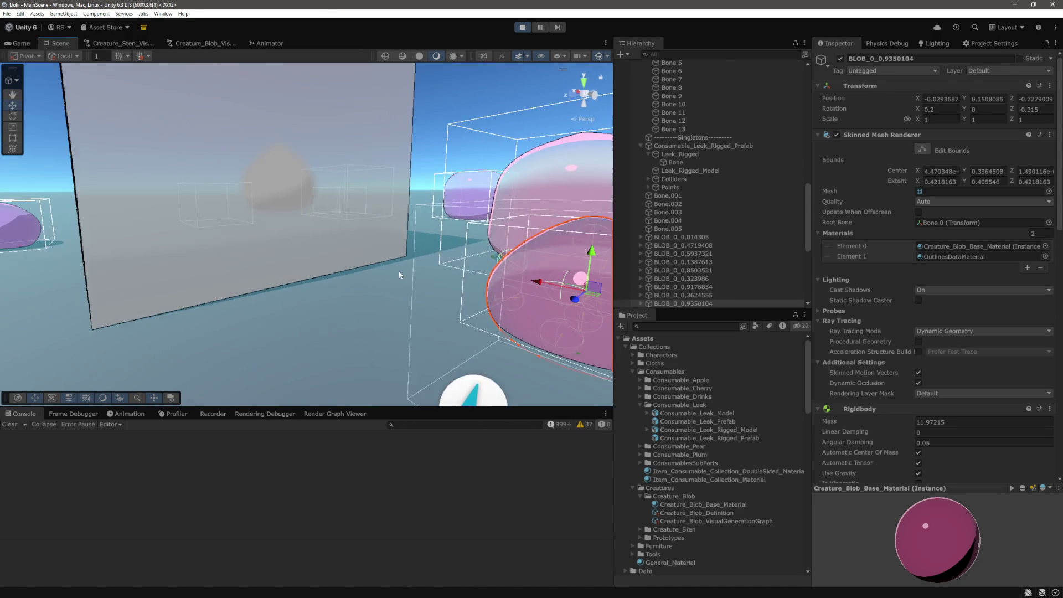
Step: Select blob BLOB_0_0,9350104 and inspect its Bone 0 joint and Rigidbody
click(359, 262)
scroll(358, 262, up, 5)
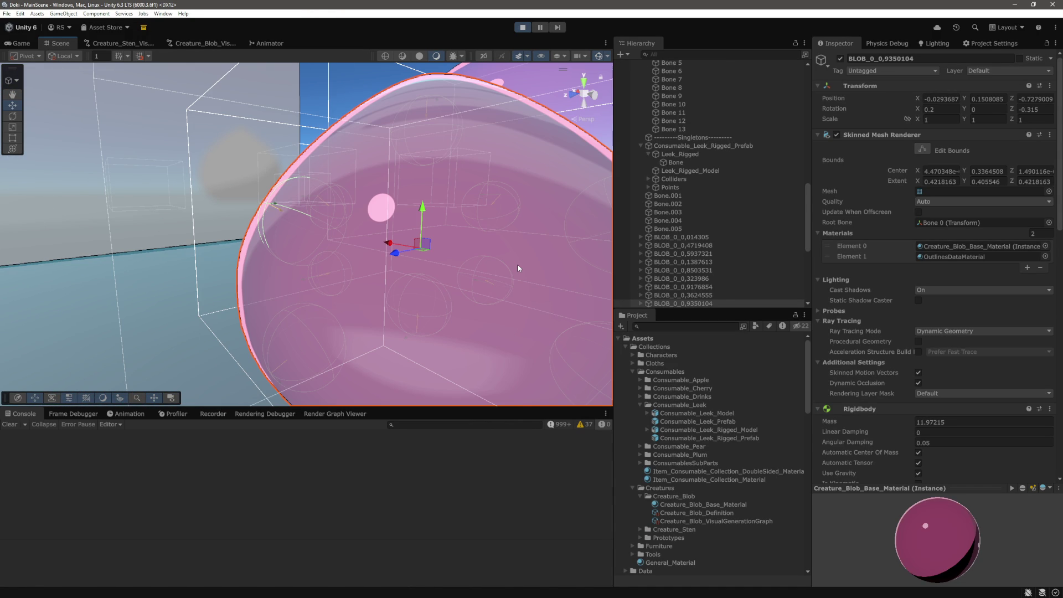
drag(517, 264, 416, 266)
scroll(406, 264, down, 4)
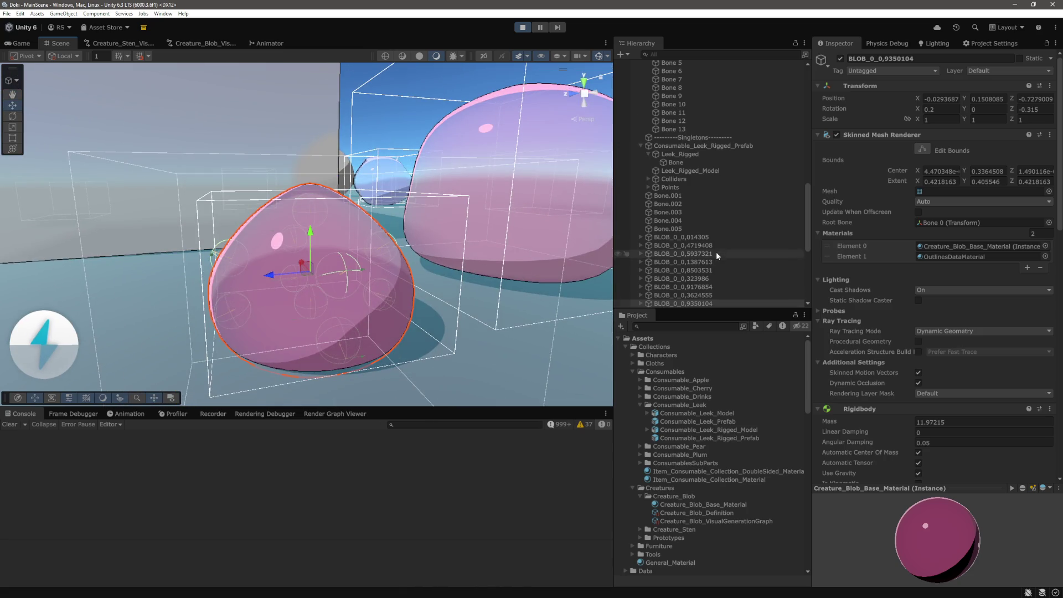
scroll(717, 251, down, 2)
click(654, 271)
click(686, 280)
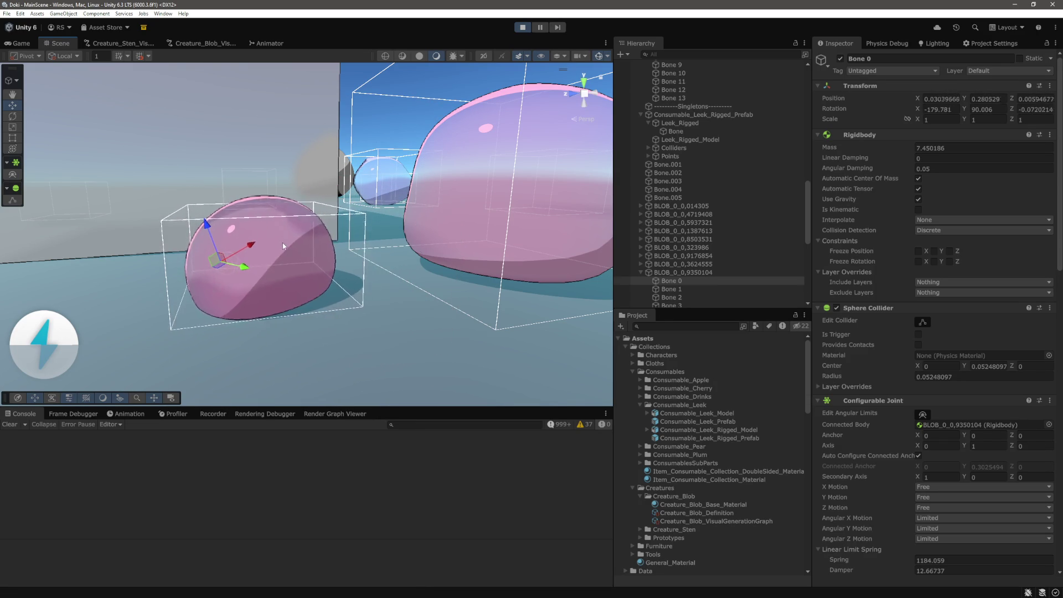
Step: Inspect the pink blob's Bone 4 and Bone 9, and drag Bone 9 to deform the blob
alt+drag(283, 243, 331, 243)
scroll(373, 229, up, 5)
scroll(373, 229, down, 5)
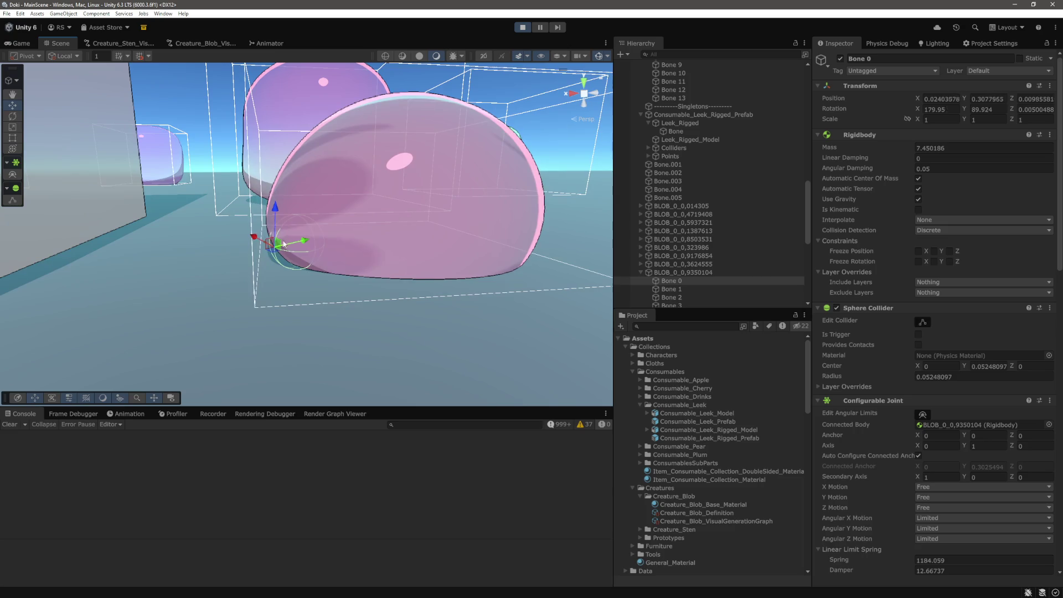
mouse_move(428, 251)
mouse_down()
mouse_move(325, 251)
mouse_move(327, 261)
mouse_move(375, 264)
mouse_up()
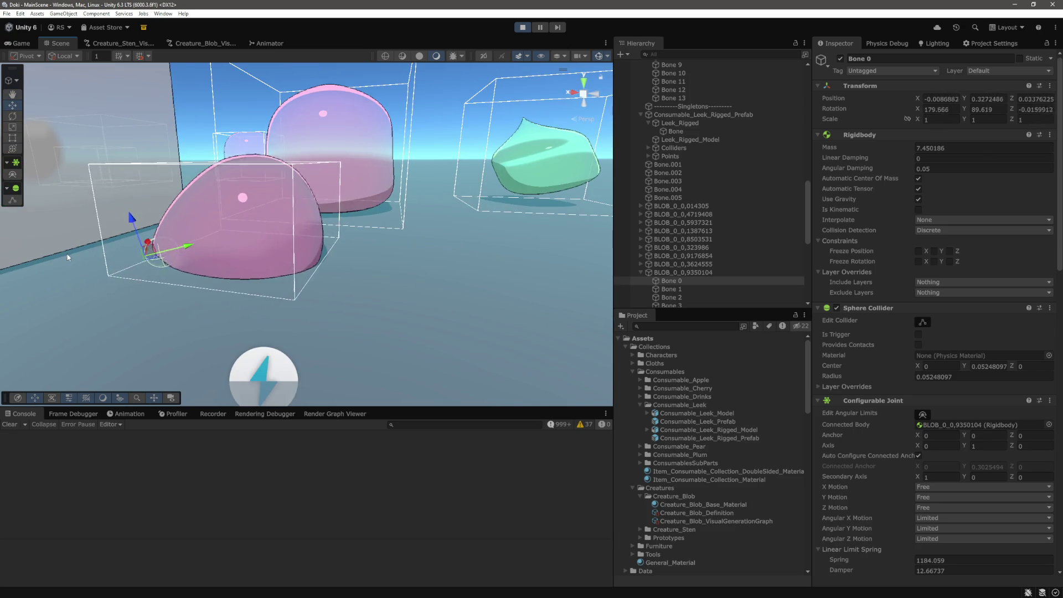
scroll(697, 281, down, 3)
click(677, 254)
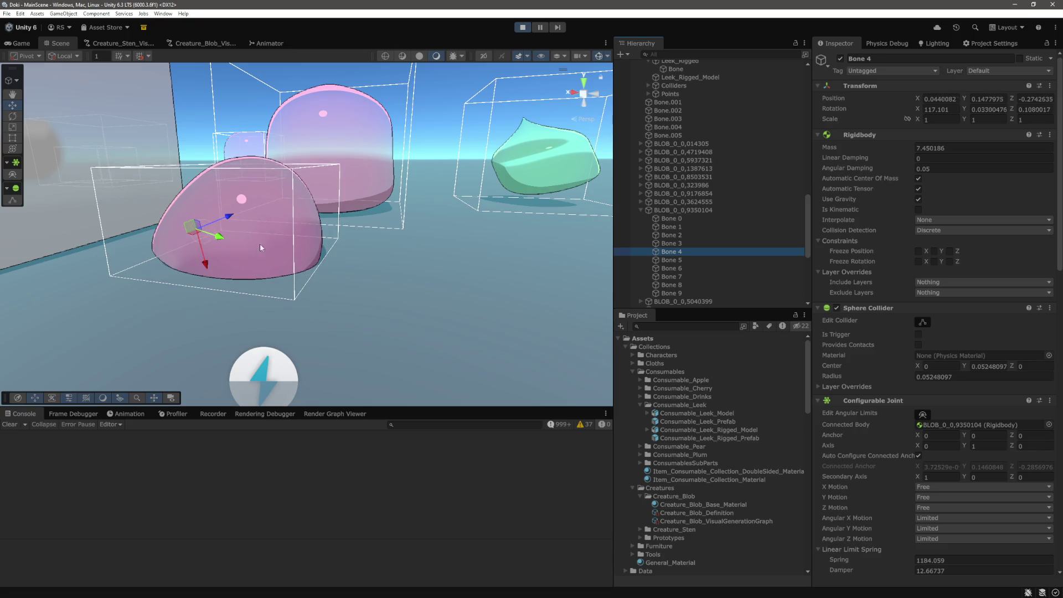
click(699, 287)
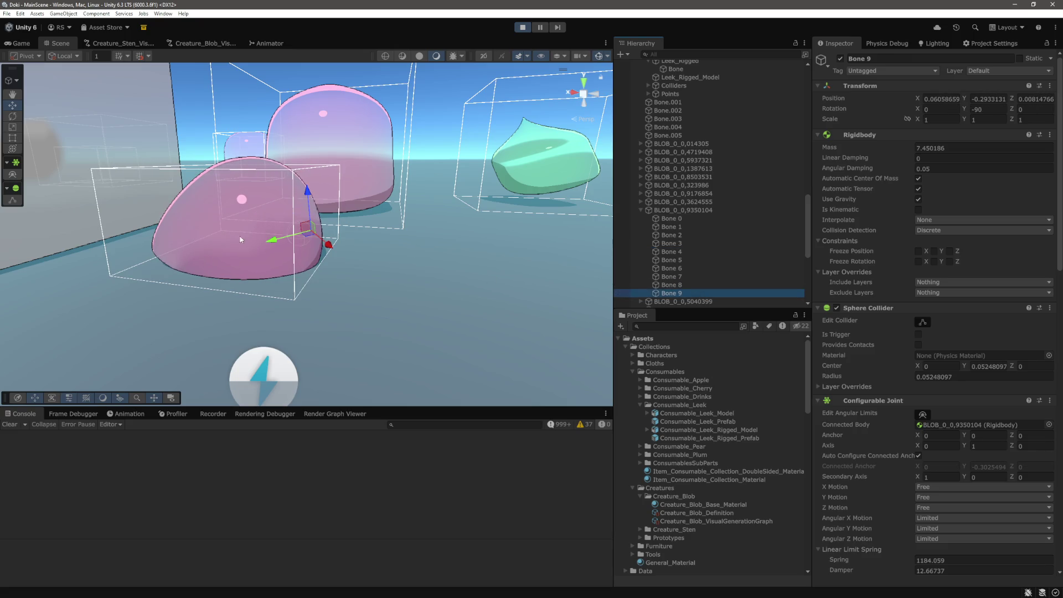
drag(275, 240, 451, 243)
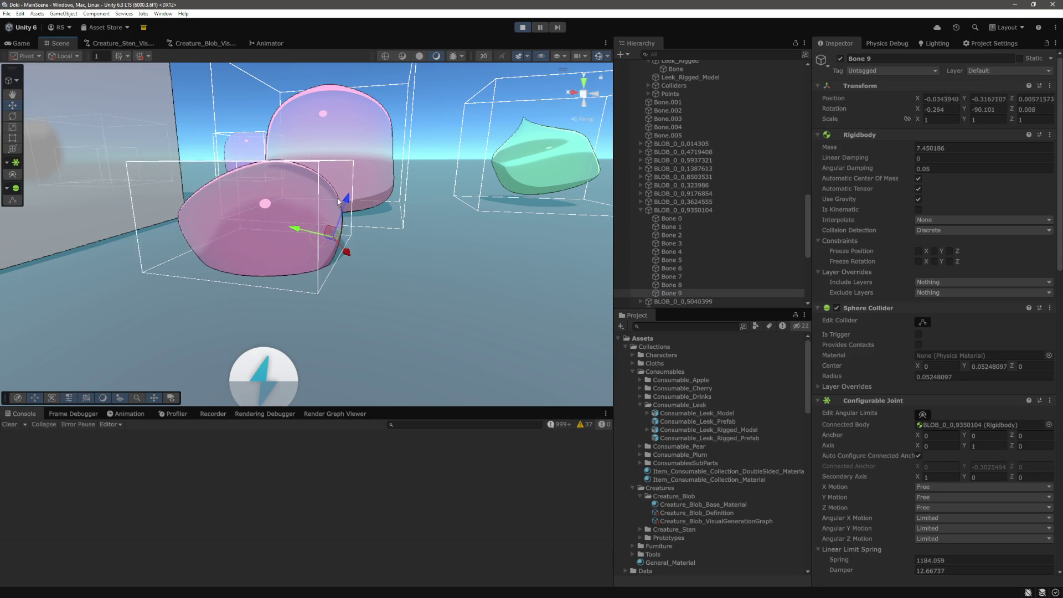
click(376, 138)
Step: Frame the pink blob, check its Bone 0, and select the purple and orange blobs in turn
key(f)
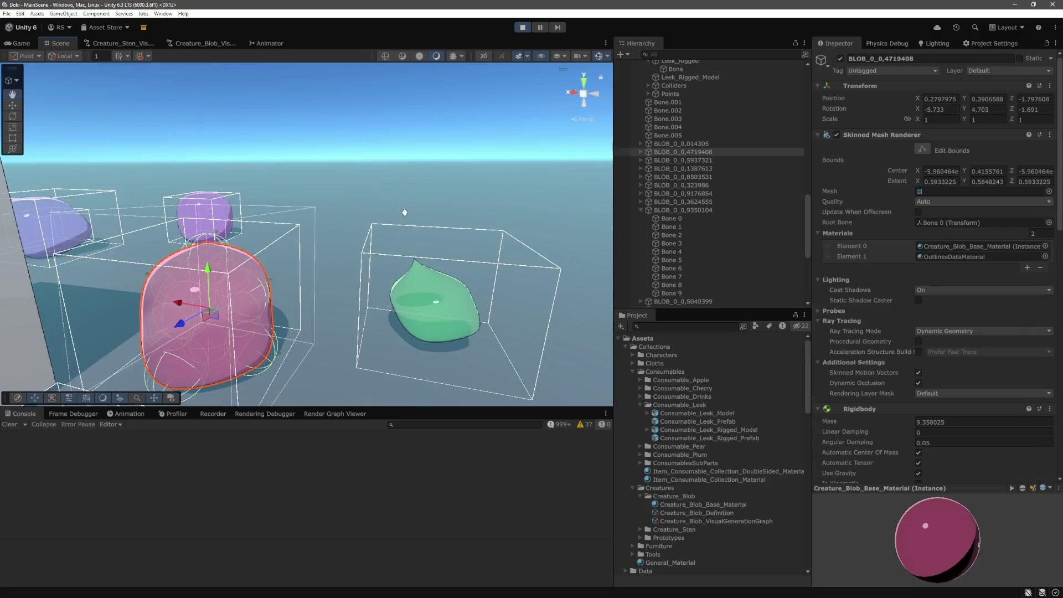
click(641, 151)
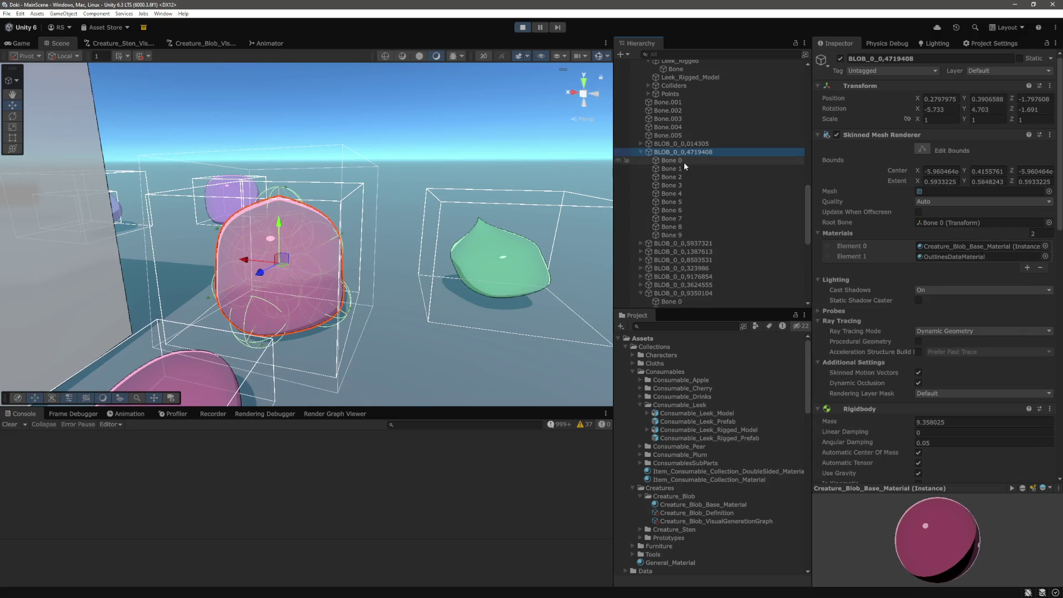
click(684, 160)
click(280, 233)
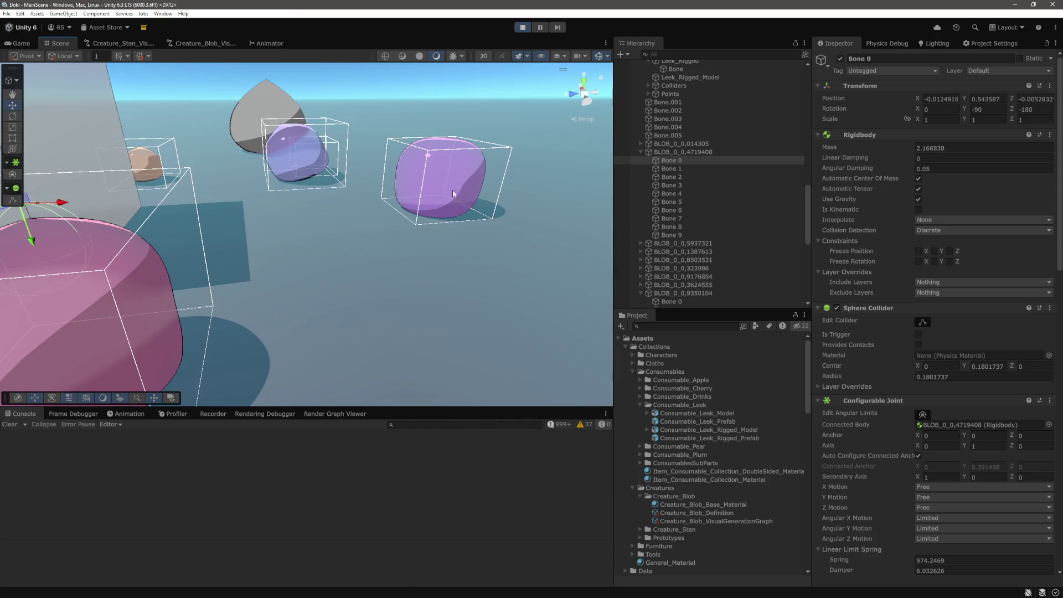
click(471, 195)
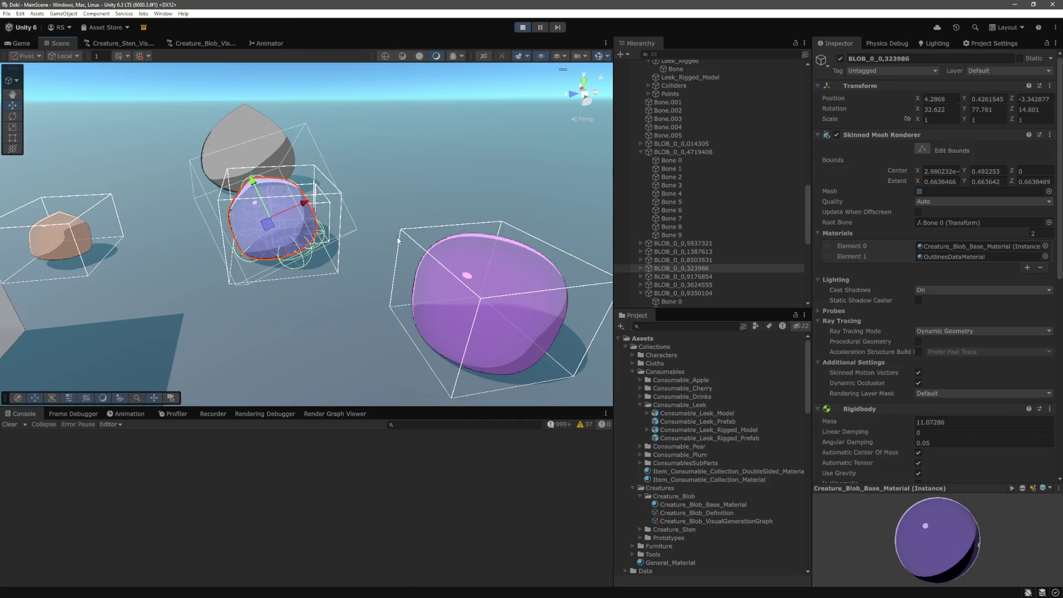
click(325, 280)
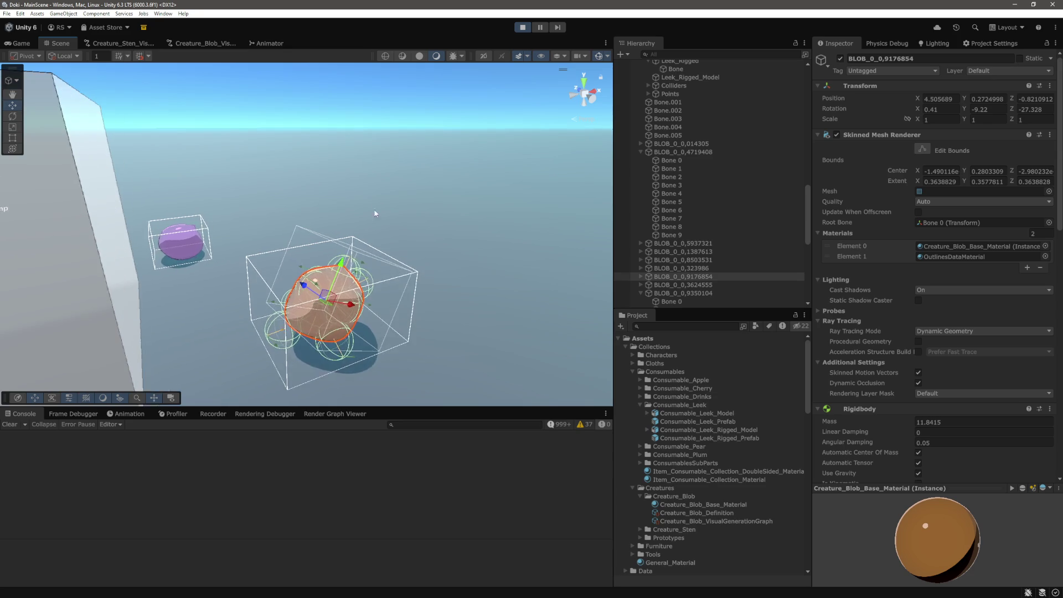
click(233, 268)
drag(362, 253, 284, 230)
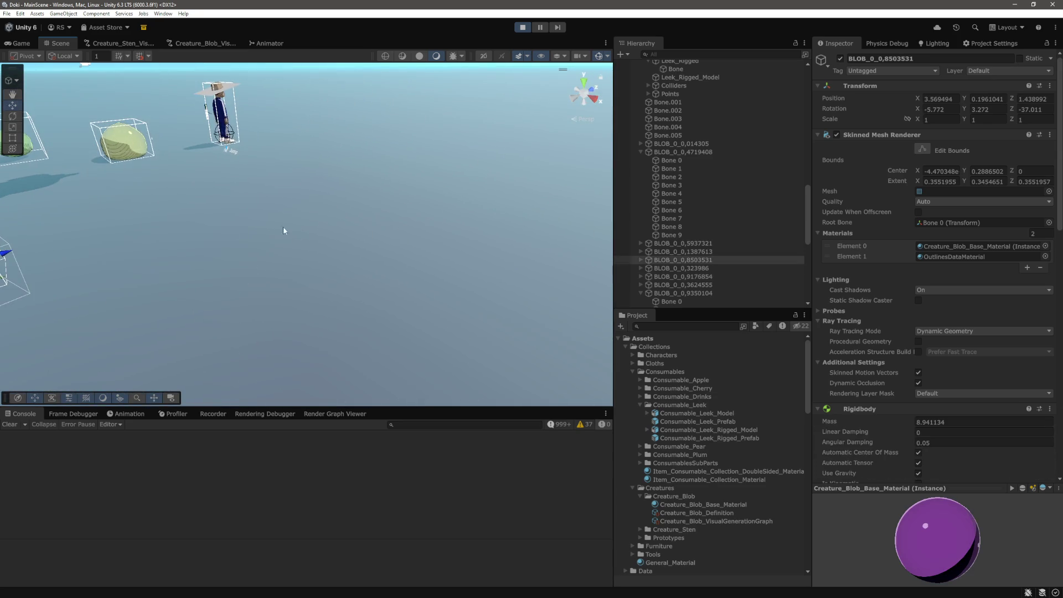
Step: Select the yellow blob BLOB_0_0,3624555 and review the Configurable Joint settings of Bones 0, 3 and 4
click(145, 145)
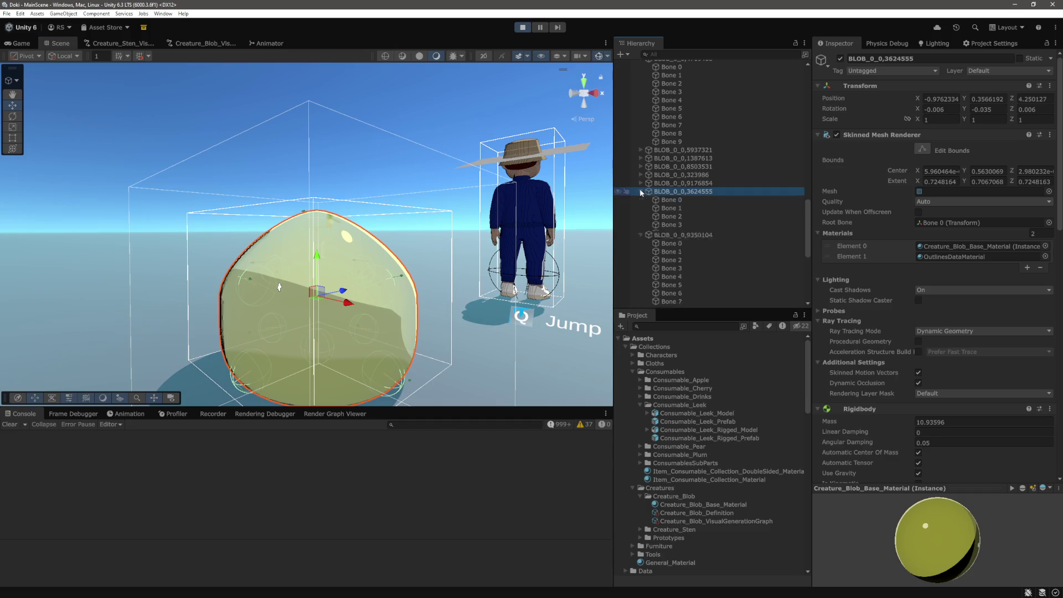
click(671, 200)
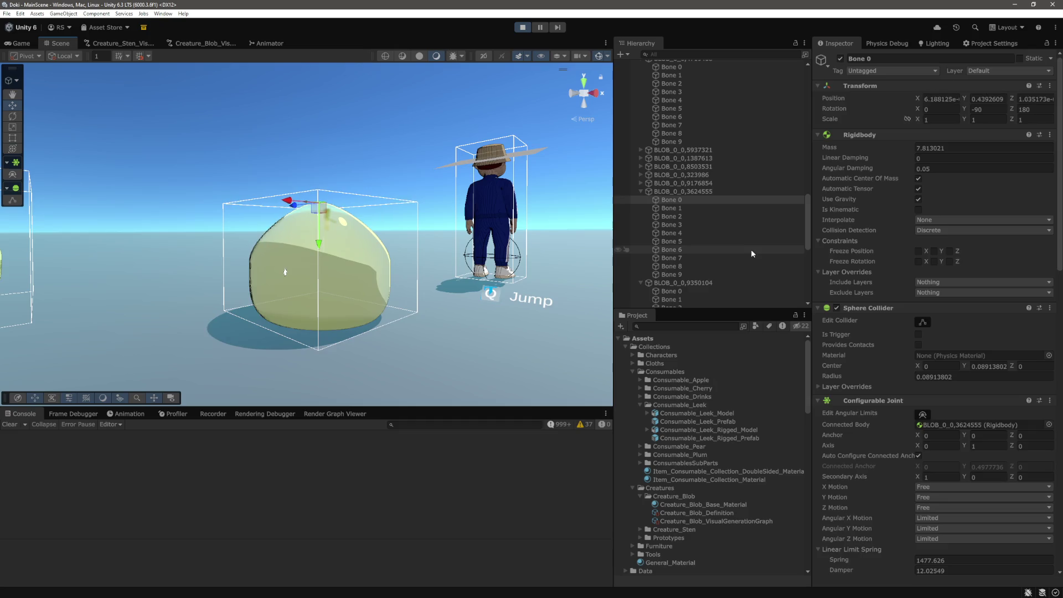
scroll(846, 298, down, 10)
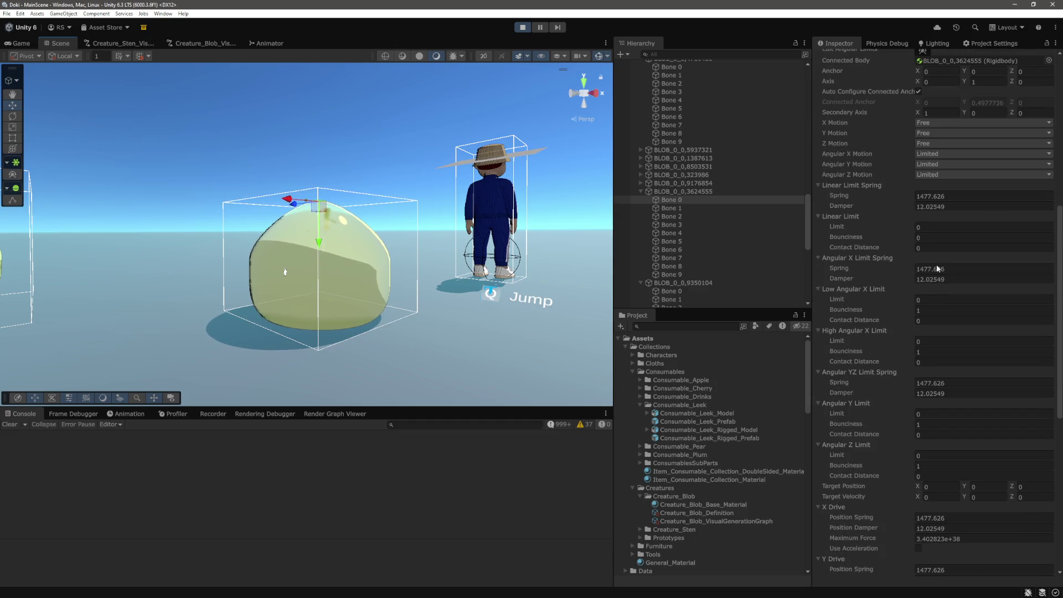
click(687, 226)
key(f)
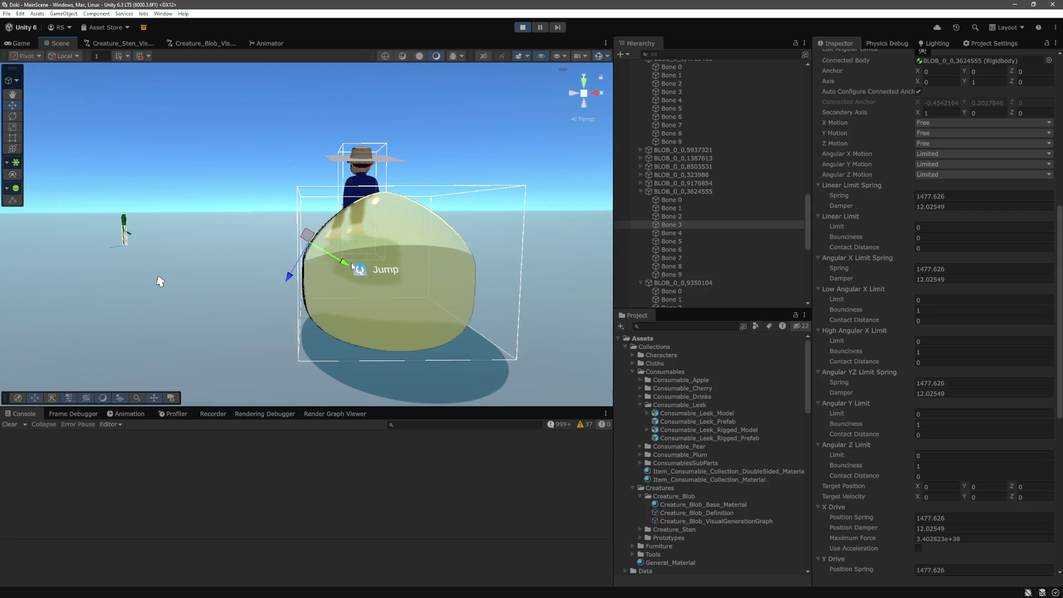
click(682, 235)
Step: Orbit the view and drag the yellow blob's root bone upward to stretch it
alt+click(368, 301)
mouse_move(367, 301)
mouse_down()
mouse_move(426, 198)
mouse_move(74, 310)
mouse_up()
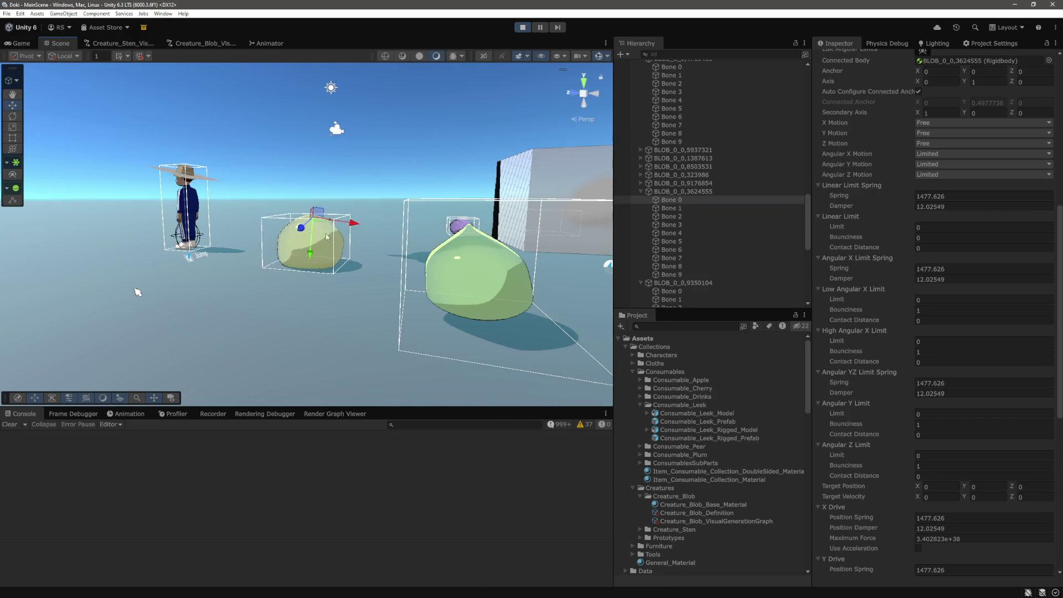
drag(304, 248, 334, 74)
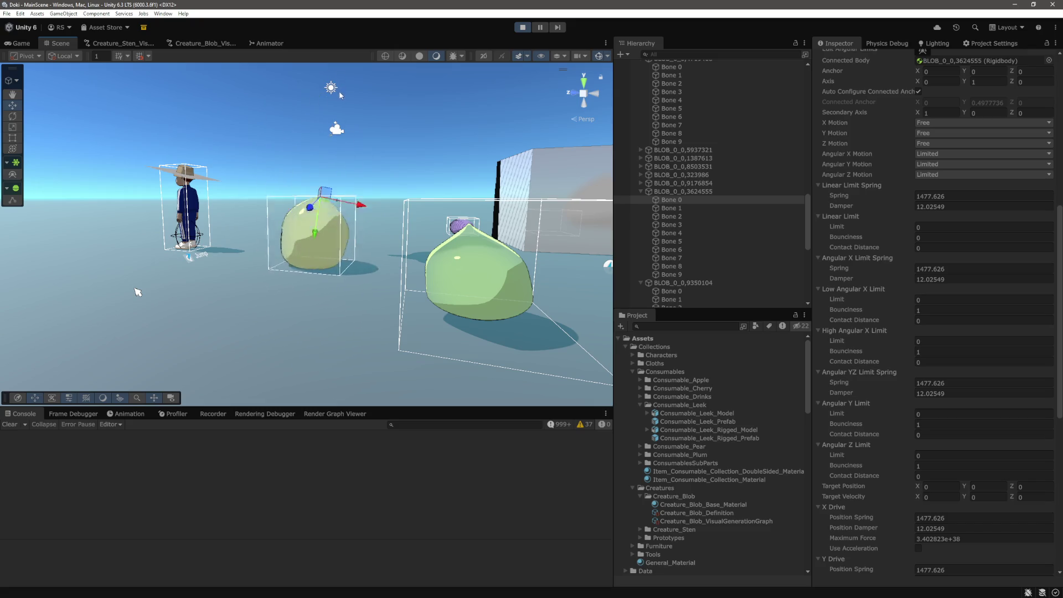
key(alt+Tab)
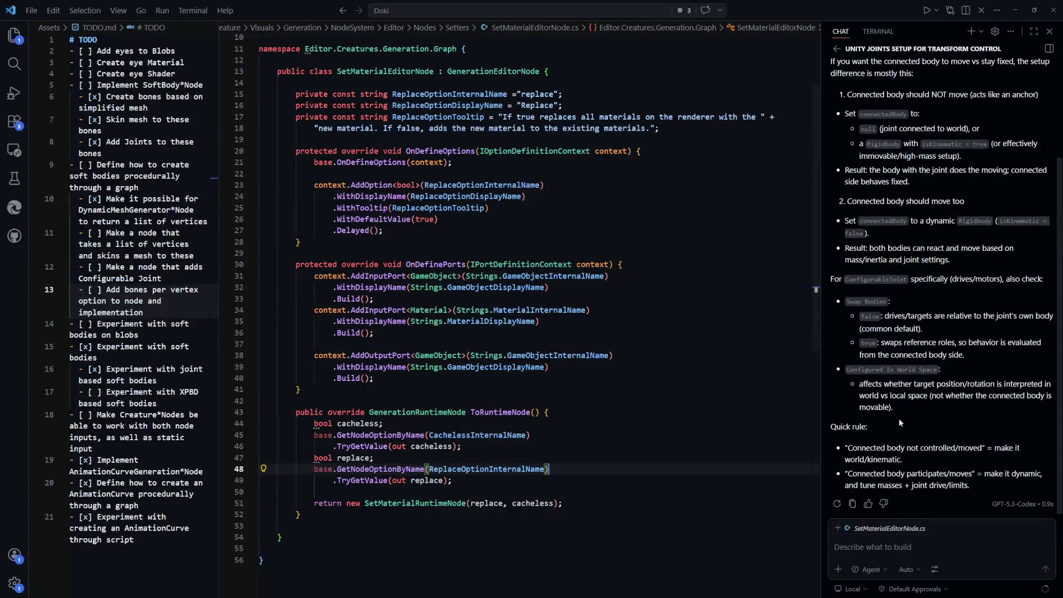
scroll(912, 373, up, 1)
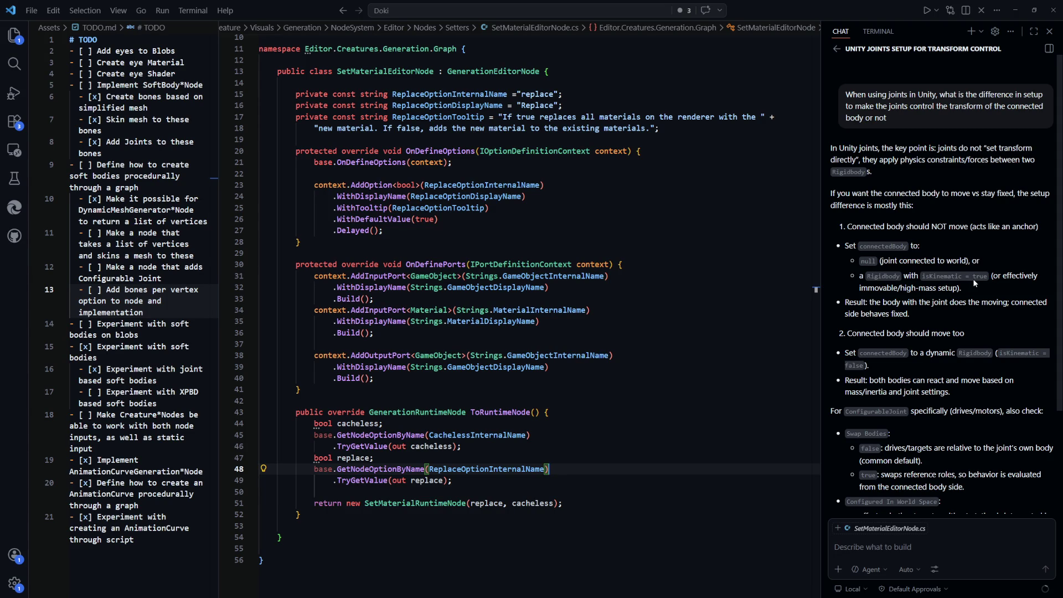
key(alt+Tab)
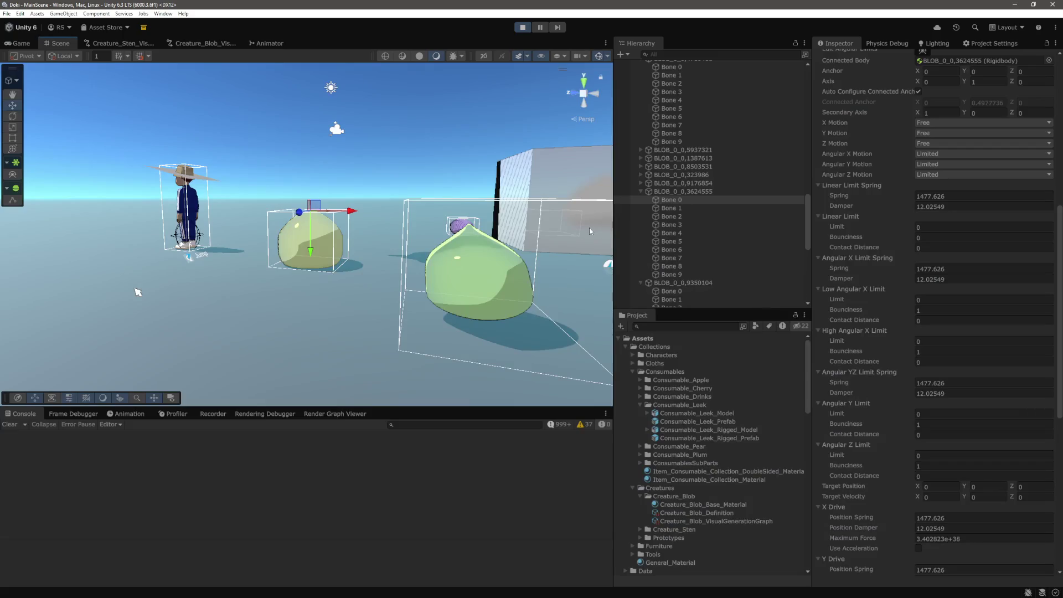
Step: Frame the rigged leek and inspect the Consumable_Leek_Rigged_Prefab root object
scroll(683, 218, down, 4)
drag(287, 299, 320, 239)
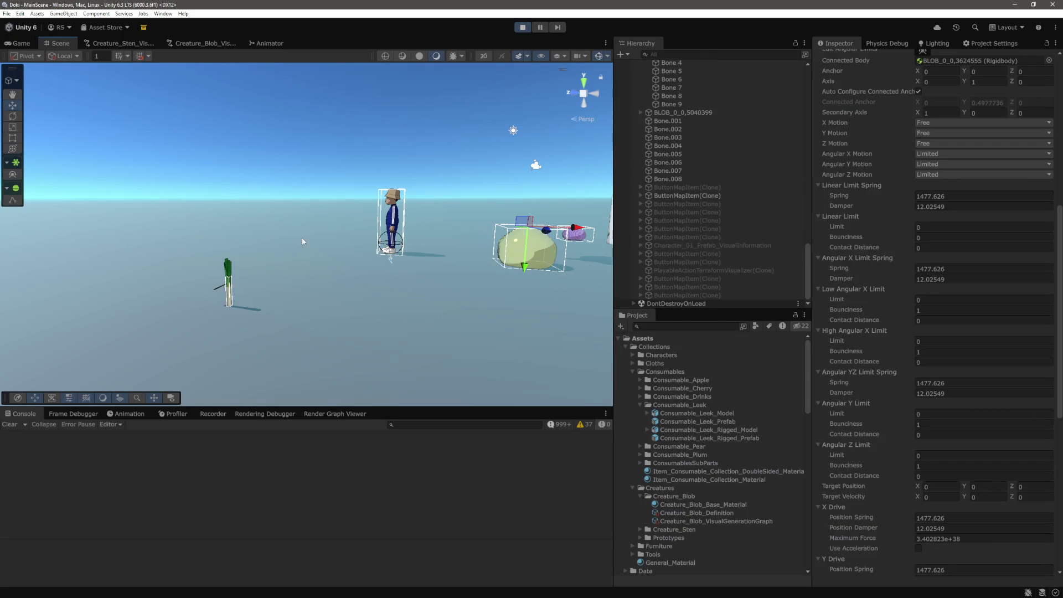
click(229, 294)
scroll(652, 188, up, 5)
double_click(651, 187)
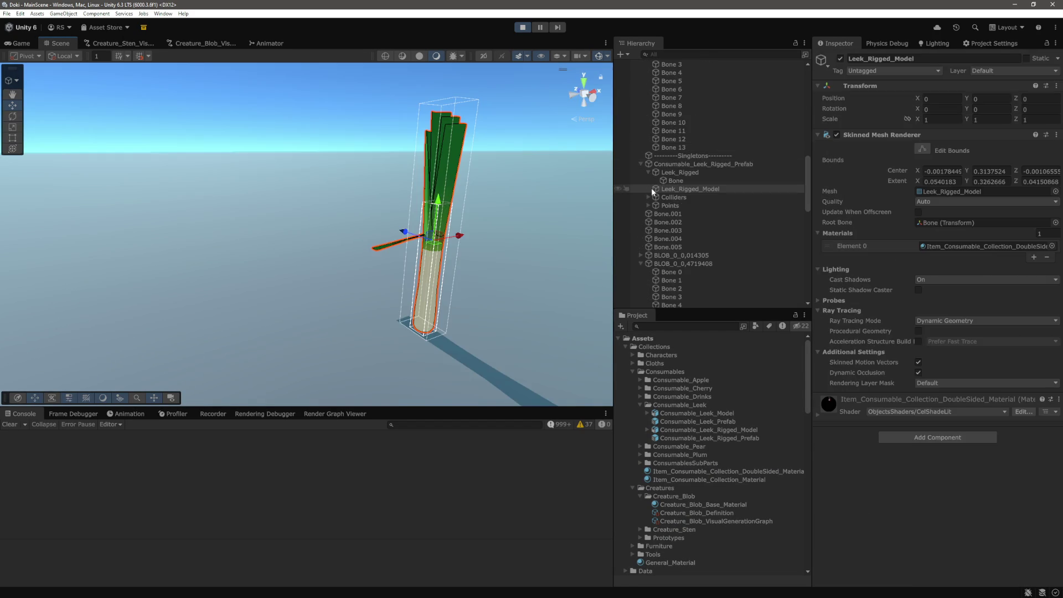
click(649, 172)
click(698, 164)
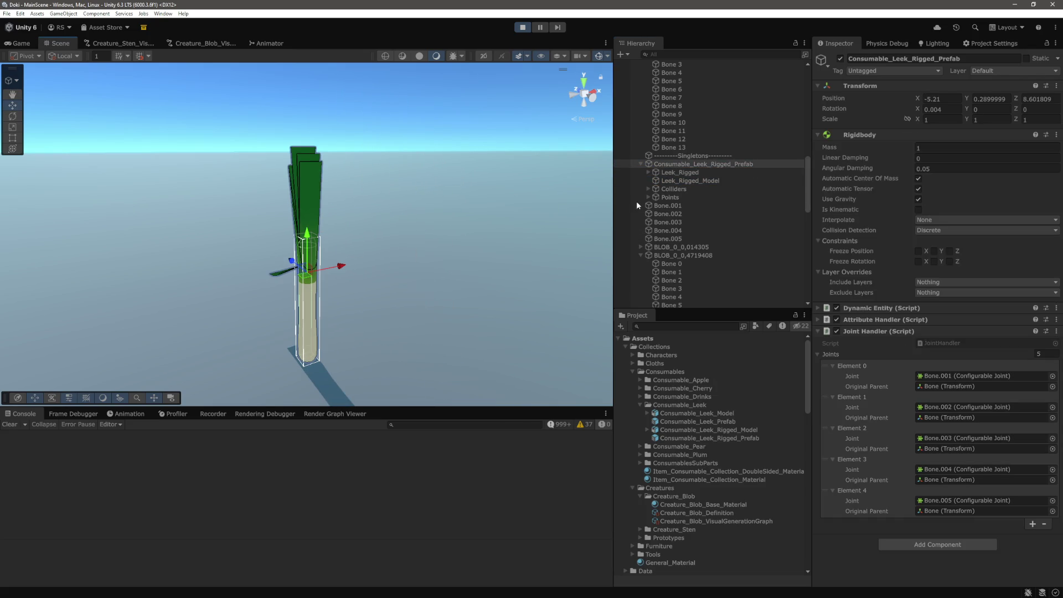
click(649, 173)
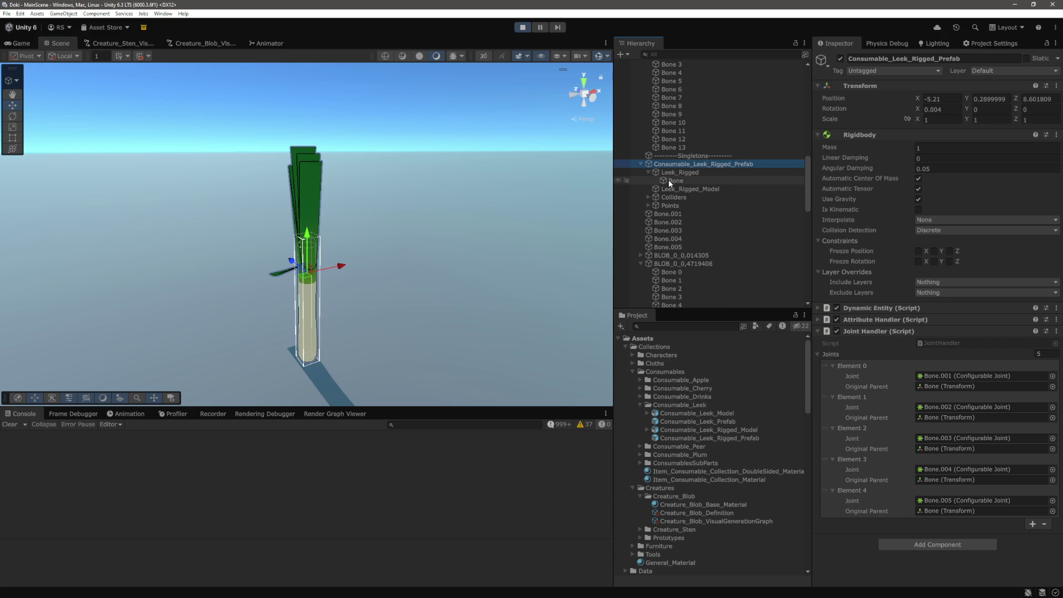
Step: Follow Bone.004's Configurable Joint connected body to the leek's root Bone and inspect its kinematic Rigidbody
scroll(689, 211, down, 5)
scroll(694, 222, up, 1)
click(668, 114)
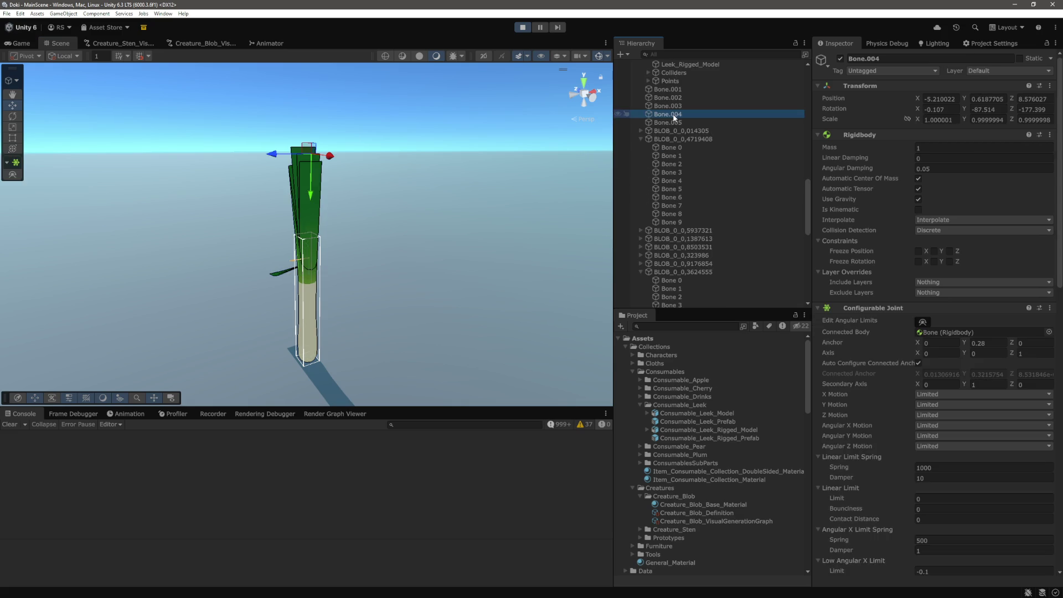
click(938, 332)
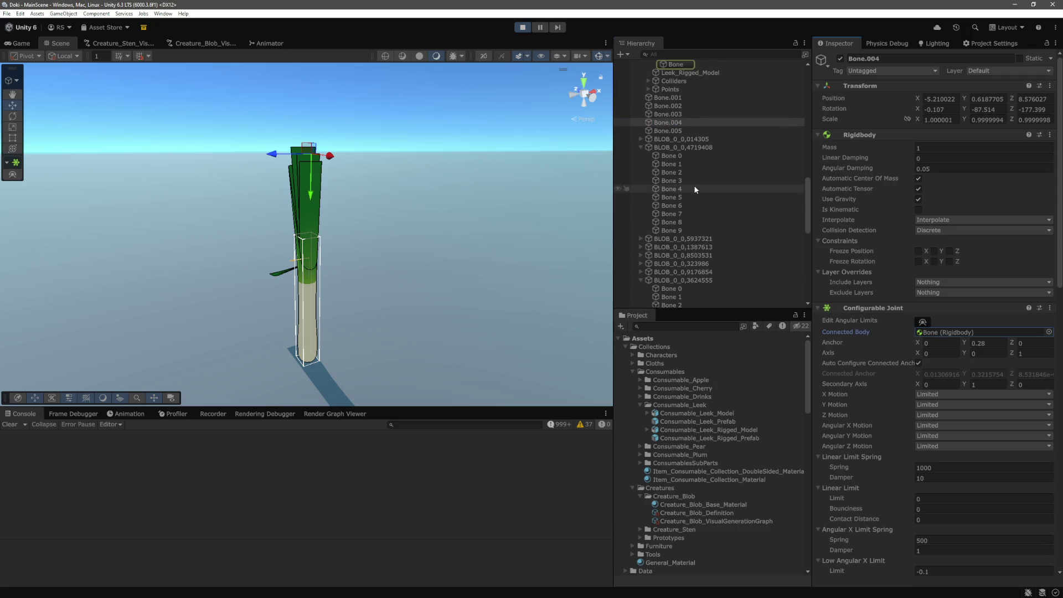
click(679, 189)
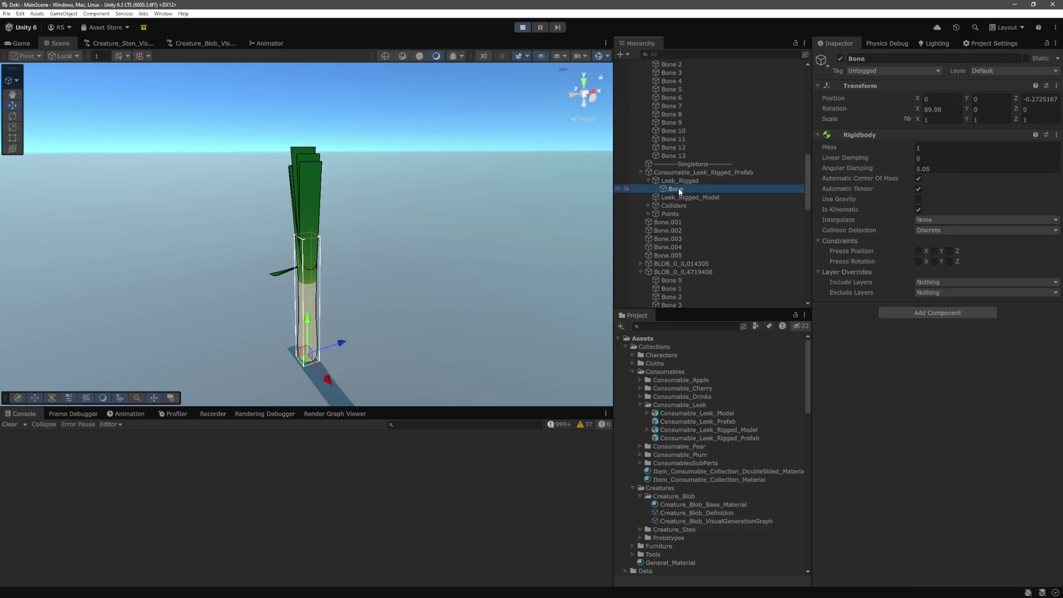
Step: Orbit past the leek and character, then select and frame the green blob BLOB_0_0,3624555
mouse_move(407, 242)
mouse_down()
mouse_move(434, 221)
mouse_move(494, 218)
mouse_move(413, 226)
mouse_move(506, 225)
mouse_up()
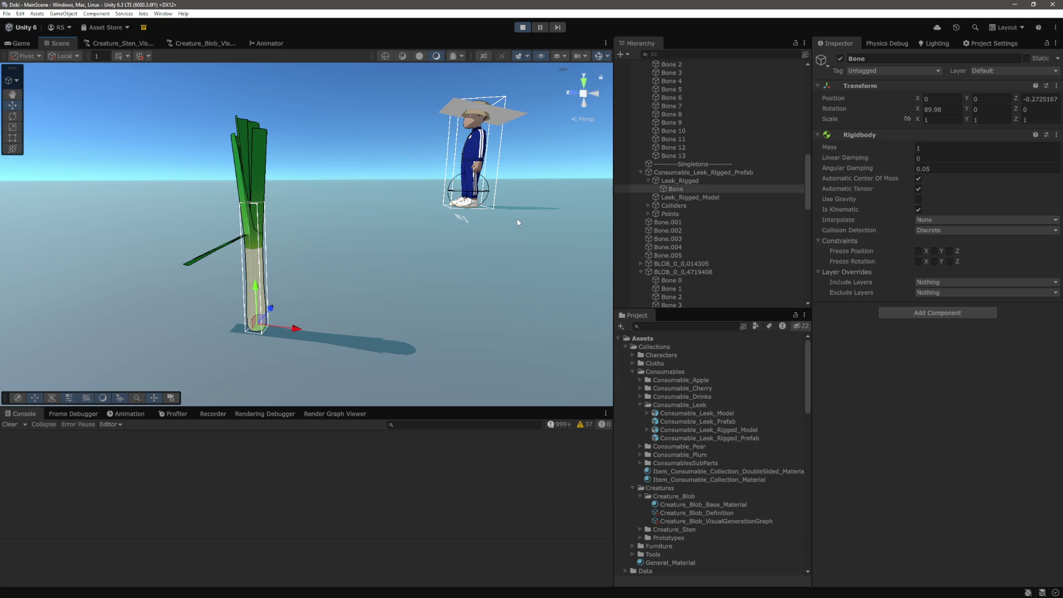
mouse_move(492, 183)
mouse_down()
mouse_move(264, 268)
mouse_move(380, 280)
mouse_move(295, 317)
mouse_up()
click(295, 318)
key(f)
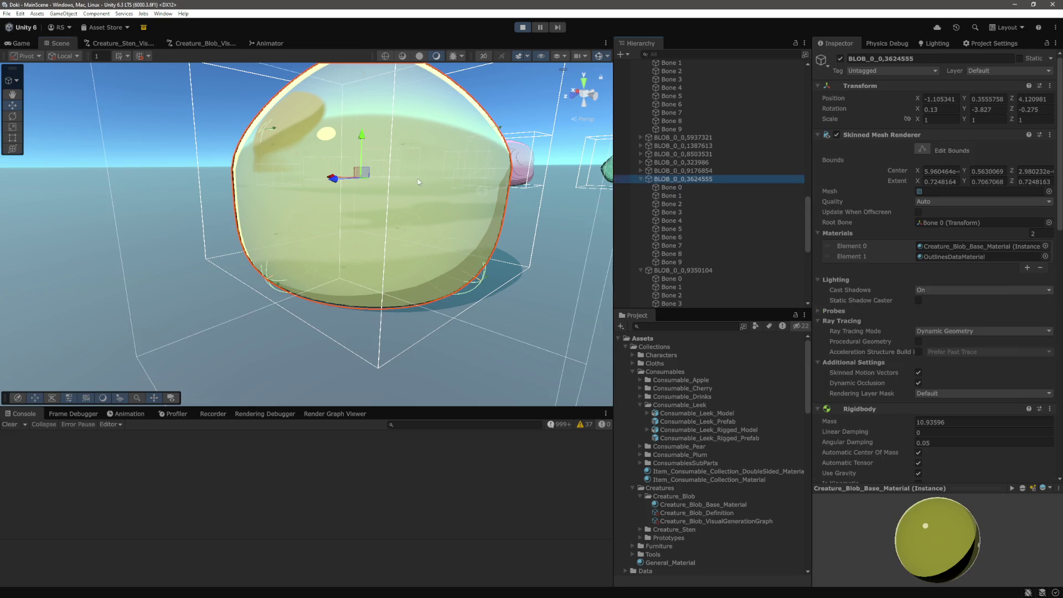
Step: Look around the green blob, then frame the leek and inspect its root Bone again
drag(417, 178, 361, 192)
drag(298, 179, 309, 214)
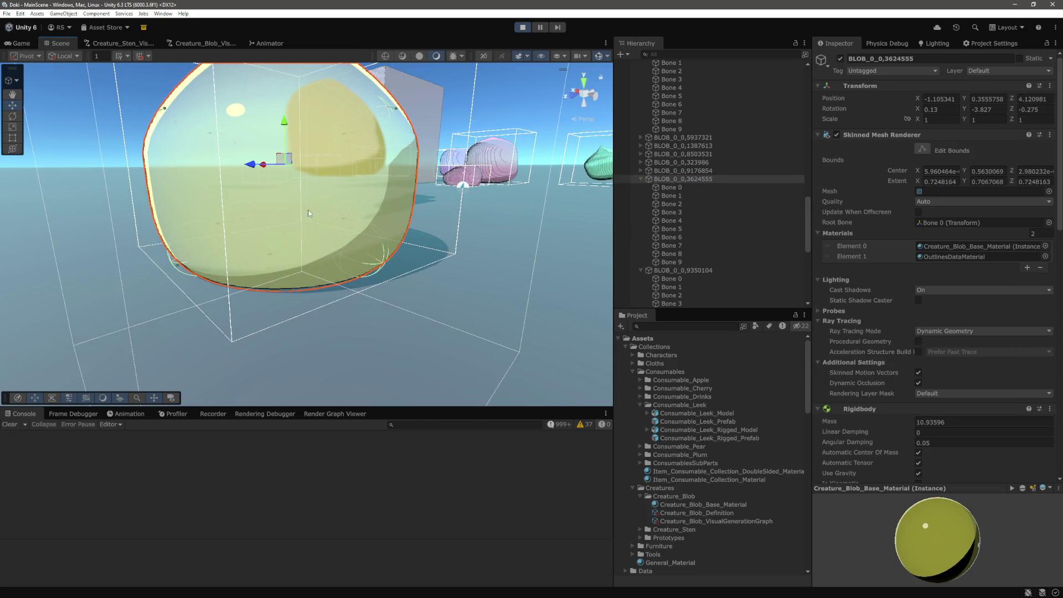
scroll(318, 199, down, 2)
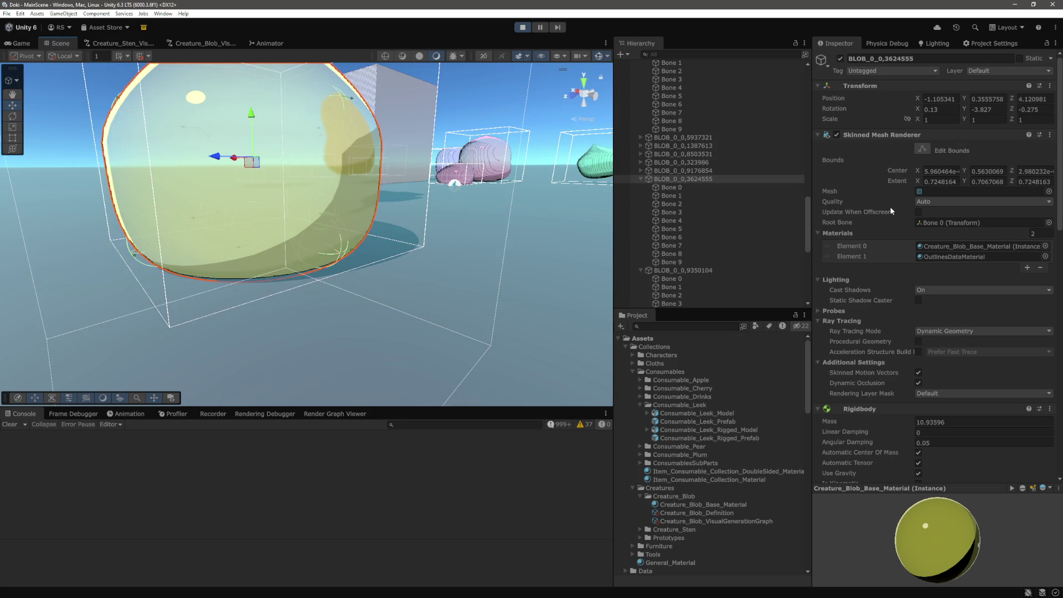
scroll(814, 200, down, 2)
scroll(341, 246, down, 3)
mouse_move(341, 245)
mouse_down()
mouse_move(268, 273)
mouse_move(435, 216)
mouse_move(422, 230)
mouse_move(344, 215)
mouse_up()
click(298, 211)
key(f)
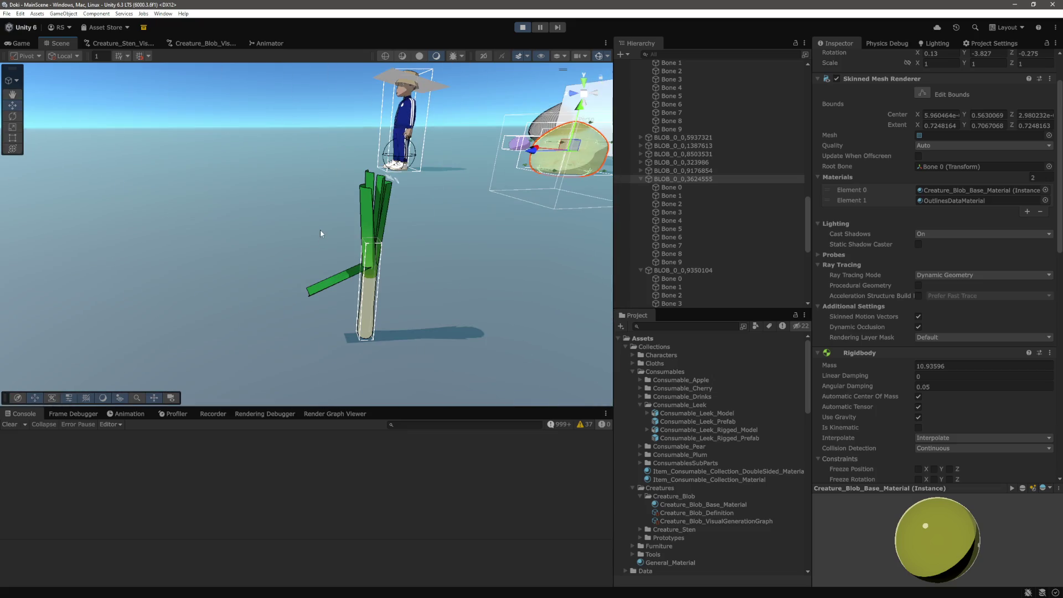
scroll(715, 213, up, 3)
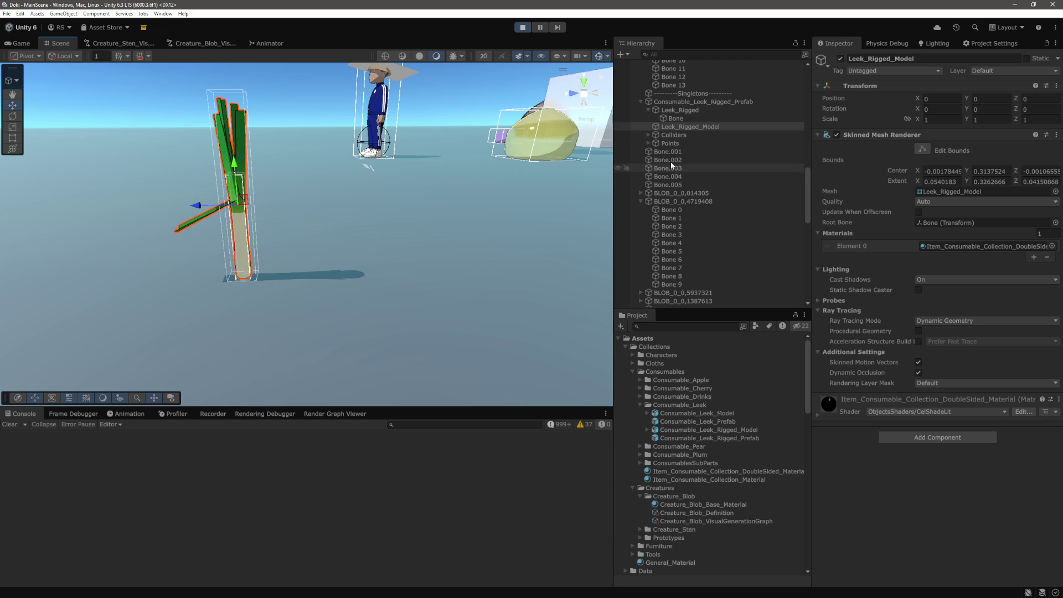
click(677, 118)
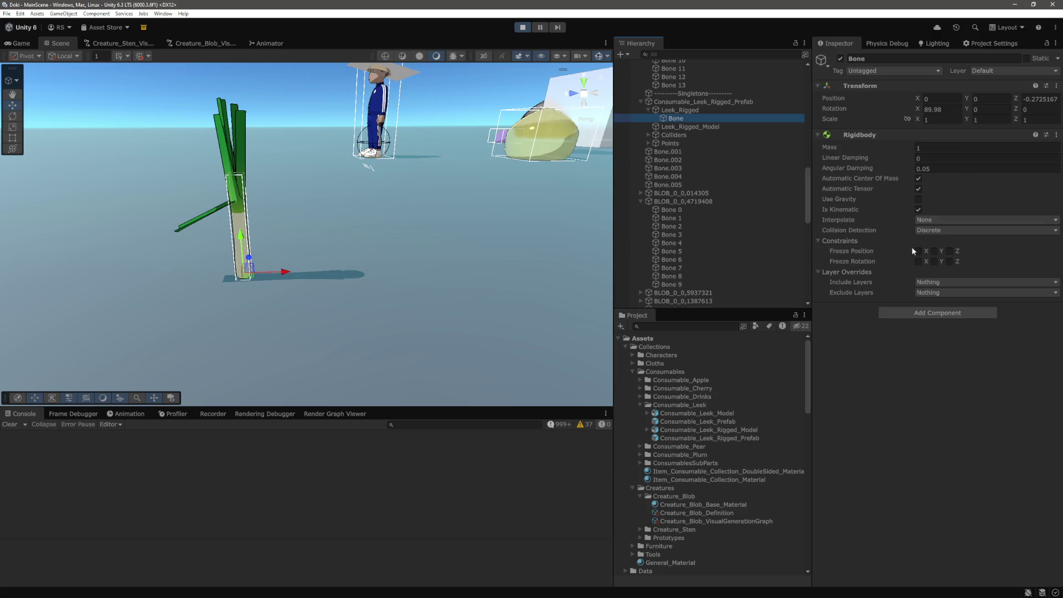
Step: Exit Play mode with Ctrl+P and clear the Console's errors and warnings
mouse_move(515, 235)
mouse_down()
mouse_move(436, 273)
mouse_move(362, 266)
mouse_move(745, 415)
mouse_up()
key(ctrl+p)
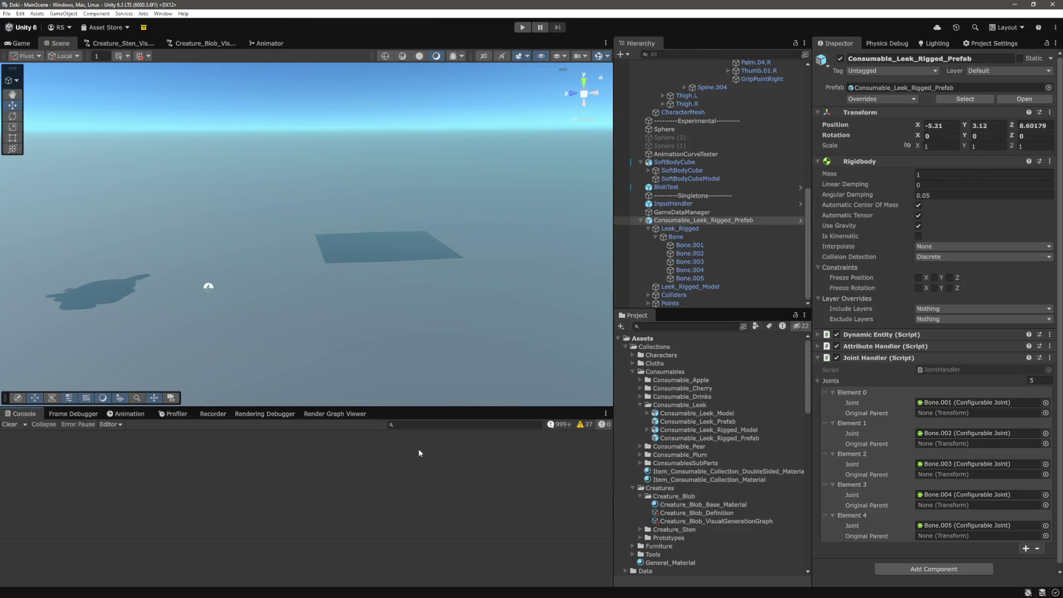
click(10, 425)
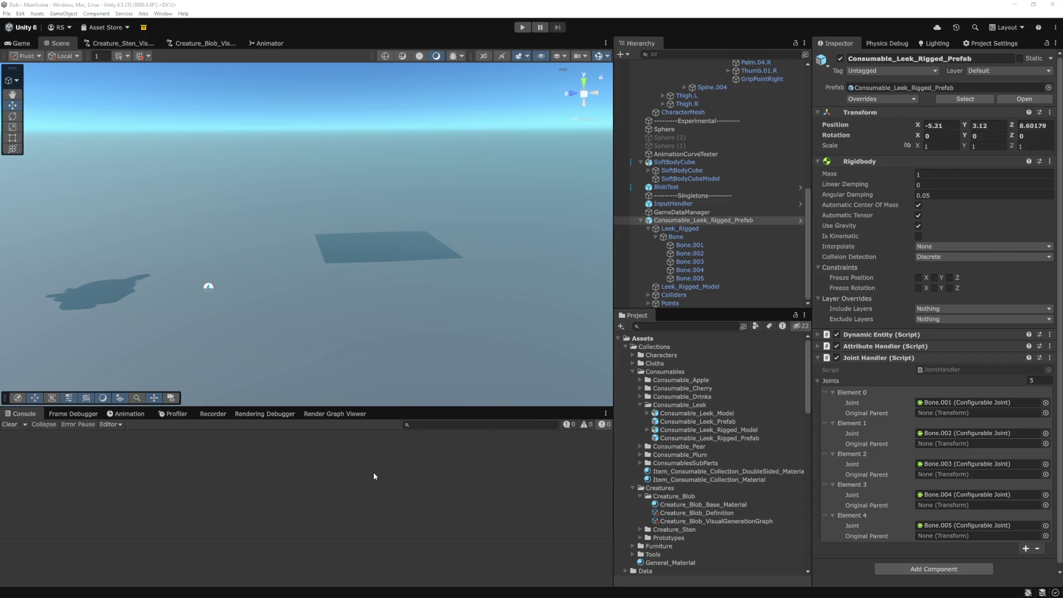
Step: Switch to VS Code and open AddSoftBodyRuntimeNode.cs via quick file search 'softbo'
key(alt+Tab)
click(636, 340)
scroll(636, 337, up, 1)
click(643, 216)
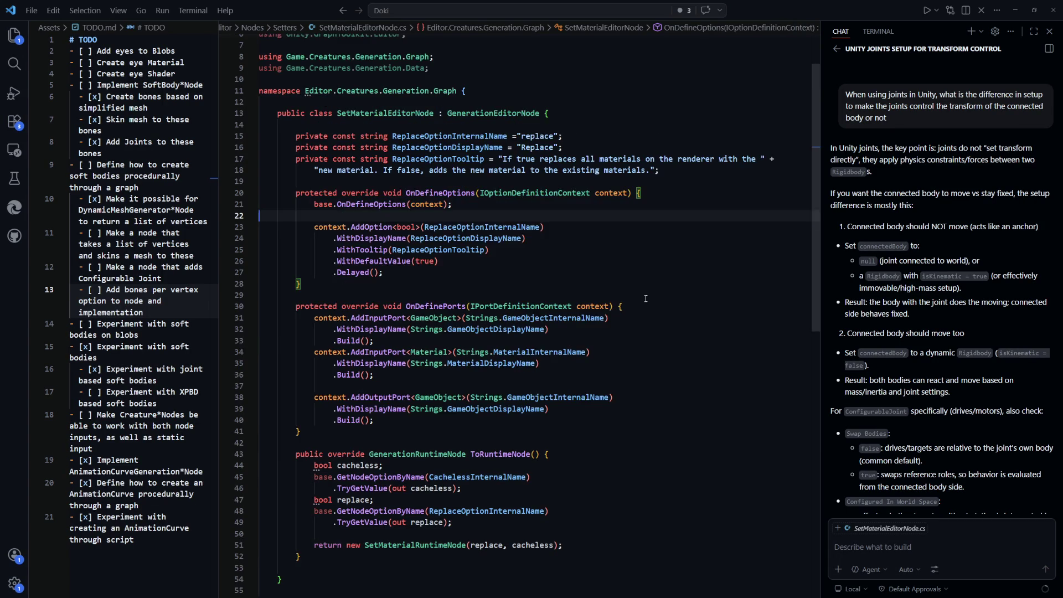
key(ctrl+p)
text(set)
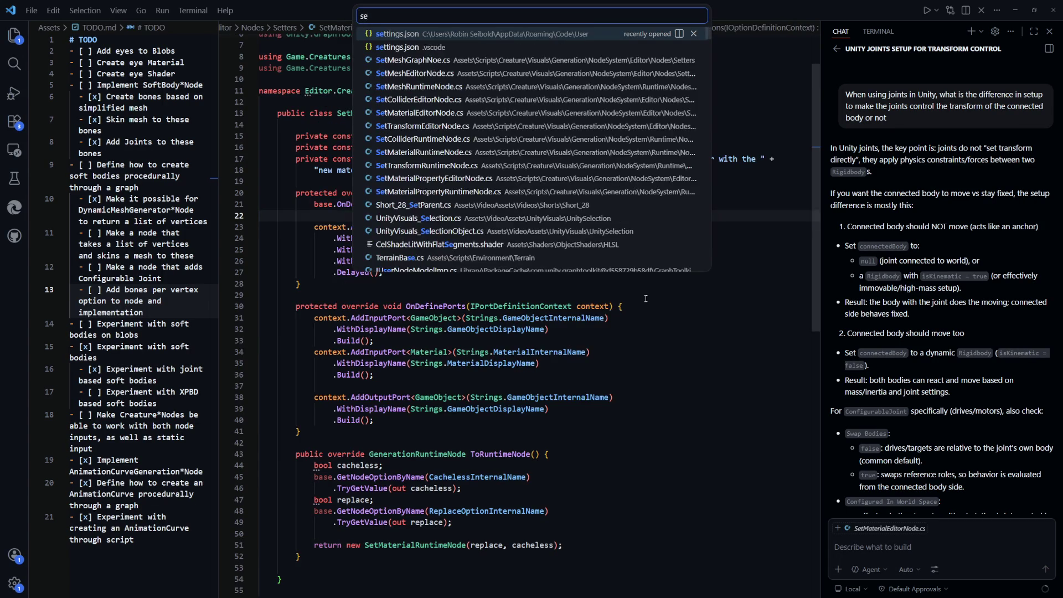
key(BackSpace)
key(BackSpace)
key(BackSpace)
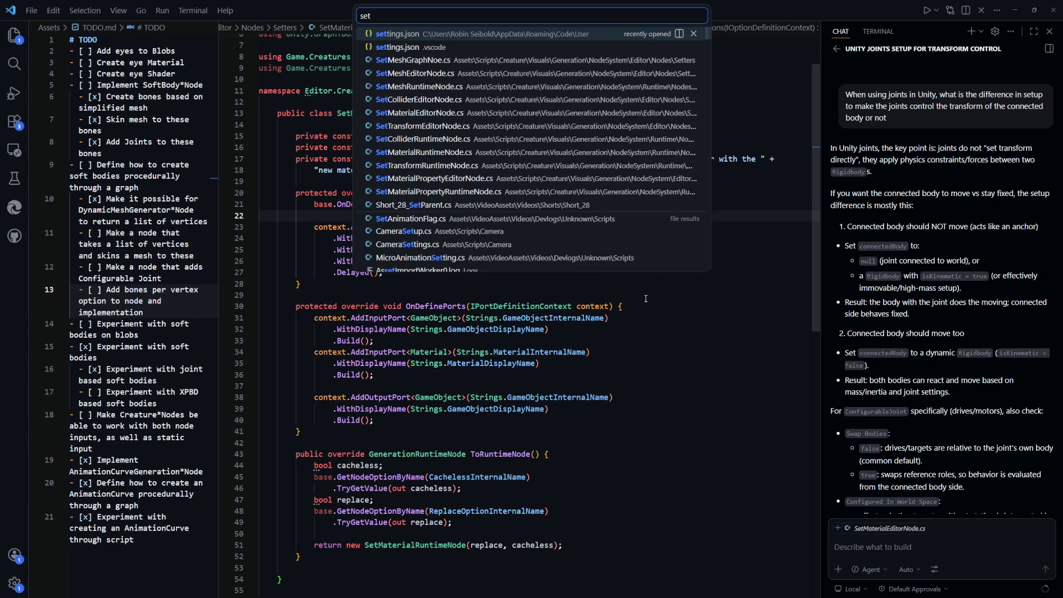
text(softbo)
key(Down)
key(Down)
key(Return)
Step: Go to the CreateBones definition in Bone.cs and highlight every use of parent
scroll(654, 388, down, 20)
click(444, 249)
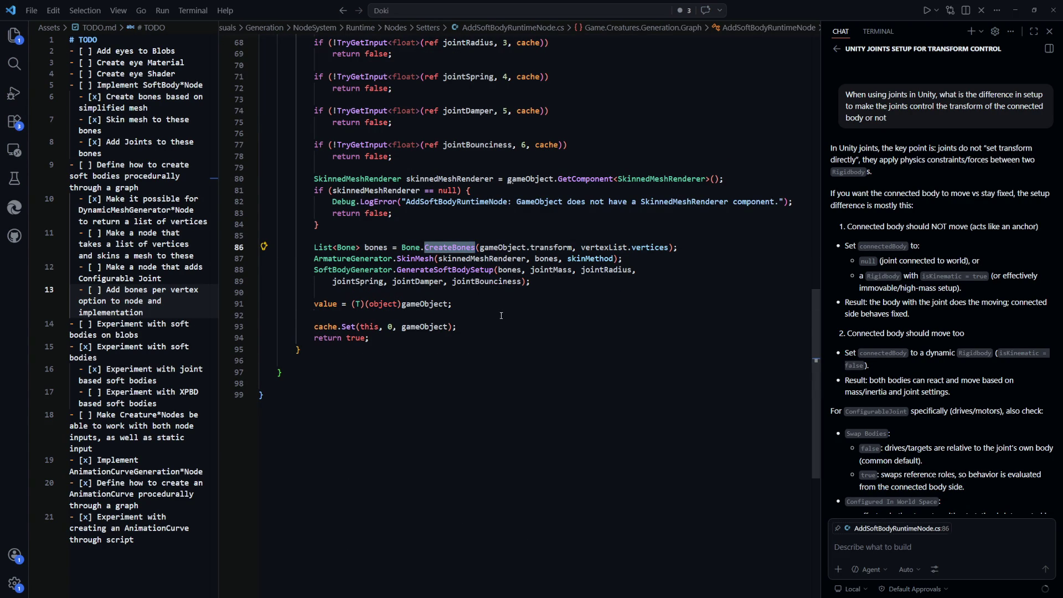
ctrl+click(456, 246)
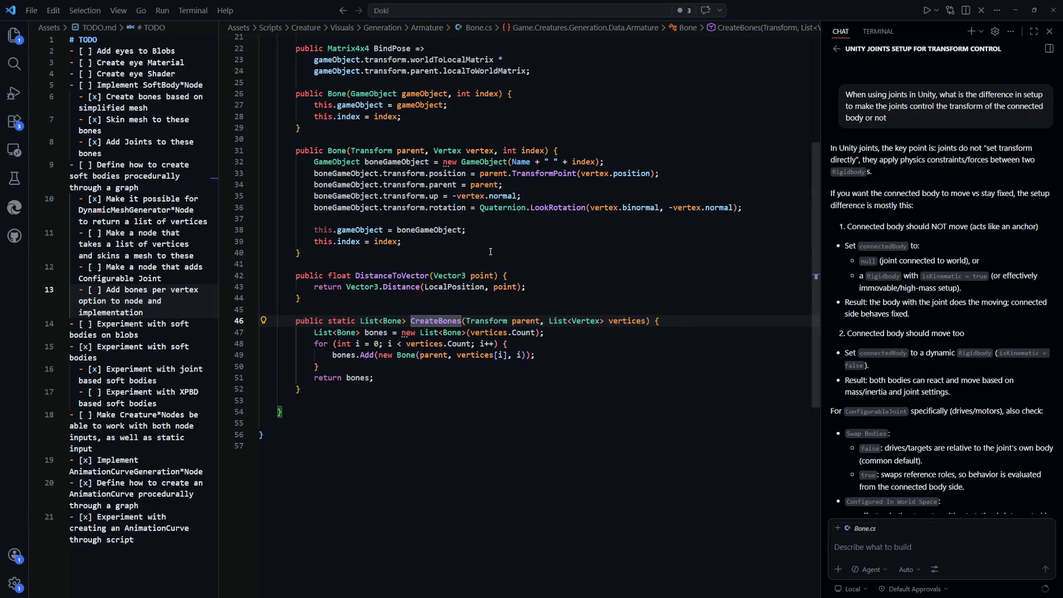
scroll(594, 296, up, 3)
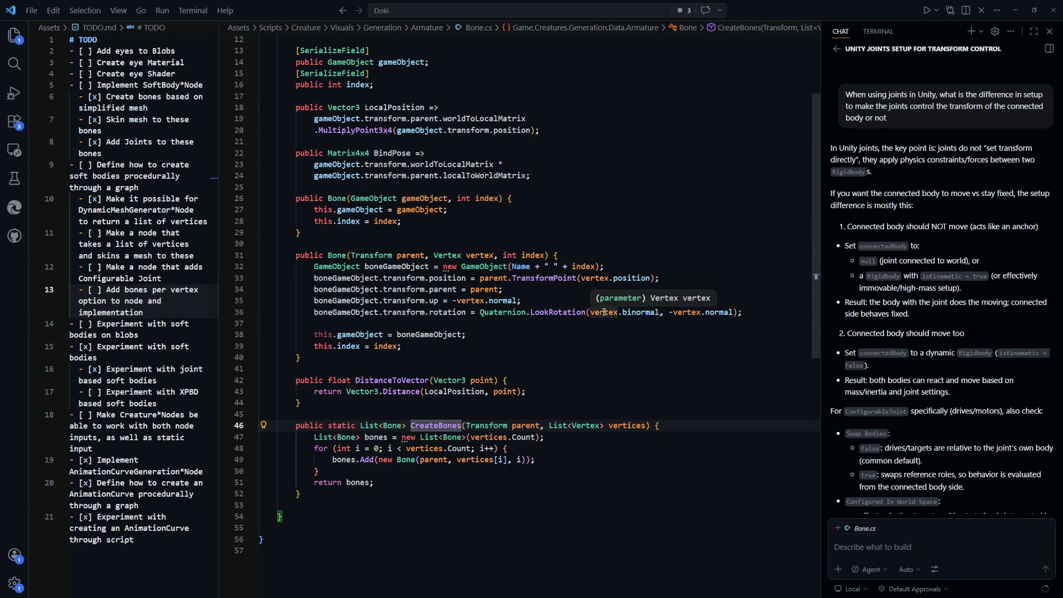
click(534, 425)
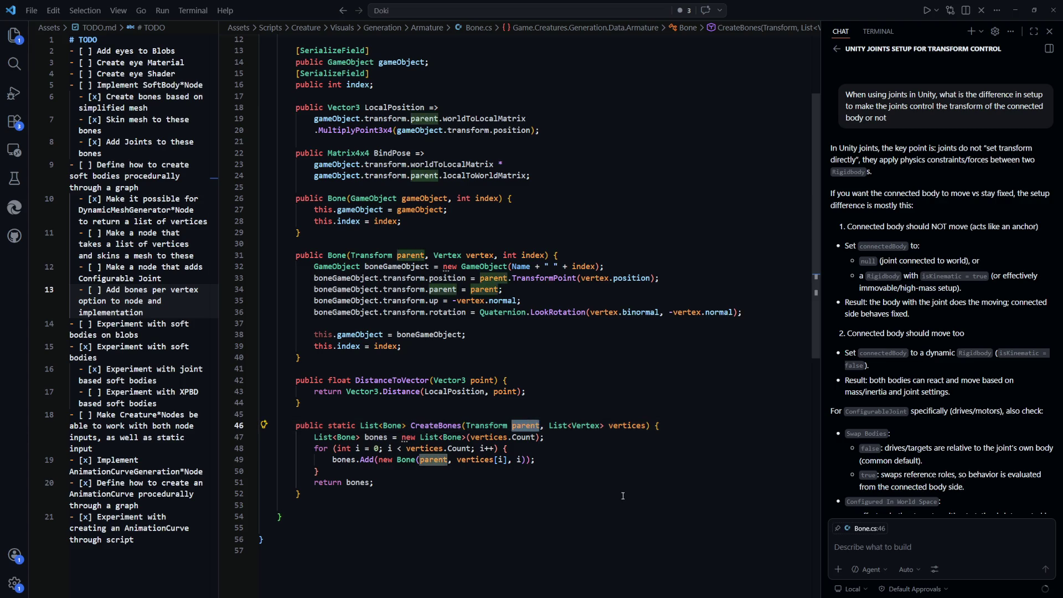
scroll(437, 457, up, 1)
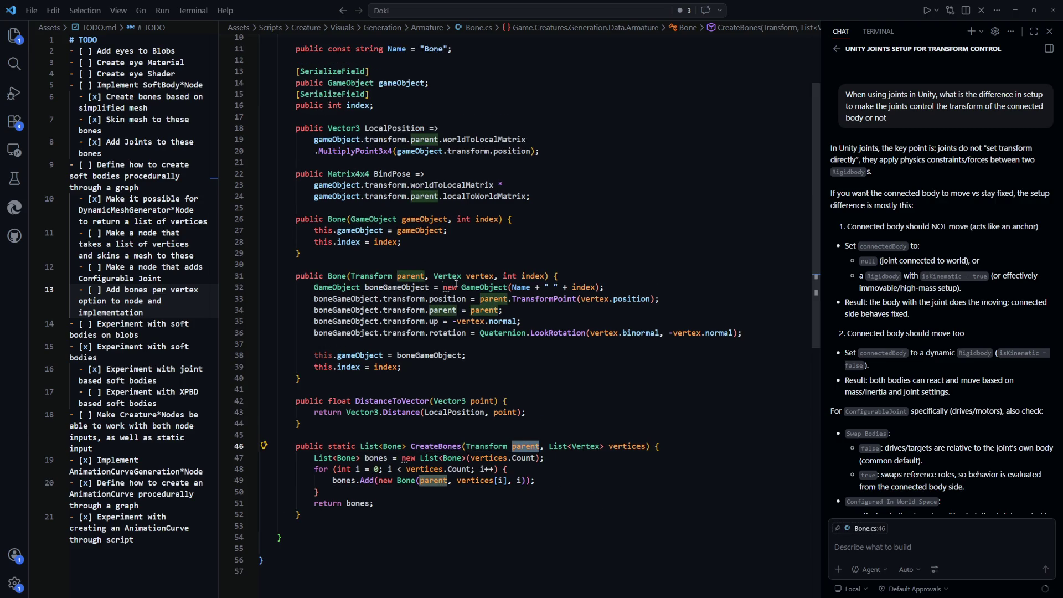
Step: Back in AddSoftBodyRuntimeNode.cs, examine the gameObject.transform argument on line 86
key(ctrl+Tab)
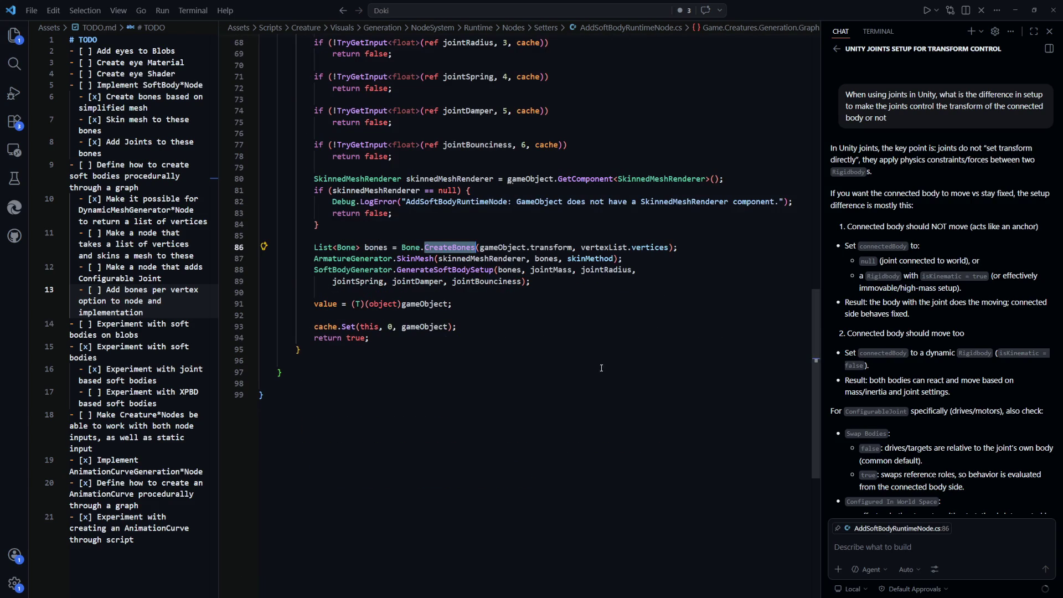
drag(572, 248, 491, 248)
scroll(491, 248, up, 2)
drag(572, 310, 480, 310)
mouse_move(568, 323)
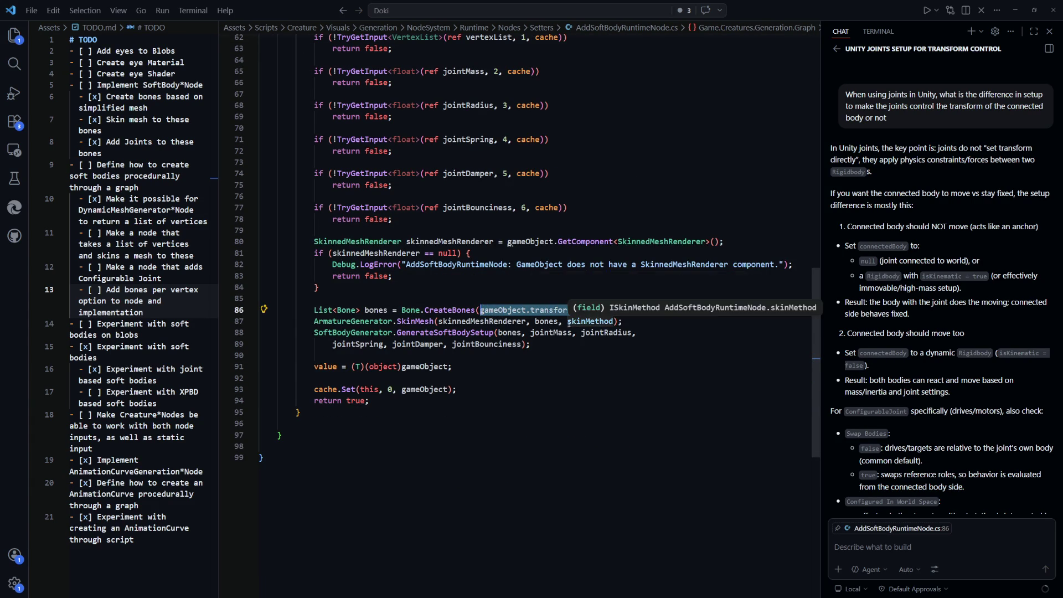
click(488, 424)
Step: Return to CreateBones in Bone.cs and select the lines that position and parent each bone
ctrl+click(449, 311)
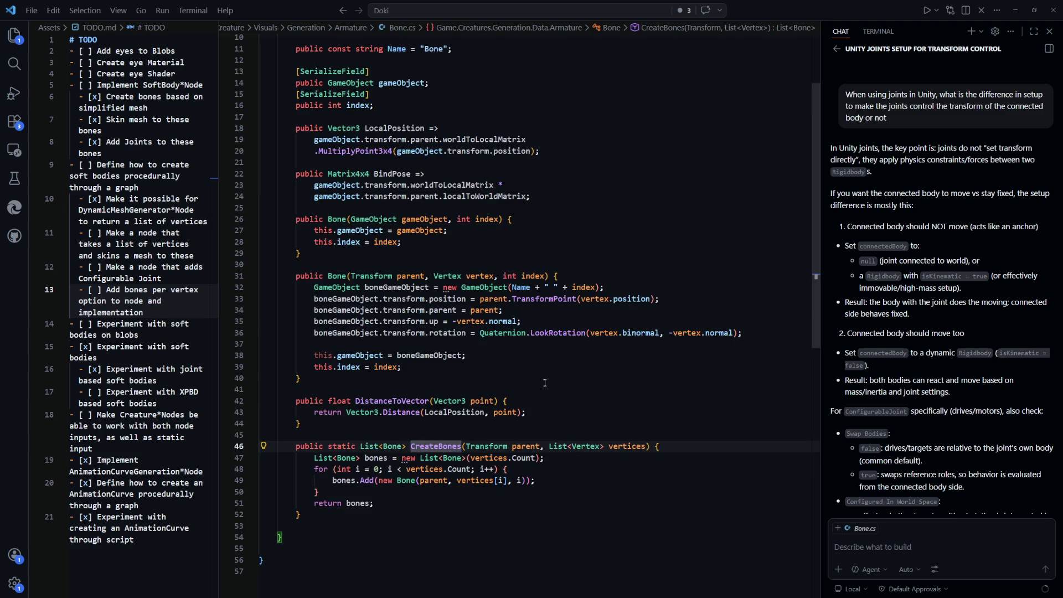
scroll(479, 486, up, 2)
mouse_move(503, 331)
mouse_down()
mouse_move(476, 338)
mouse_move(443, 383)
mouse_move(408, 334)
mouse_up()
click(421, 388)
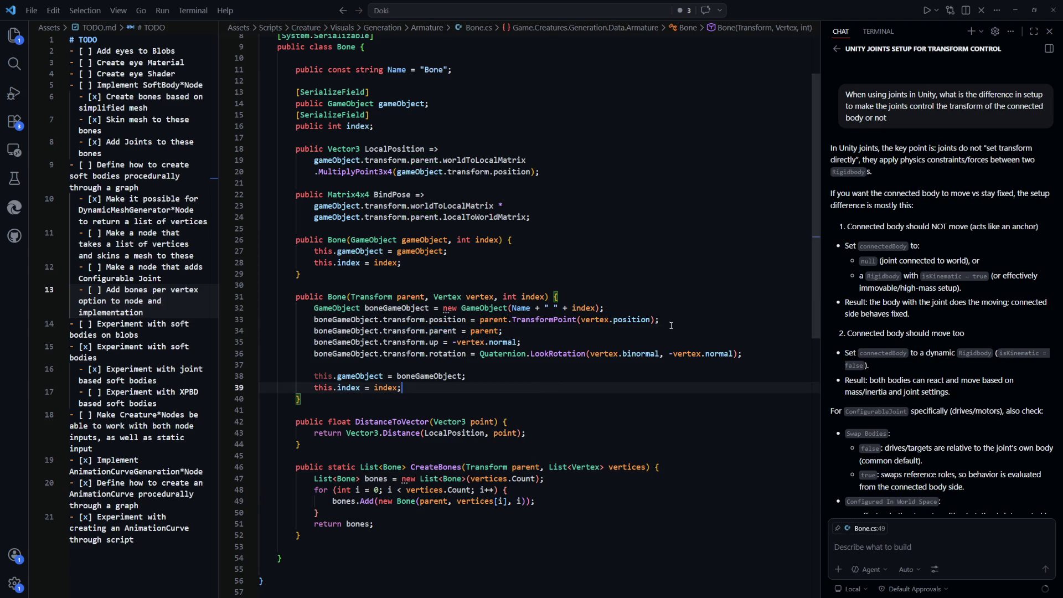
drag(660, 319, 415, 320)
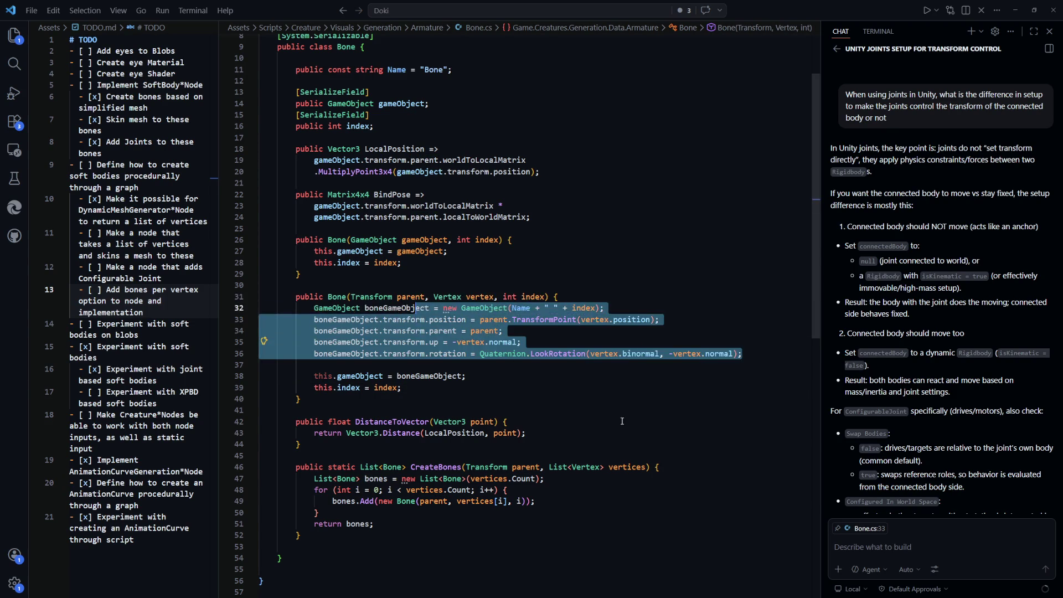
scroll(587, 403, down, 2)
Step: From AddSoftBodyRuntimeNode.cs line 87, go to the SkinMesh definition in ArmatureGenerator.cs
key(ctrl+Tab)
click(579, 389)
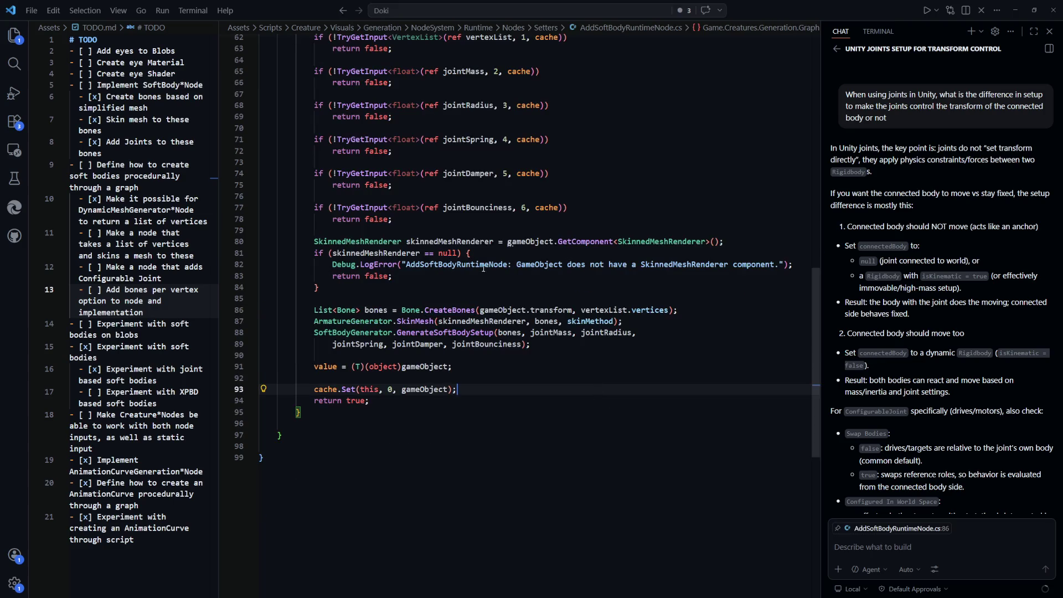
click(511, 322)
key(Down)
key(Down)
key(Down)
click(511, 320)
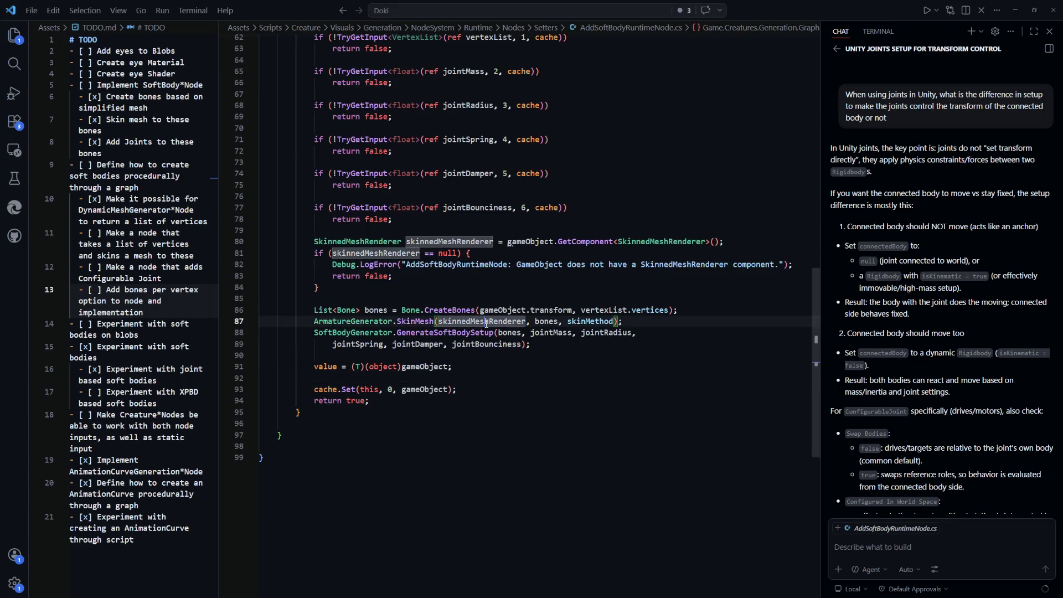
double_click(600, 321)
ctrl+click(417, 322)
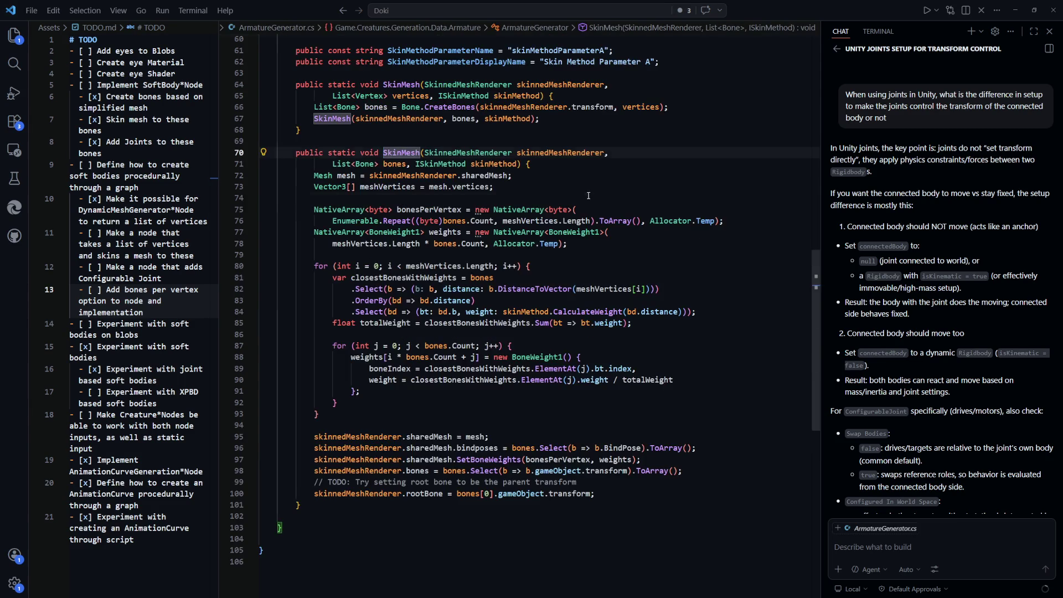
Step: Search ArmatureGenerator.cs for 'parent'
click(554, 190)
key(ctrl+f)
text(parent)
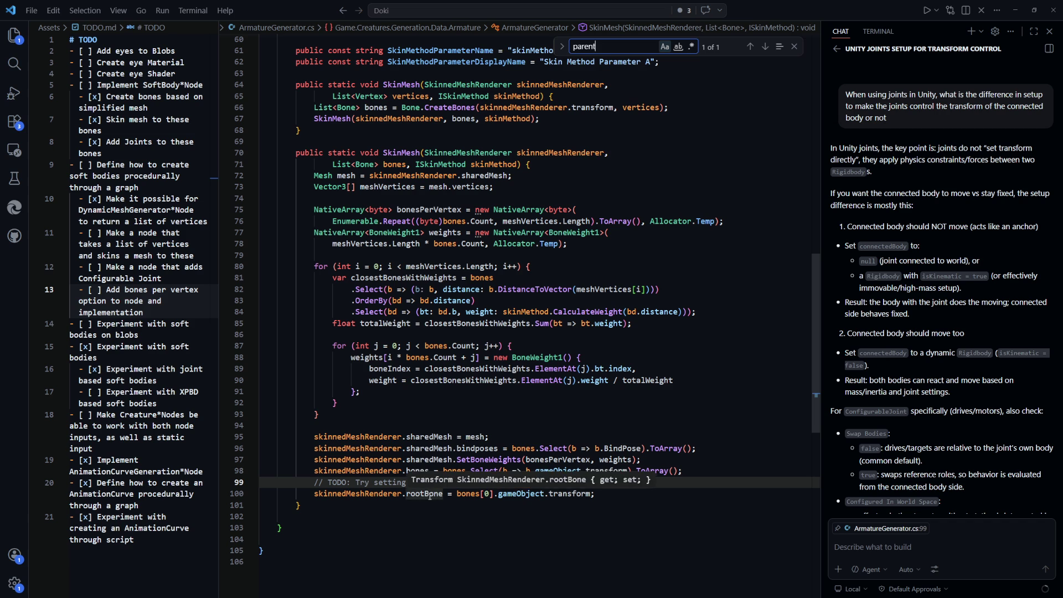
click(436, 539)
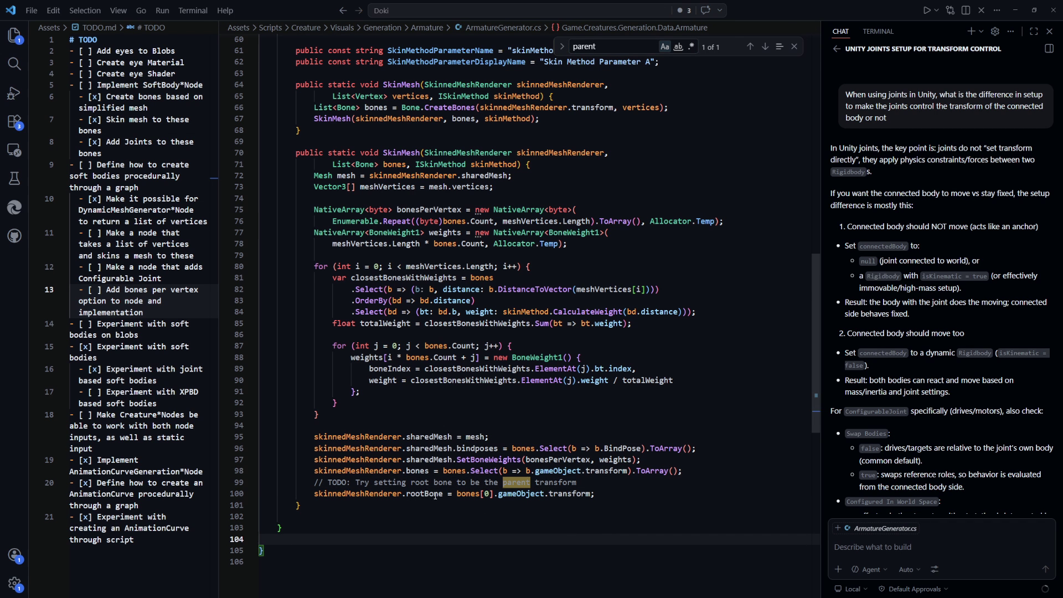
click(544, 529)
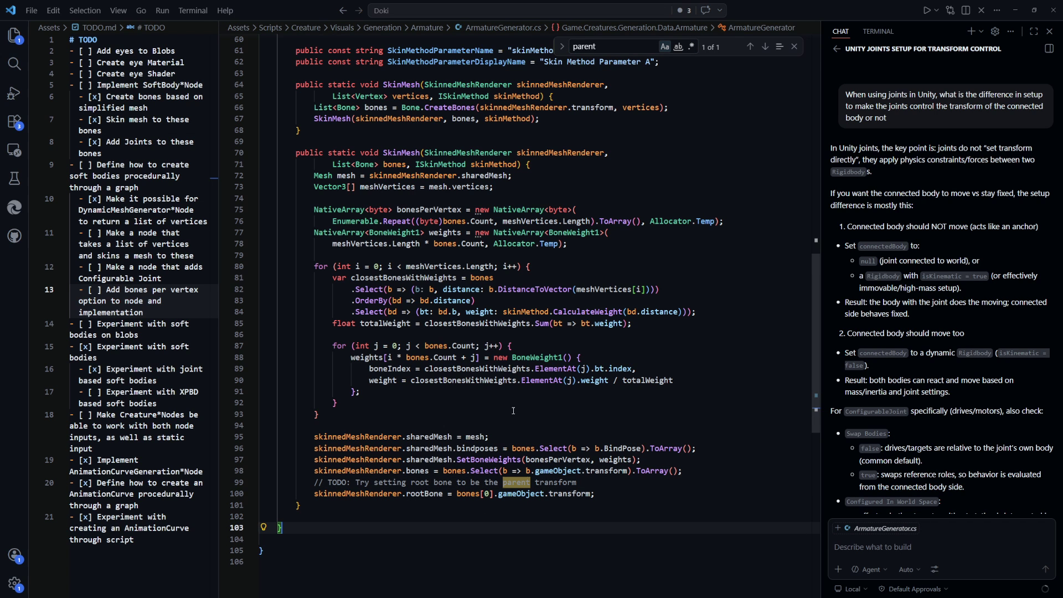
Step: Add an optional 'Transform rootBone = null' parameter to SkinMesh
click(519, 165)
text(,)
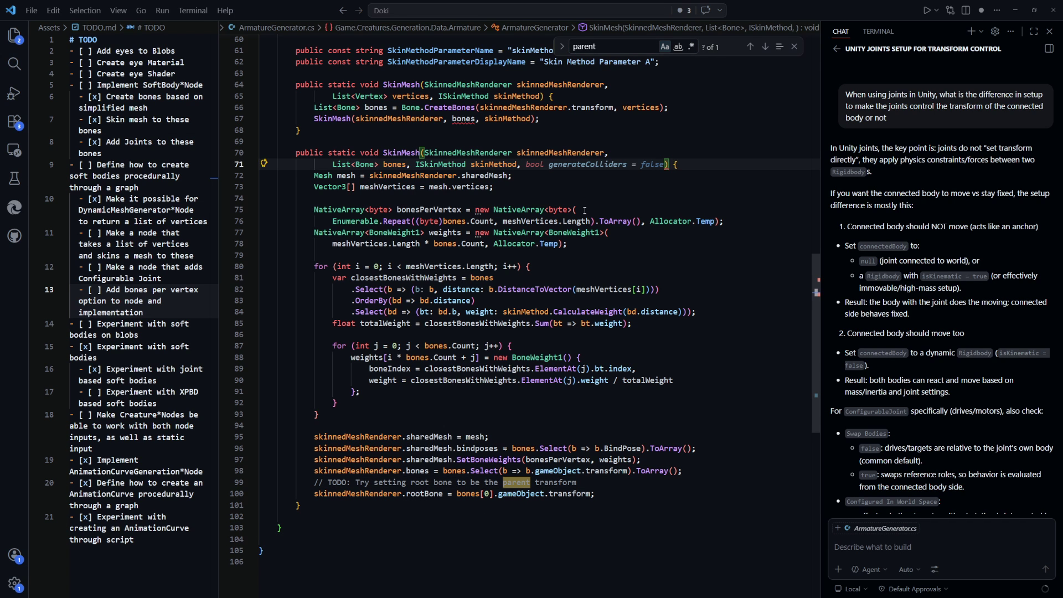
text( Game)
key(BackSpace)
key(BackSpace)
key(BackSpace)
text(Transform rootBon)
key(Tab)
Step: At the root-bone assignment on line 100, start a rootBone null check before bones[0]
click(748, 407)
scroll(748, 408, down, 3)
click(675, 401)
key(Escape)
scroll(454, 382, down, 1)
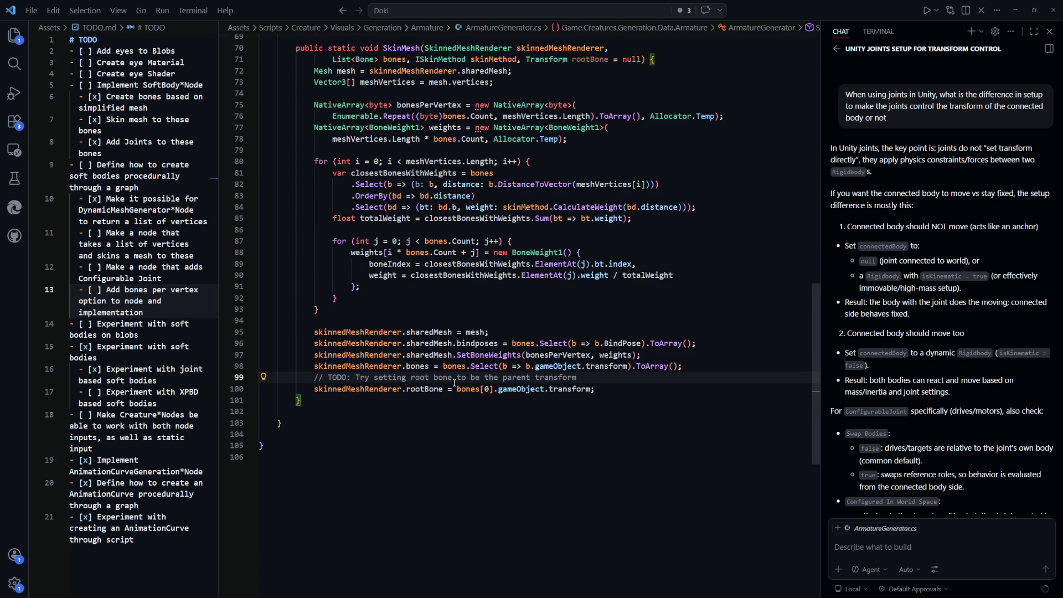
click(457, 389)
text(rootBone ==)
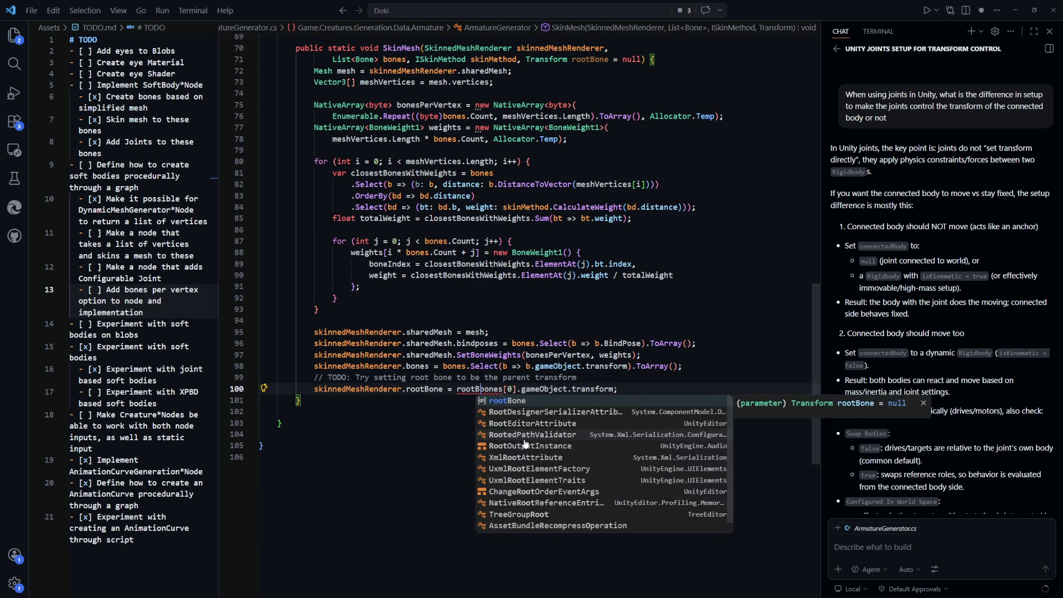
key(BackSpace)
key(BackSpace)
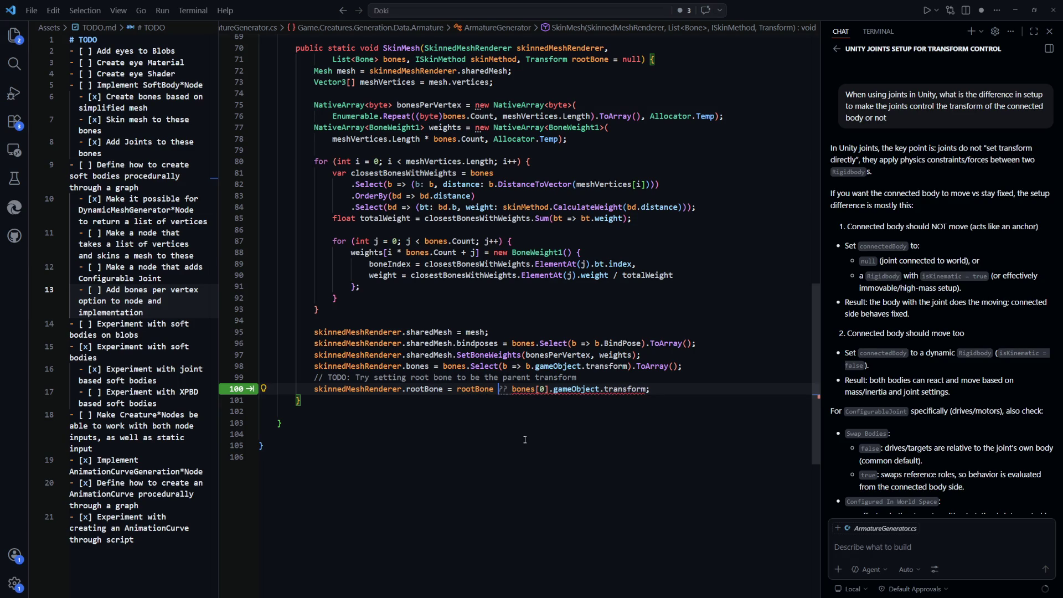
text(== null ?)
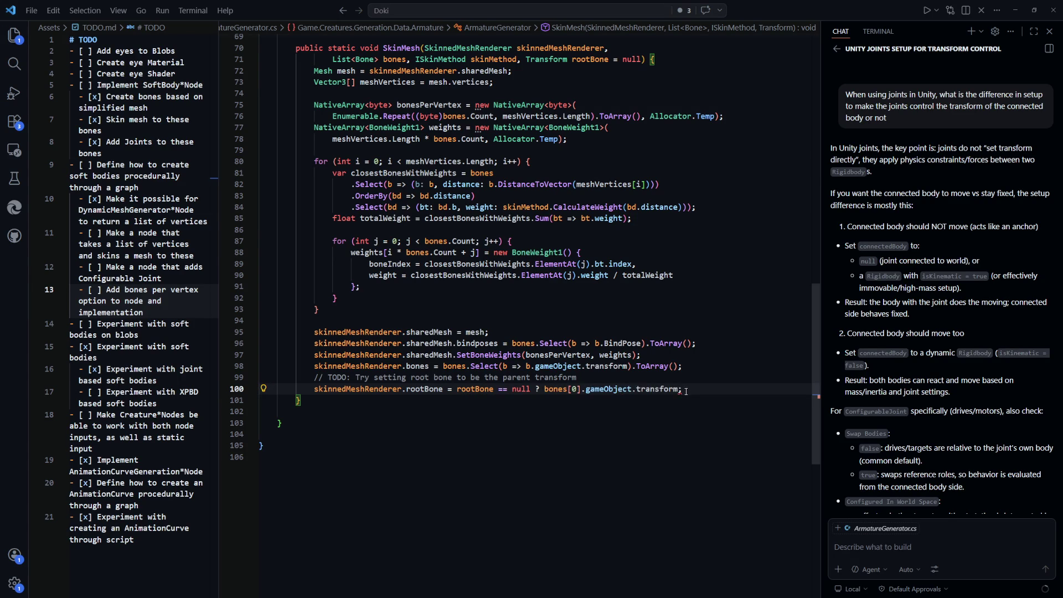
Step: Complete line 100 as rootBone != null ? rootBone : bones[0]
click(689, 390)
key(BackSpace)
text(: root)
key(BackSpace)
key(BackSpace)
key(BackSpace)
click(499, 390)
key(Tab)
key(Right)
text(rootBone)
key(Tab)
Step: Switch to AddSoftBodyRuntimeNode.cs and jump to the GenerateSoftBodySetup definition
scroll(590, 421, up, 5)
scroll(668, 436, down, 2)
click(527, 380)
click(655, 329)
key(ctrl+Tab)
double_click(469, 333)
key(F12)
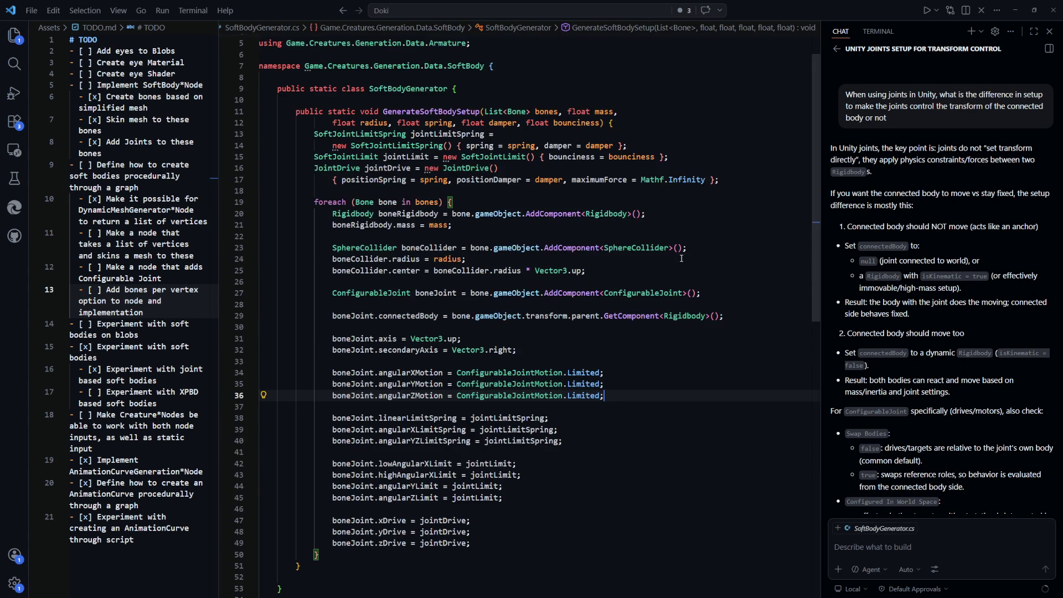
Step: Search SoftBodyGenerator.cs for 'parent', examine line 29's connectedBody expression, then navigate back
key(ctrl+f)
text(parent)
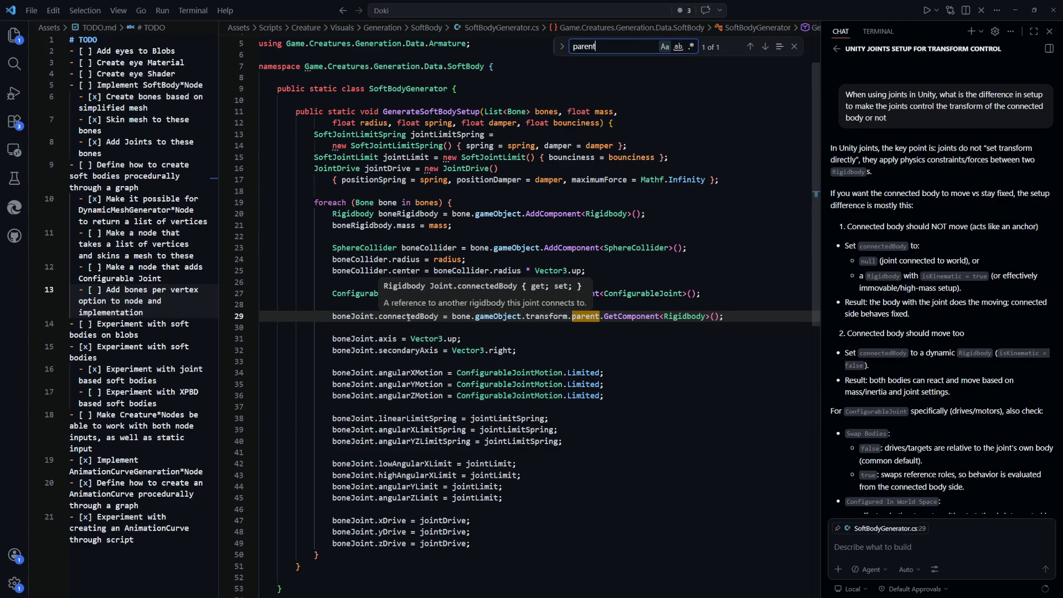
click(497, 338)
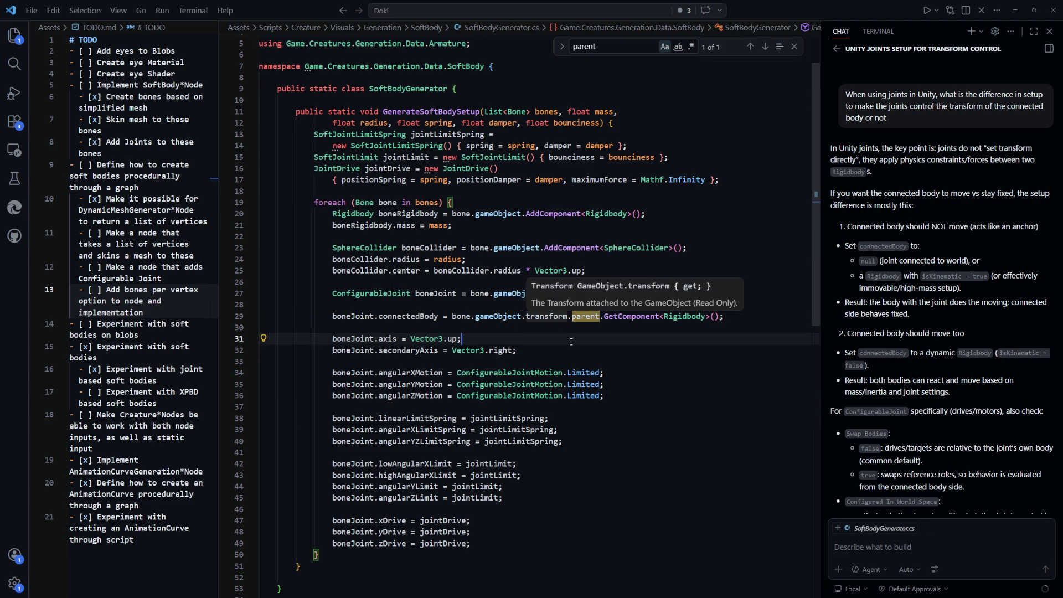
drag(724, 316, 476, 316)
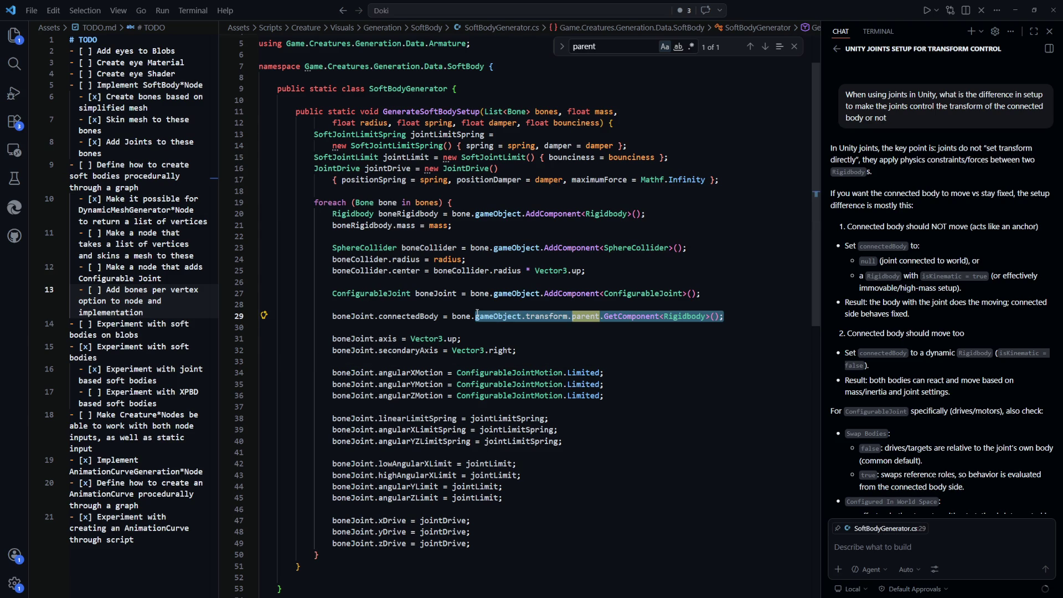
click(605, 351)
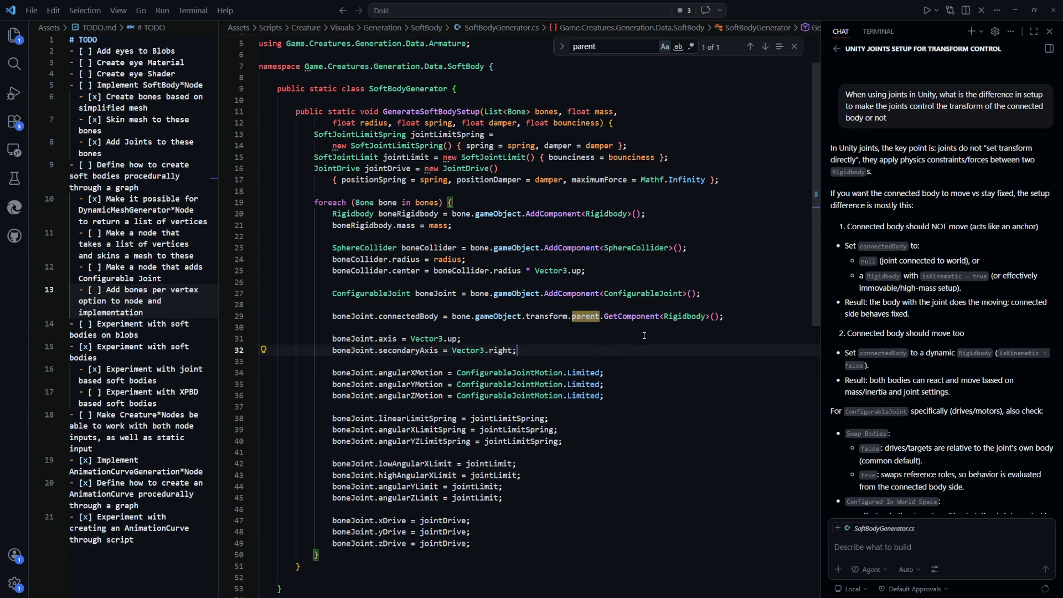
drag(736, 317, 453, 315)
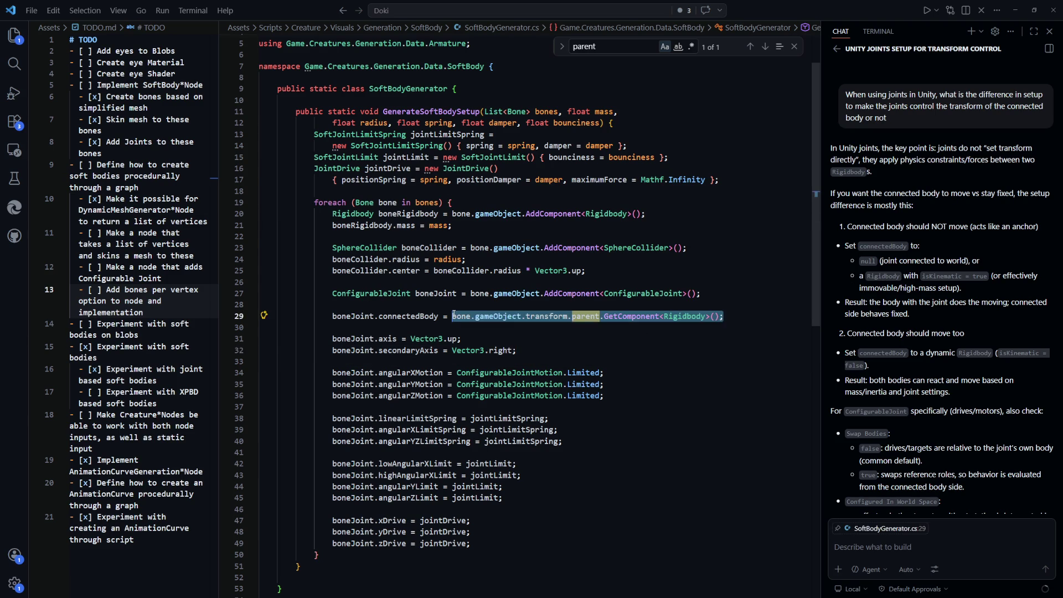
click(531, 341)
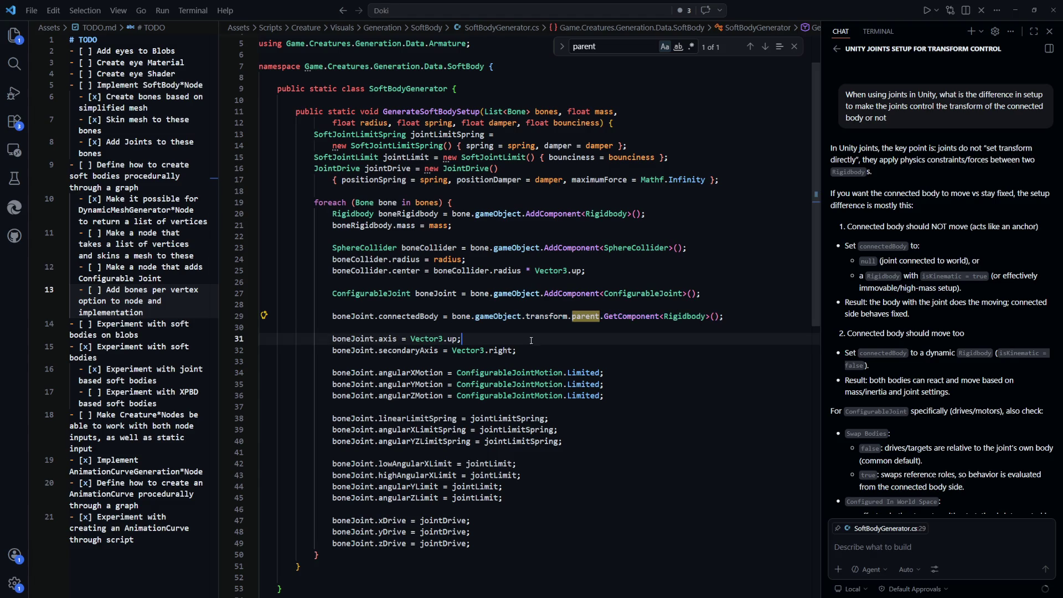
click(499, 317)
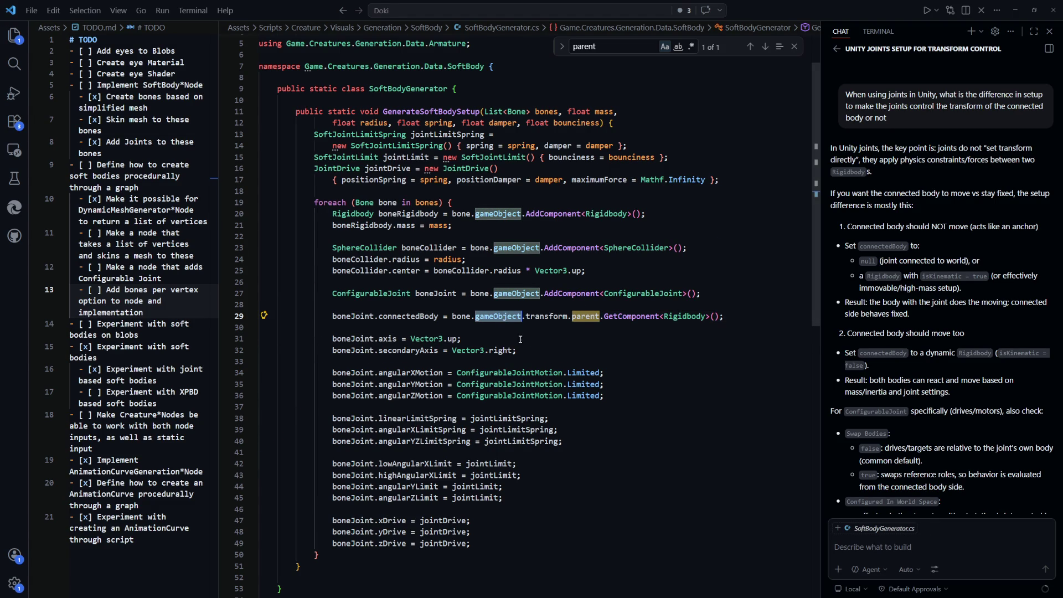
key(alt+Left)
key(alt+Left)
key(alt+Left)
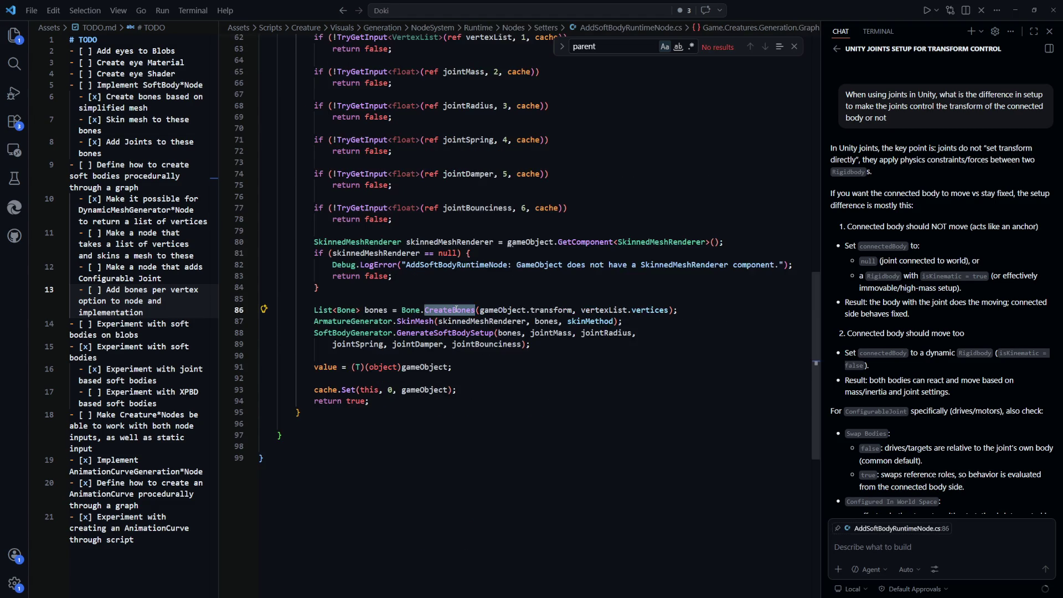
Step: Insert a new SoftBodyAnchor GameObject parented to gameObject.transform above CreateBones in AddSoftBodyRuntimeNode.cs
key(alt+Left)
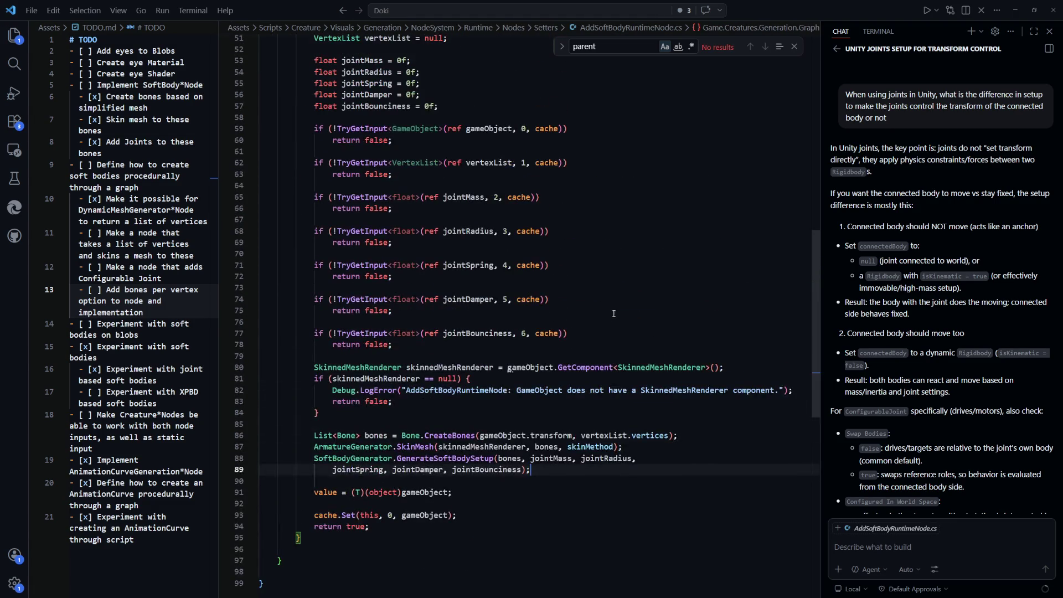
key(alt+Left)
click(596, 327)
key(Return)
key(Return)
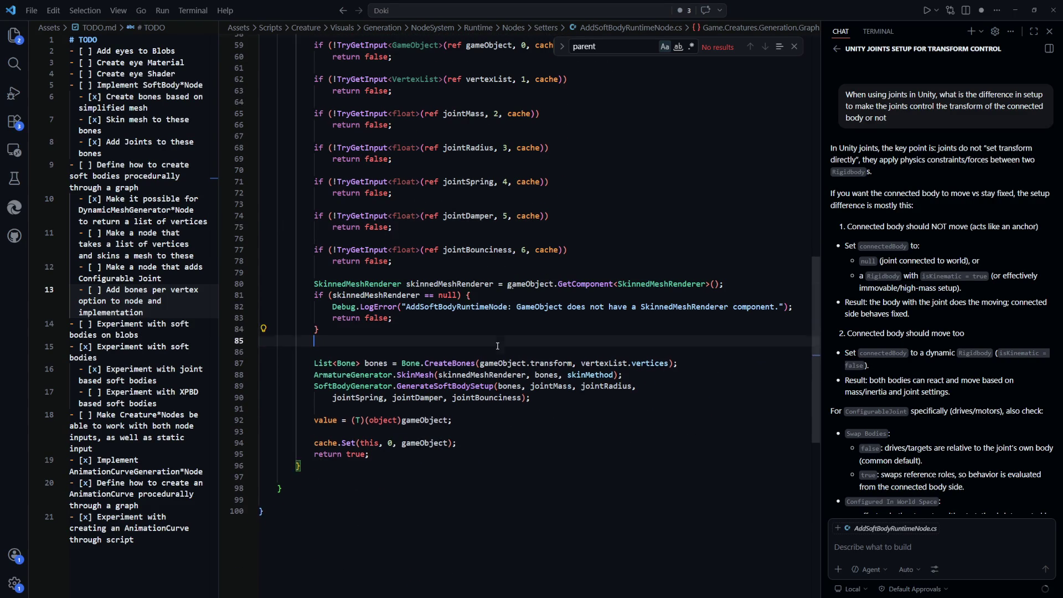
scroll(647, 479, down, 2)
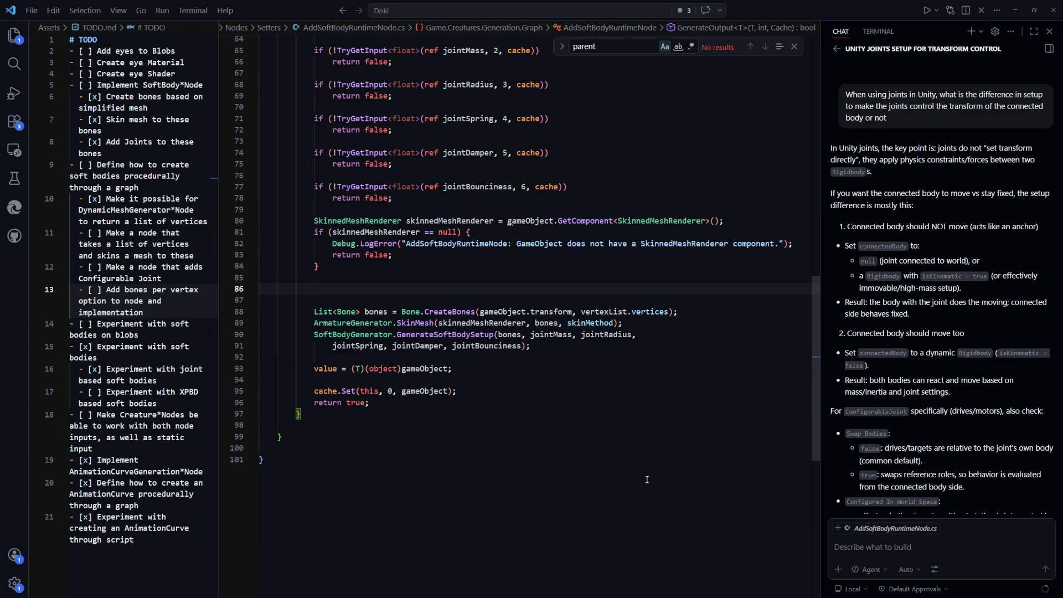
text(GameObject)
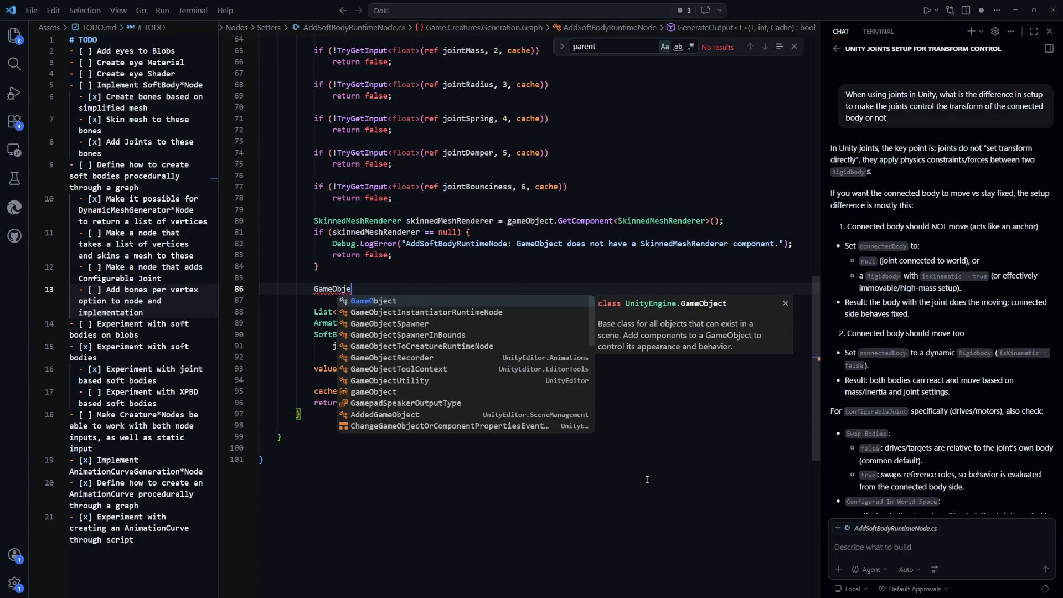
scroll(589, 453, up, 2)
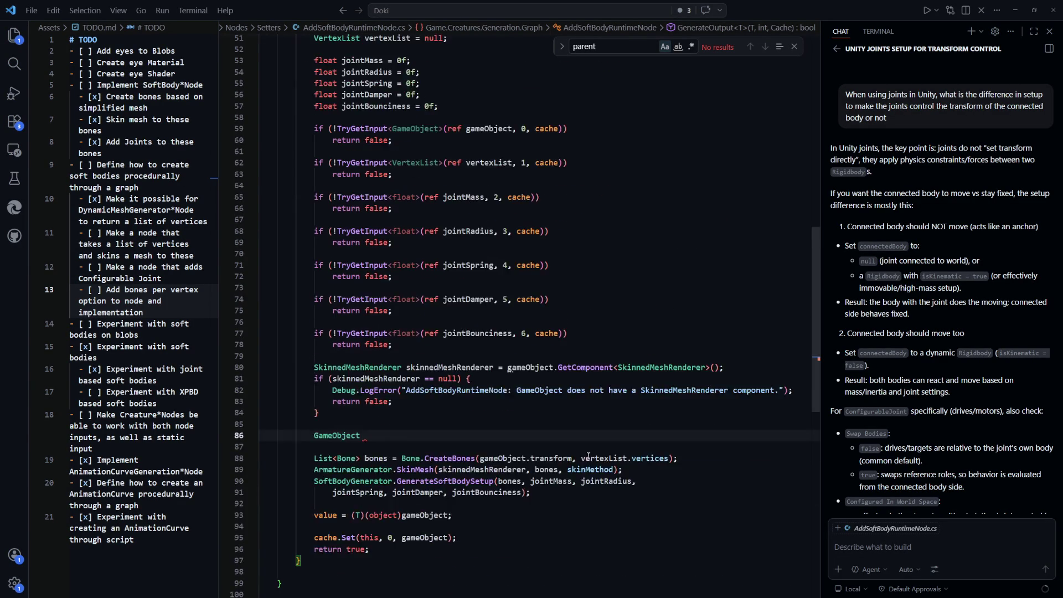
text(softBody)
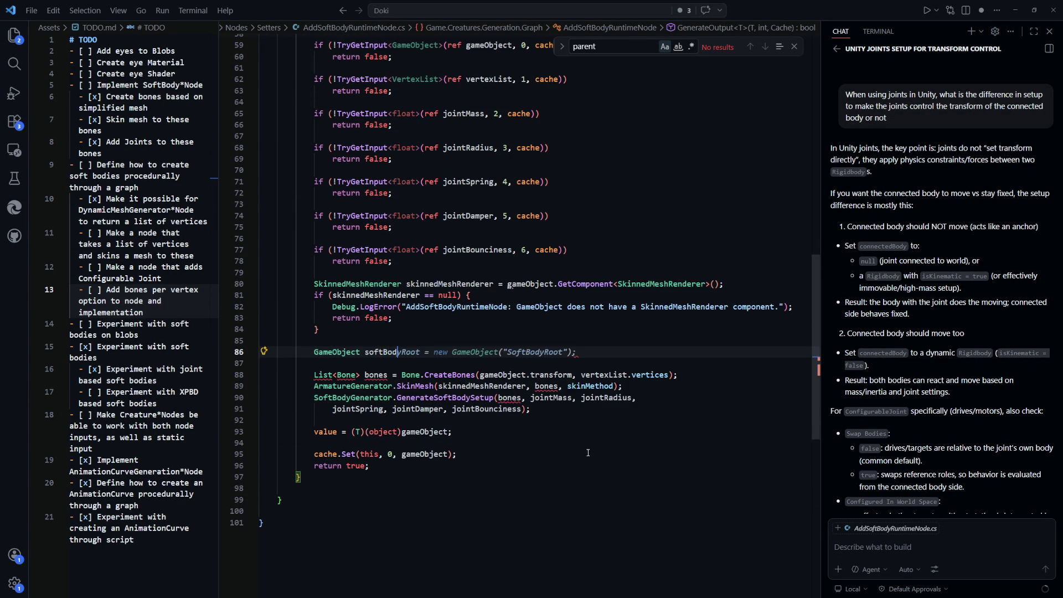
text(Anchor =)
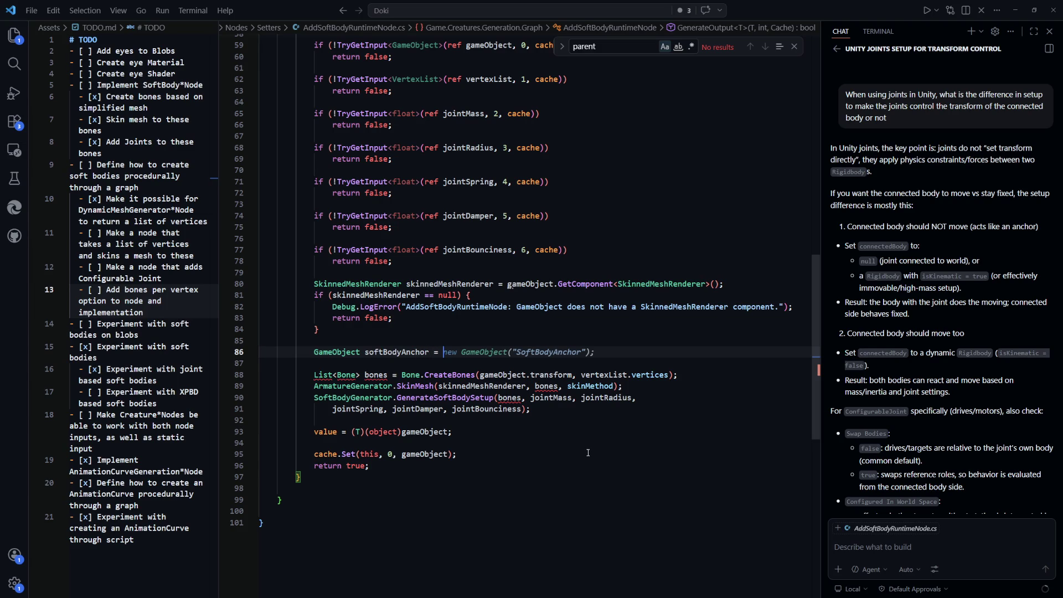
key(Tab)
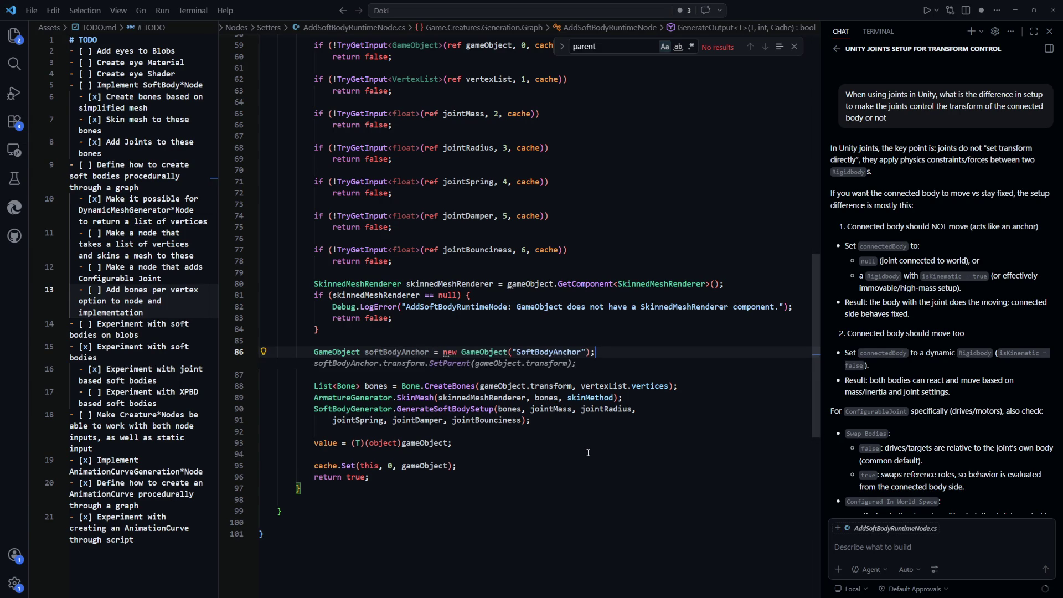
key(Tab)
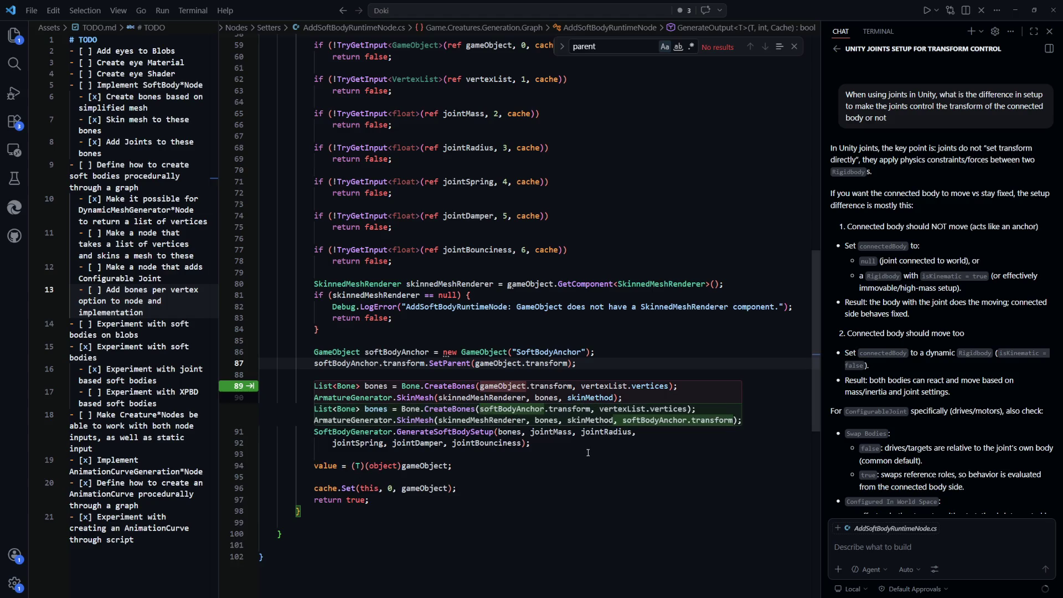
key(Escape)
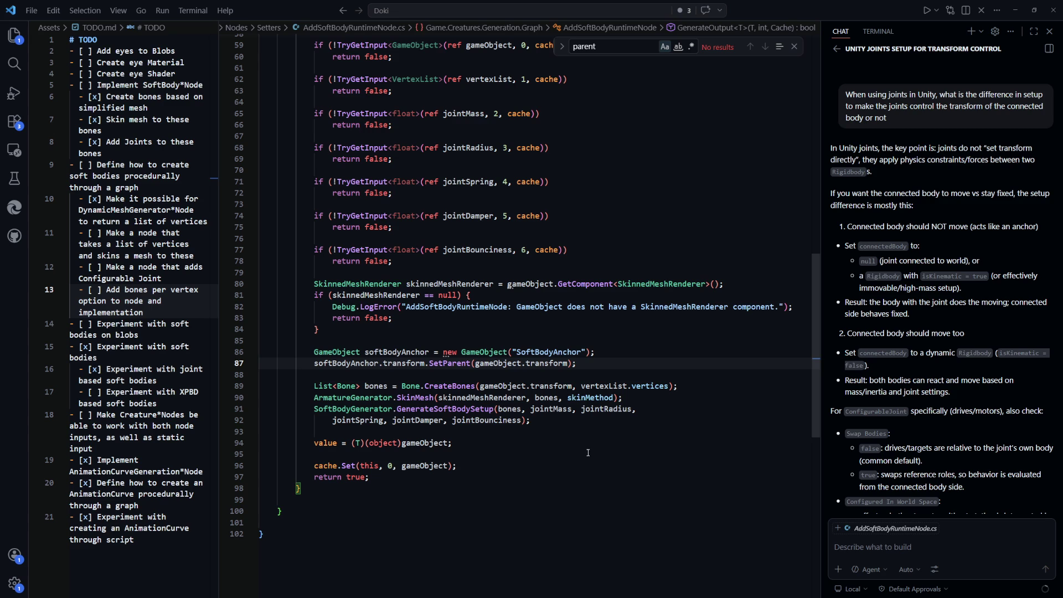
Step: Check the GenerateSoftBodySetup definition, then begin a softBodyAnchor.AddComponent call
click(464, 404)
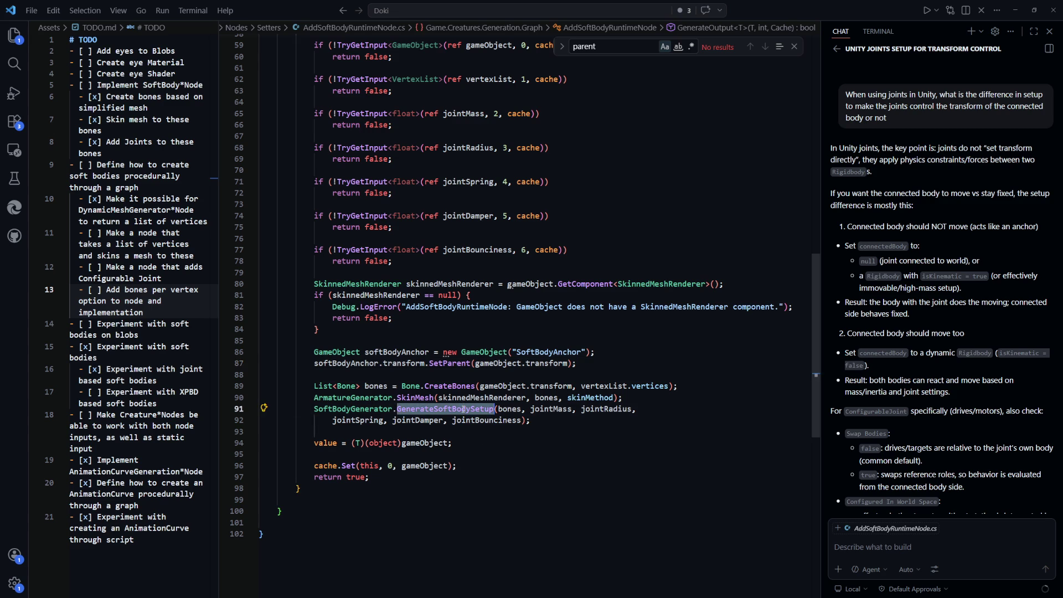
key(F12)
key(ctrl+Tab)
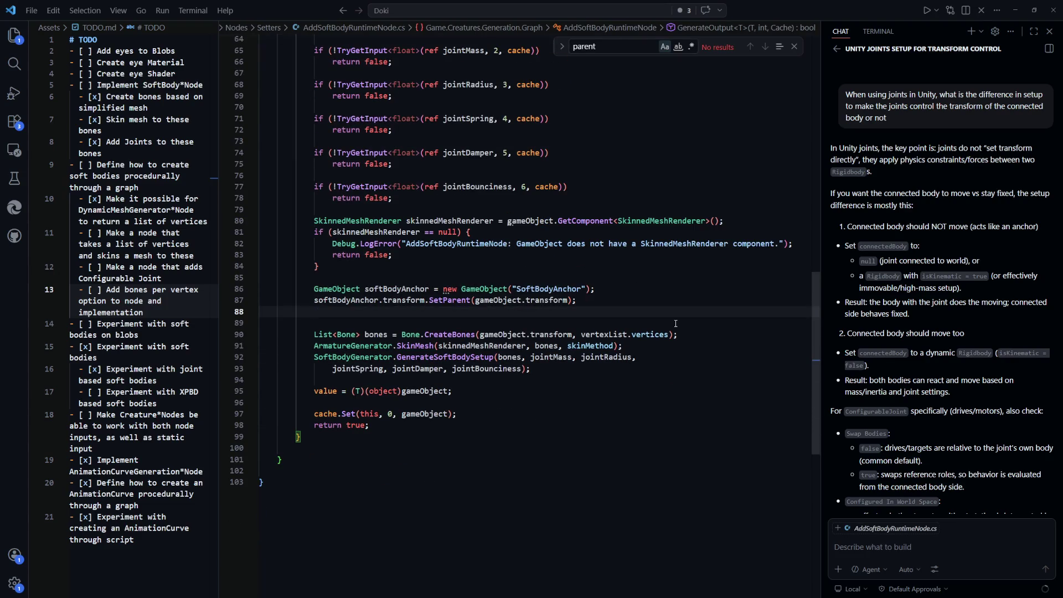
text(softBodyAnchor.Add)
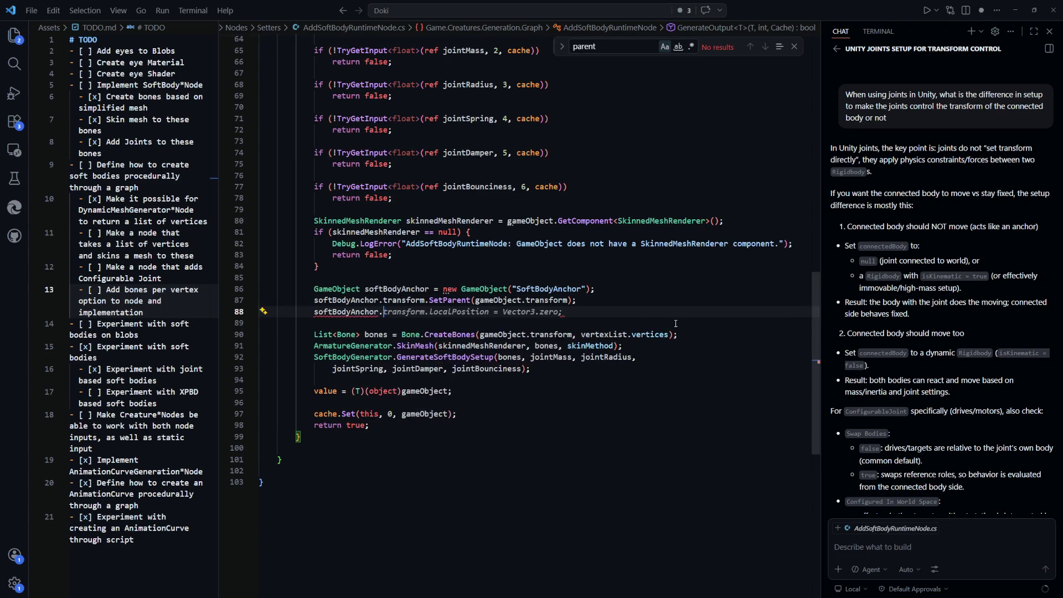
key(Down)
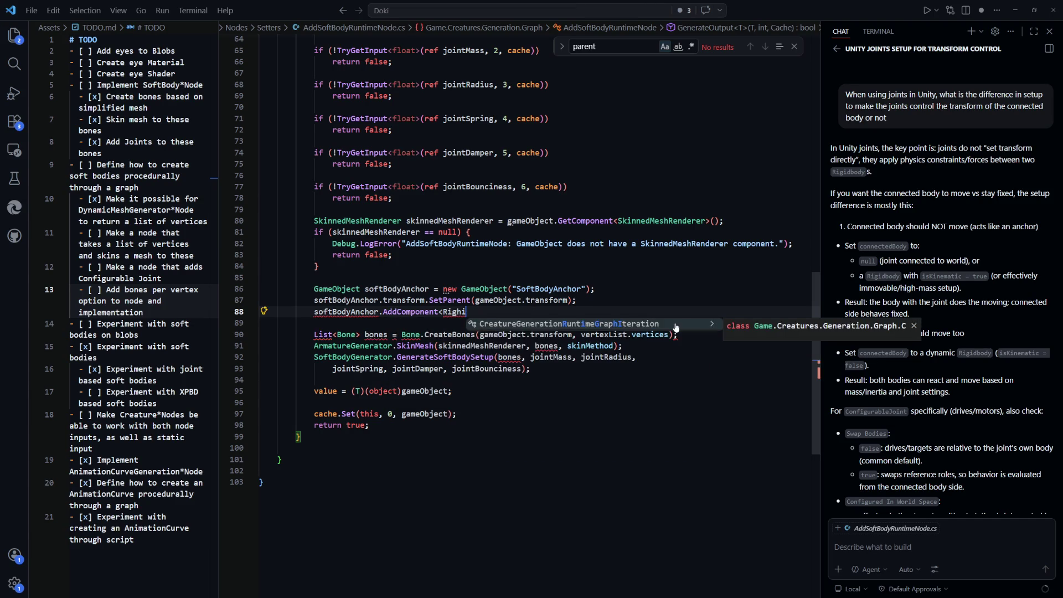
Step: Add a Rigidbody to softBodyAnchor using an initializer block with isKinematic = true
key(Tab)
text(Rig)
key(Tab)
key(End)
key(BackSpace)
text({)
key(Return)
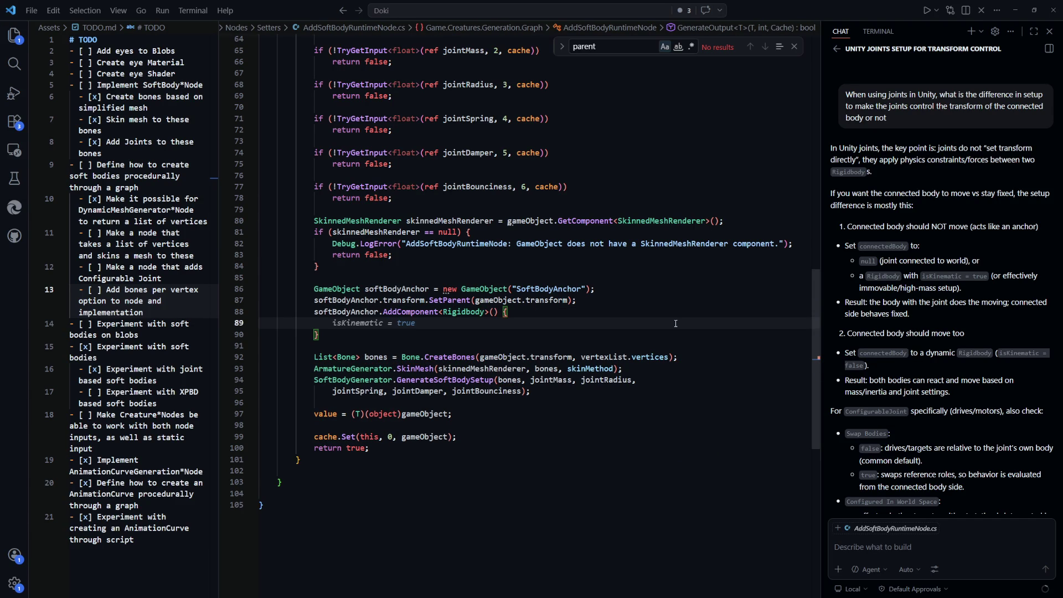
key(Tab)
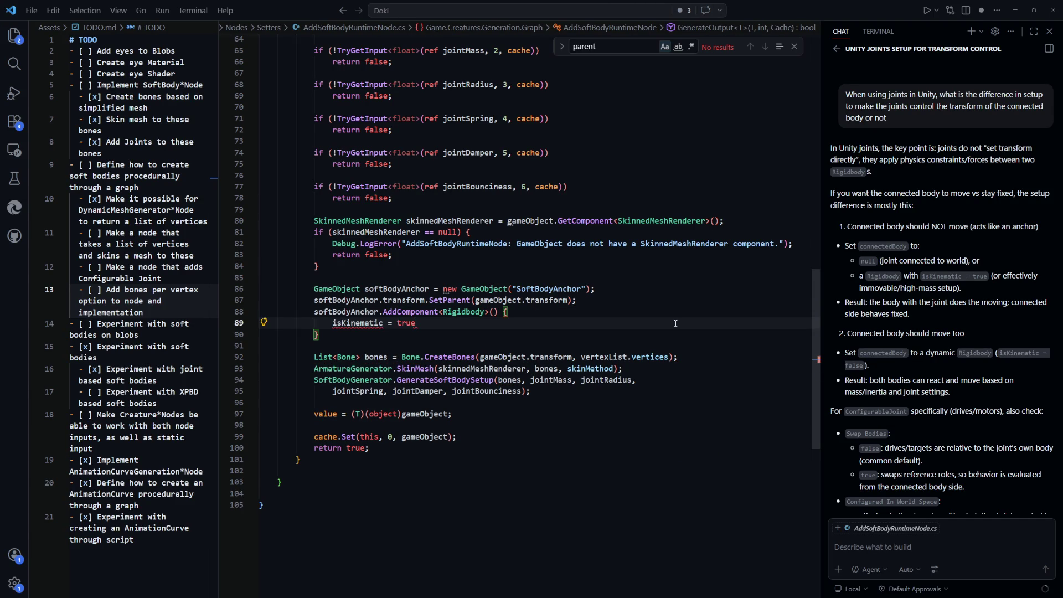
key(Down)
text(;)
key(Up)
key(Up)
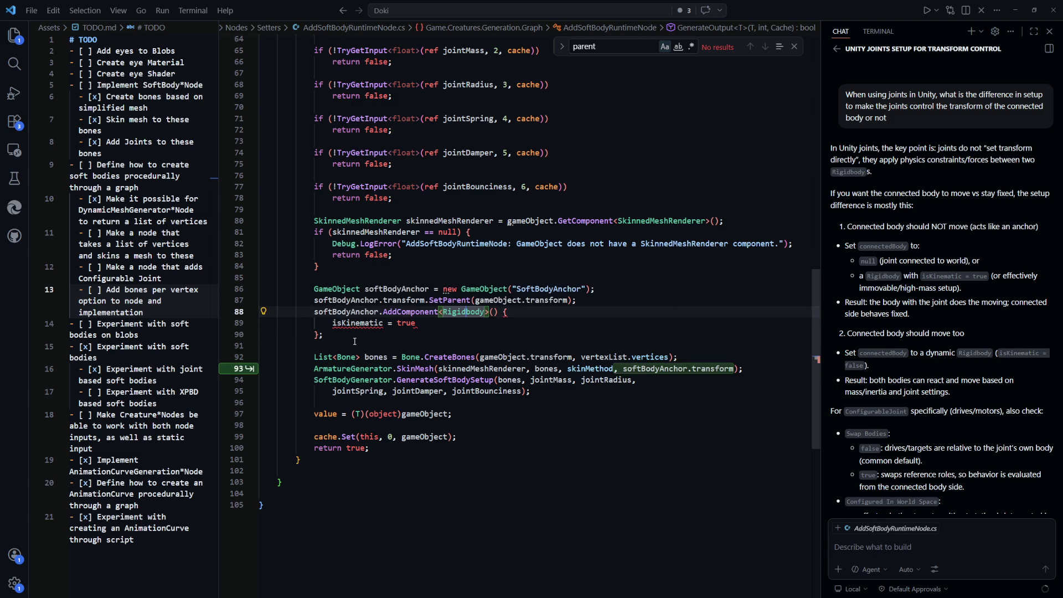
key(Escape)
key(Escape)
Step: Replace the initializer with a Rigidbody variable and a separate isKinematic line, then start another CreateBones argument
mouse_move(355, 345)
mouse_down()
mouse_move(388, 320)
mouse_move(325, 317)
mouse_up()
text(Rigidbody softBodyAn)
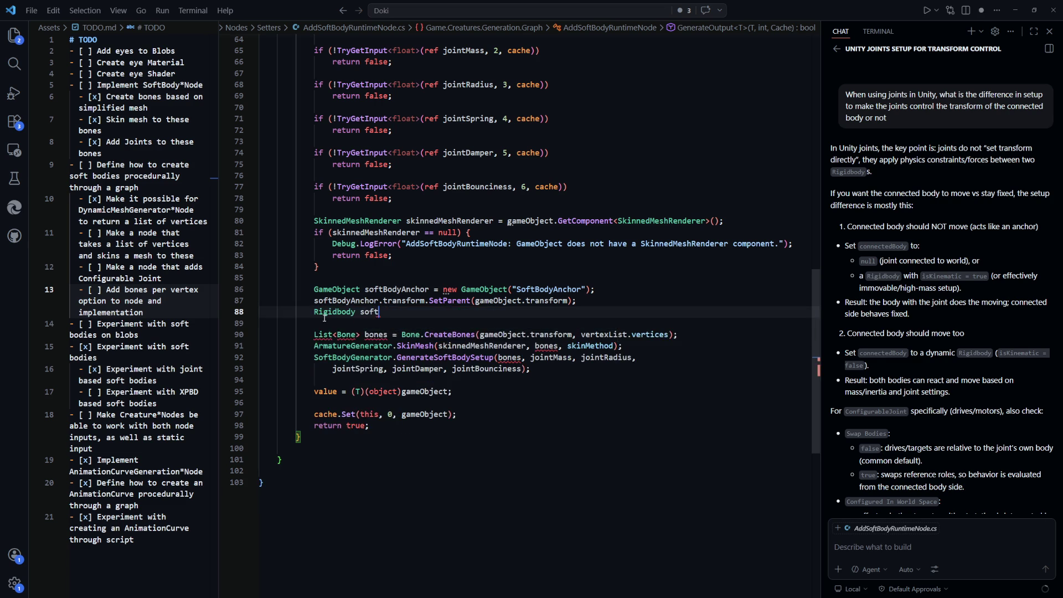
key(Tab)
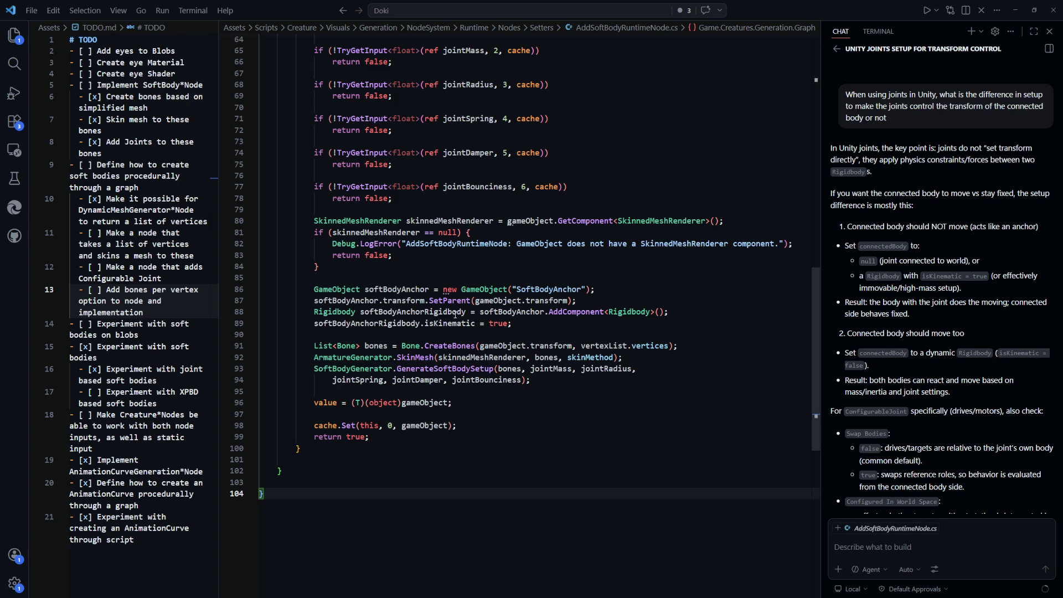
click(670, 346)
text(, )
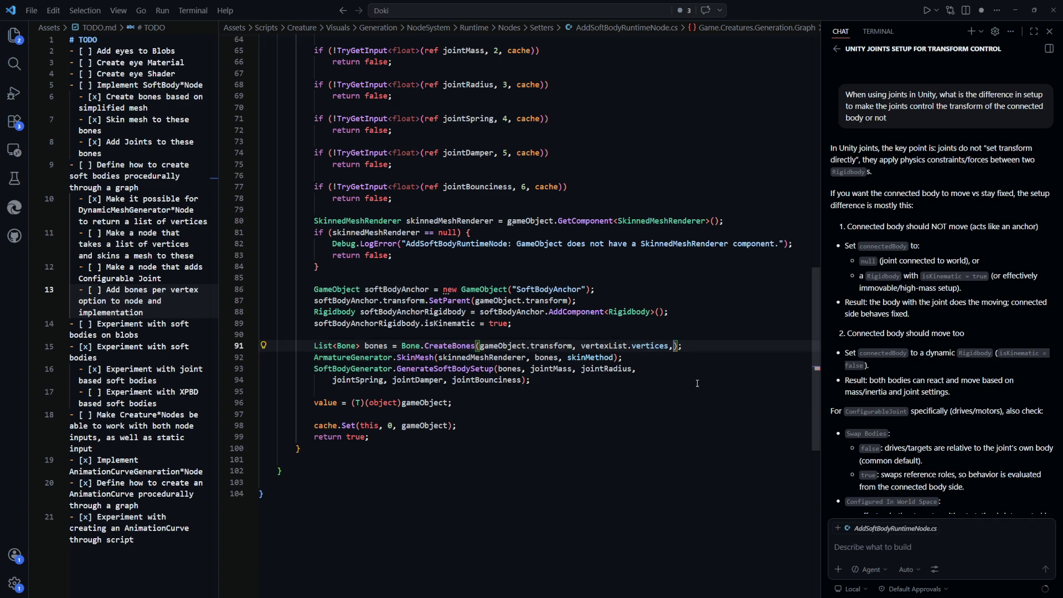
text(0)
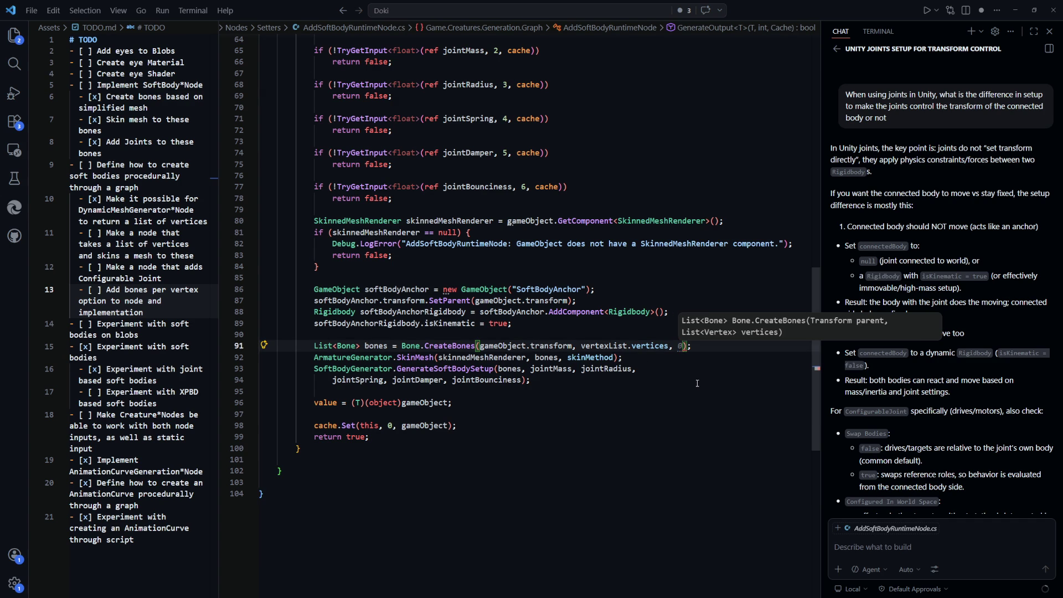
text(s)
Step: Try softBodyAnchor.transform as an extra CreateBones argument, then remove it after checking the Bone.cs signature
key(Tab)
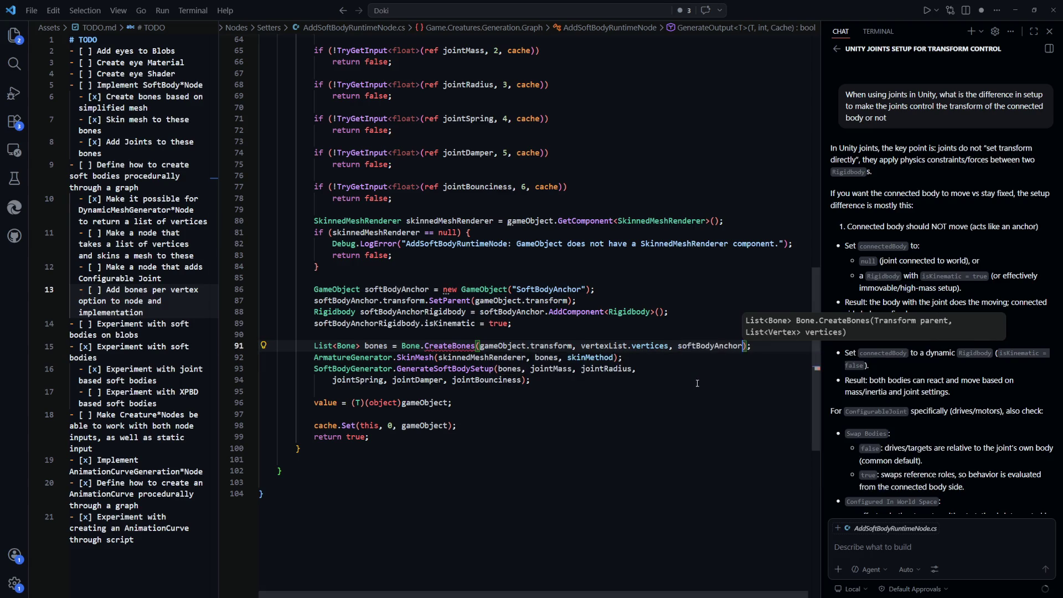
key(Down)
key(Down)
key(Down)
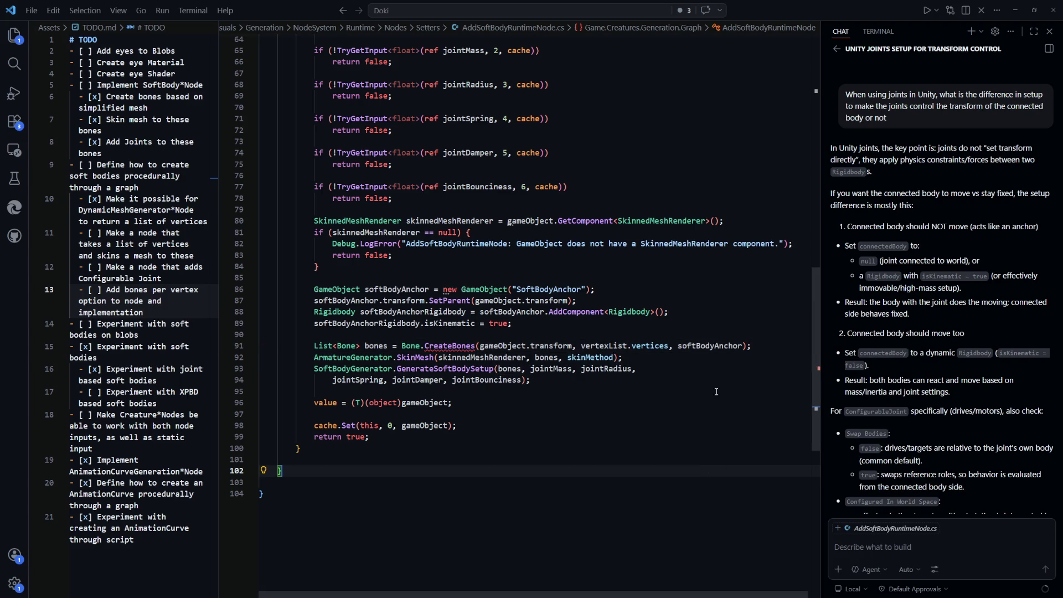
click(740, 345)
text(.transform)
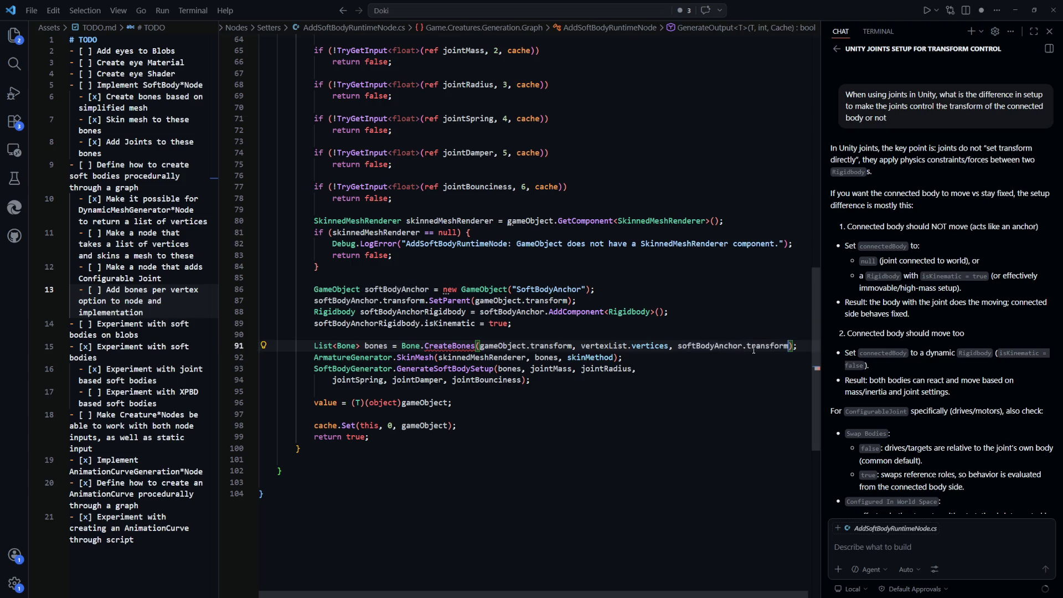
click(719, 468)
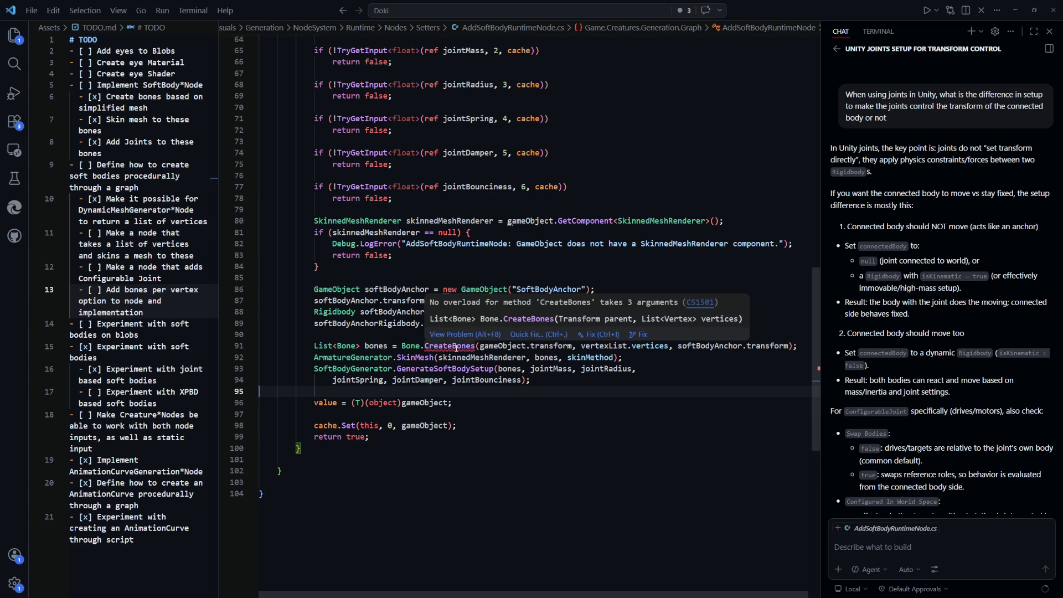
double_click(451, 347)
key(F12)
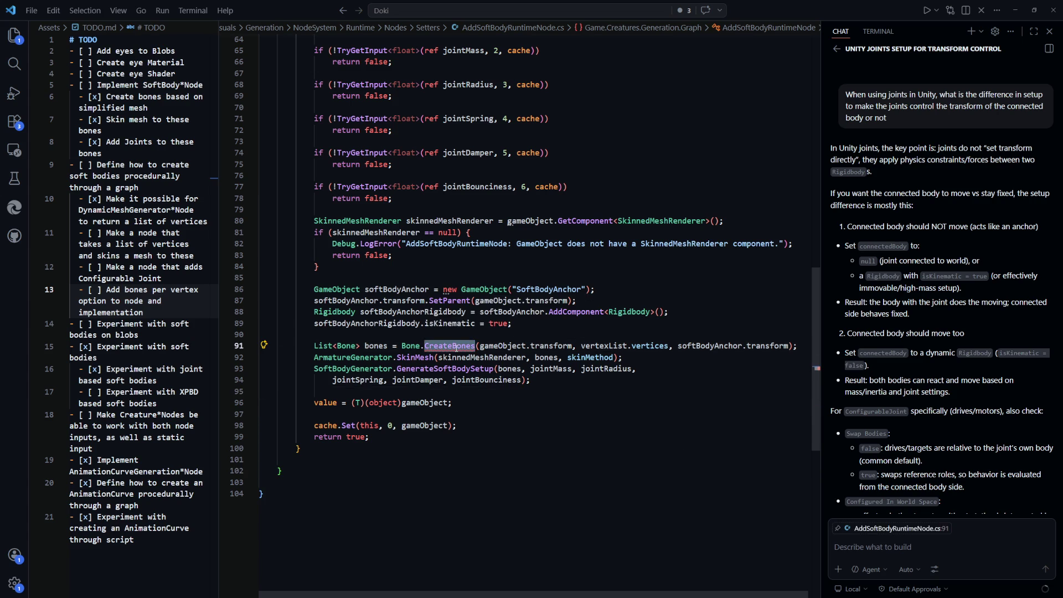
click(619, 449)
key(ctrl+Tab)
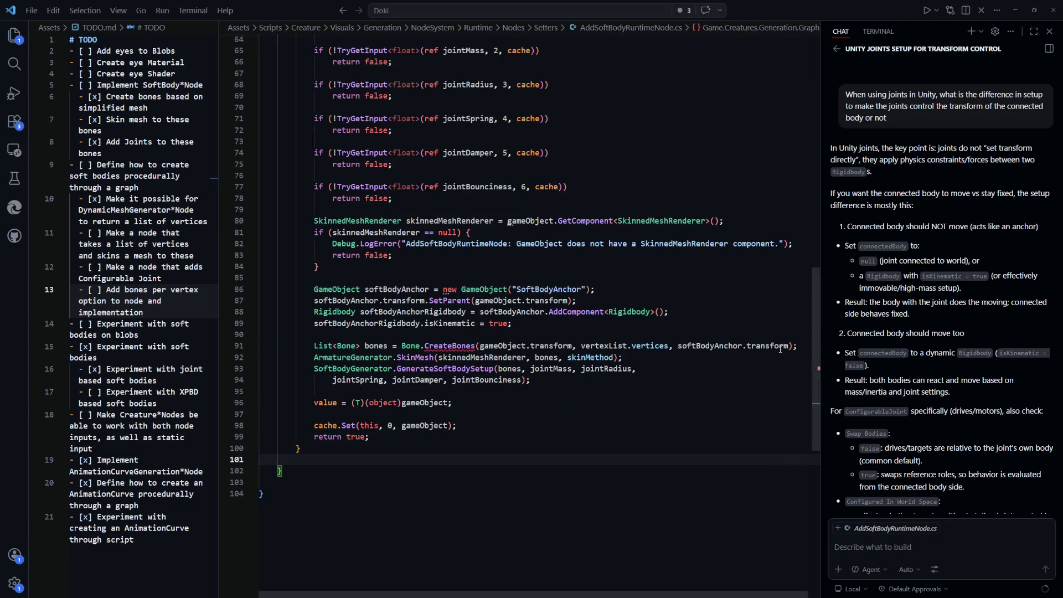
drag(788, 346, 680, 348)
key(BackSpace)
key(BackSpace)
key(BackSpace)
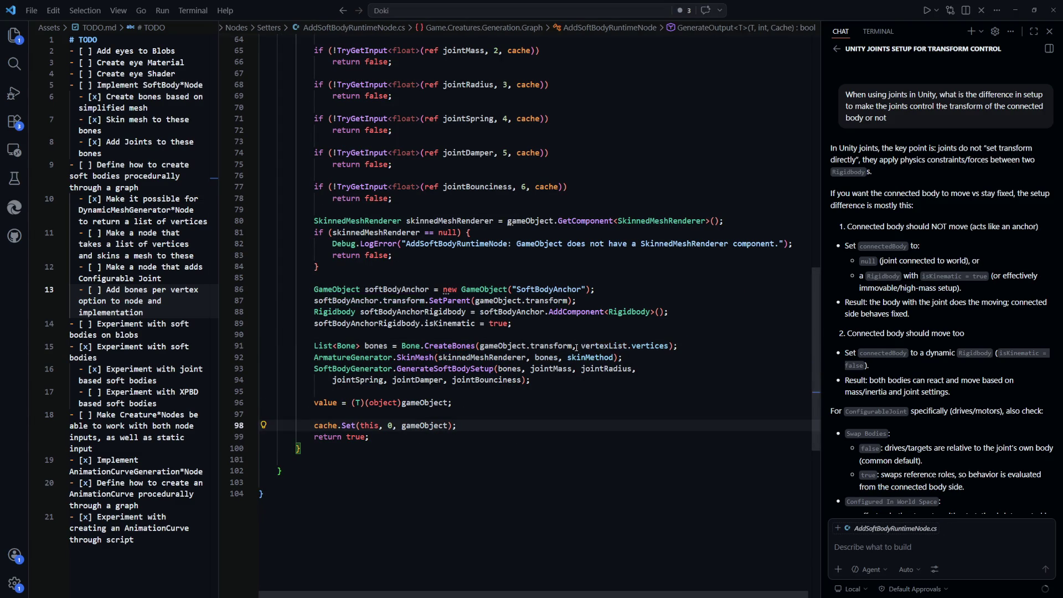
Step: Use softBodyAnchor as the CreateBones parent and softBodyAnchor.transform as SkinMesh's root bone, then save
drag(494, 347, 480, 346)
text(softBodyAnchor)
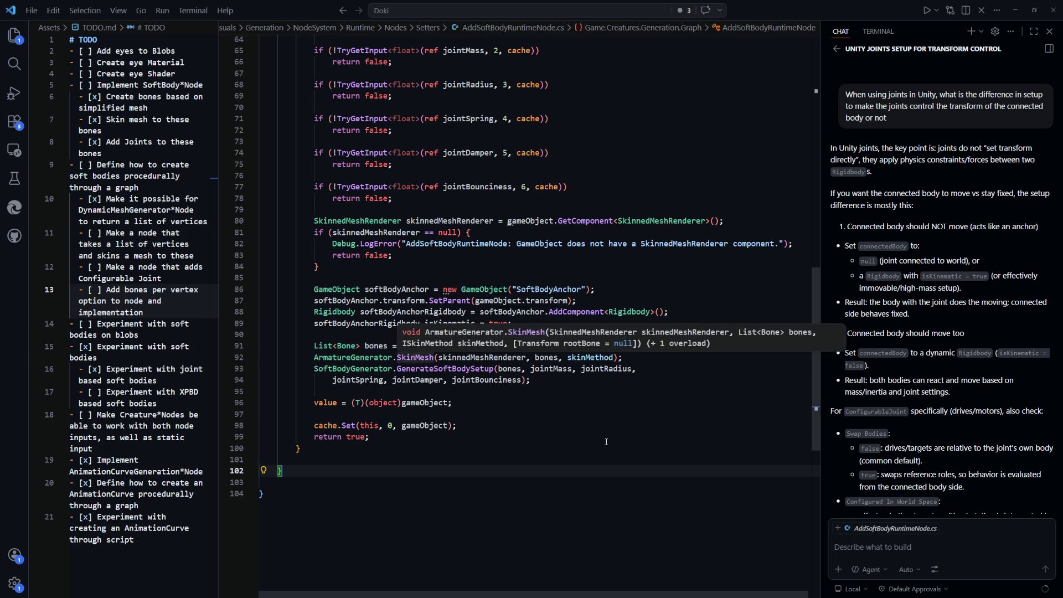
click(616, 358)
text(,)
key(Escape)
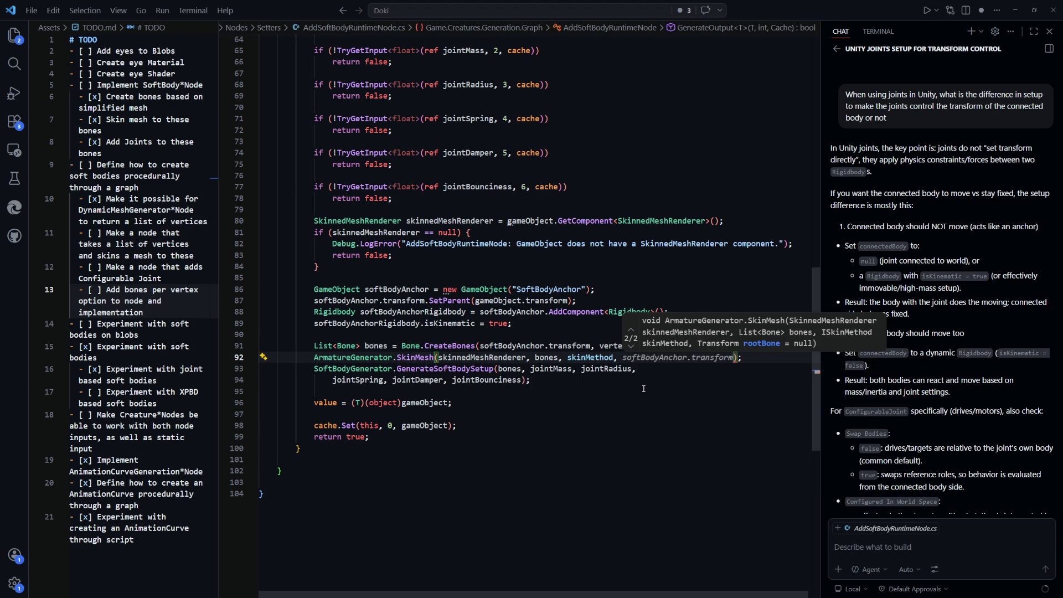
key(Escape)
text(softr)
key(Tab)
text(.transform)
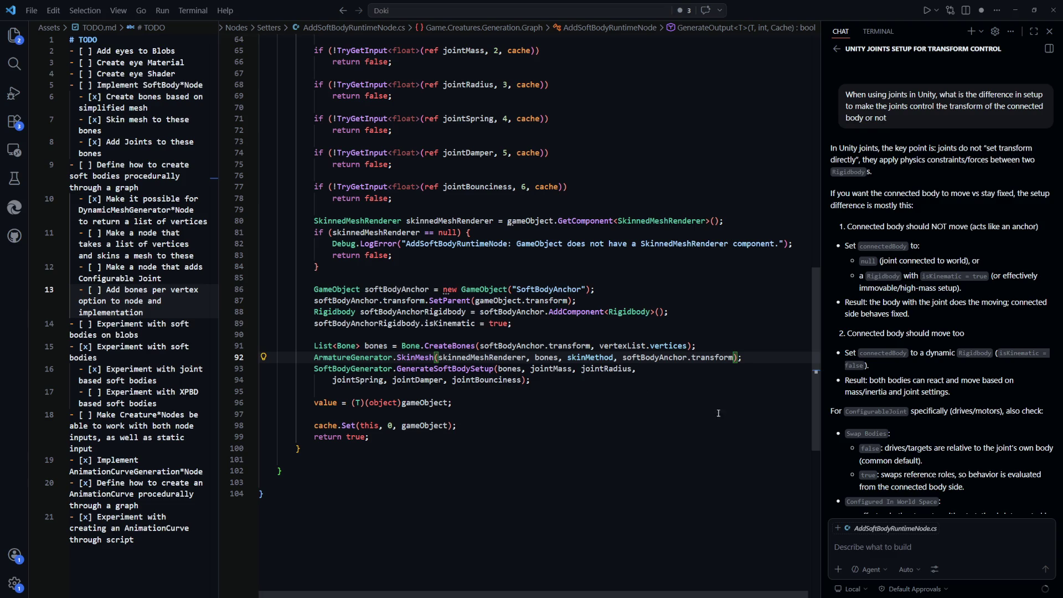
click(683, 483)
key(ctrl+s)
key(alt+Tab)
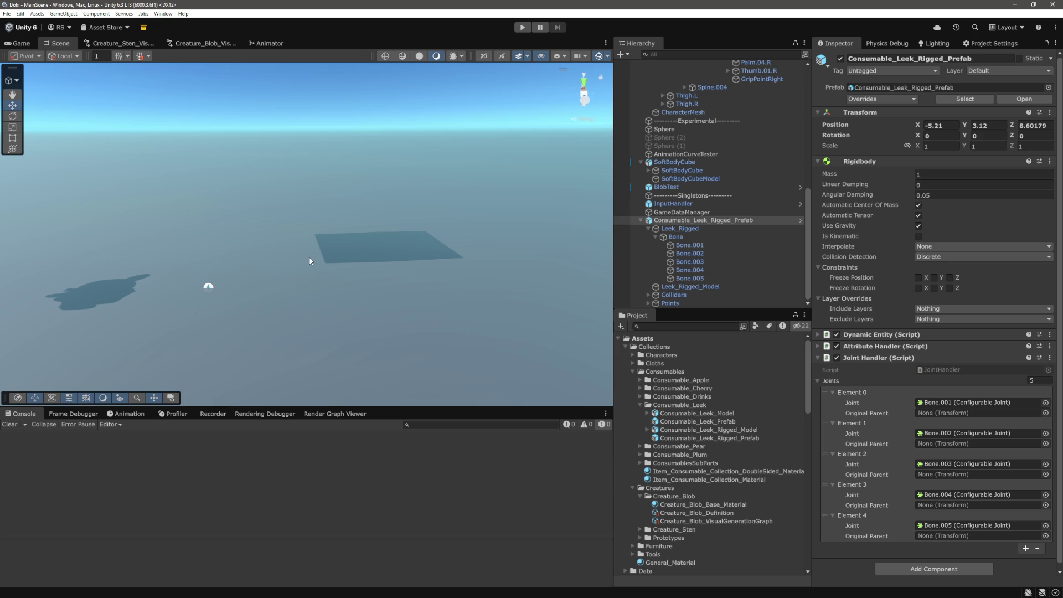
Step: Collapse the leek and character prefabs in the hierarchy, clear the selection and enter Play mode
mouse_move(394, 277)
mouse_down()
mouse_move(393, 264)
mouse_move(335, 269)
mouse_up()
scroll(335, 269, down, 2)
scroll(336, 267, down, 3)
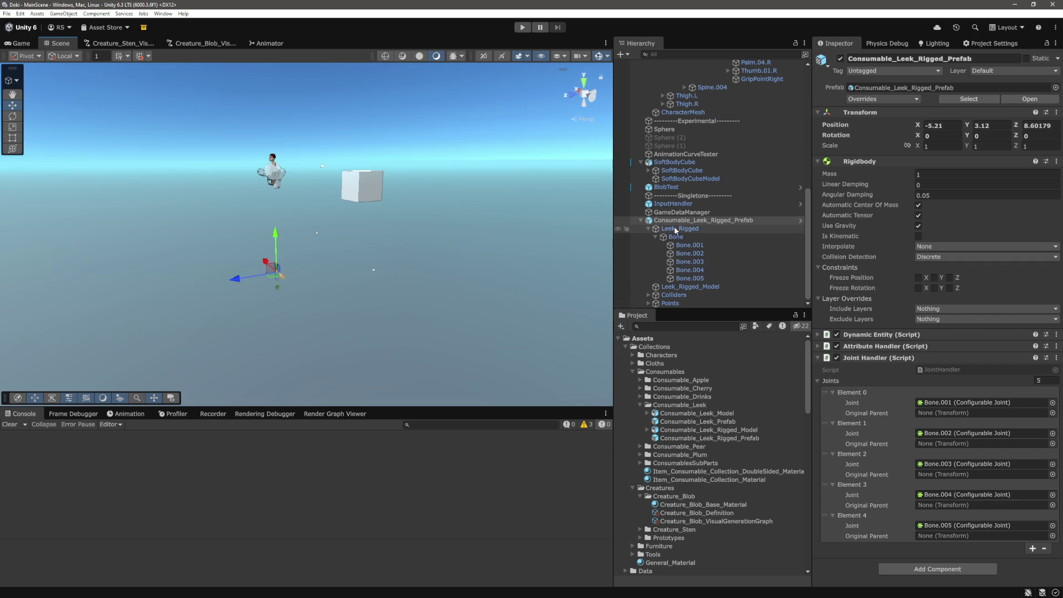
click(641, 220)
scroll(703, 277, up, 7)
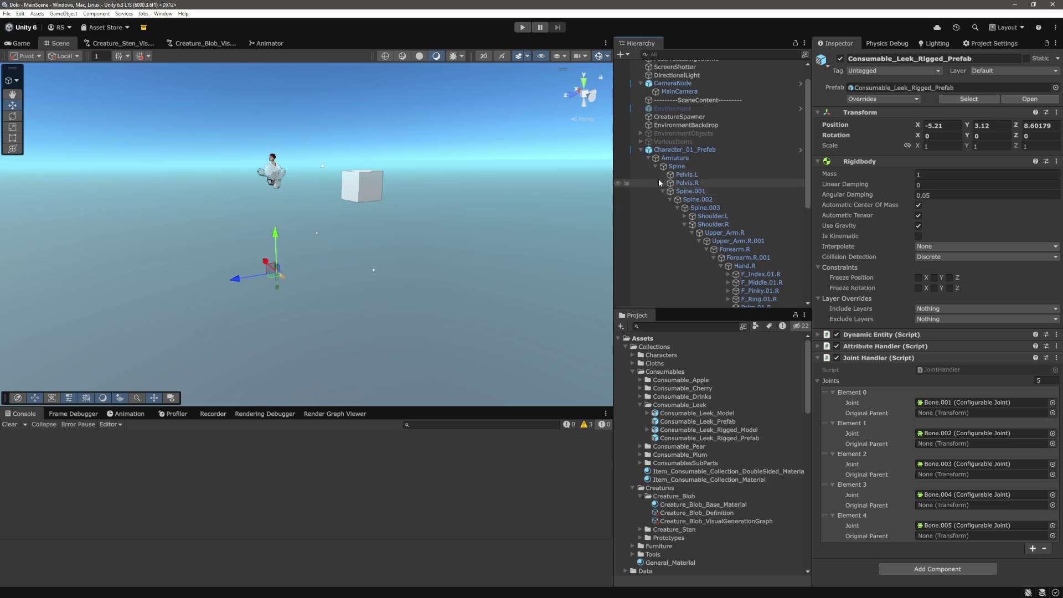
click(640, 149)
click(421, 240)
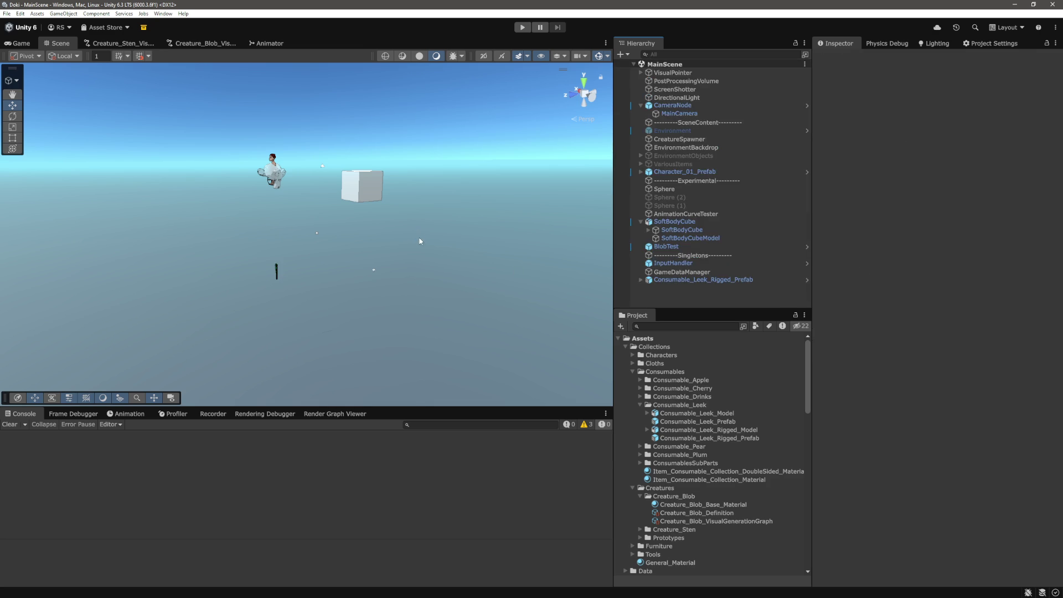
click(523, 27)
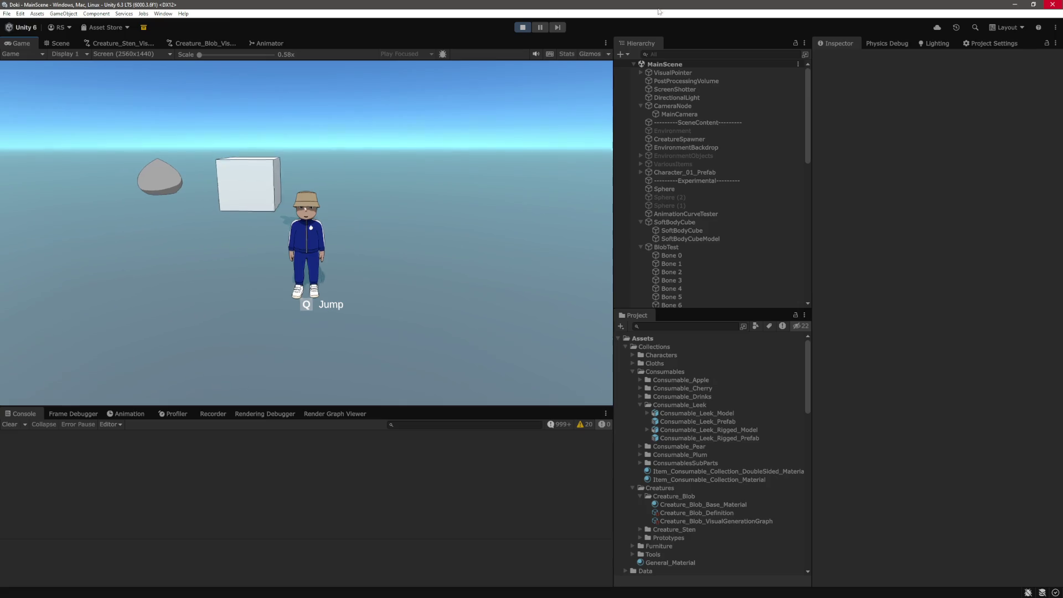
Step: Pause the game, check BLOB_0_0,6485005's kinematic SoftBodyAnchor child, then stop Play mode
click(57, 43)
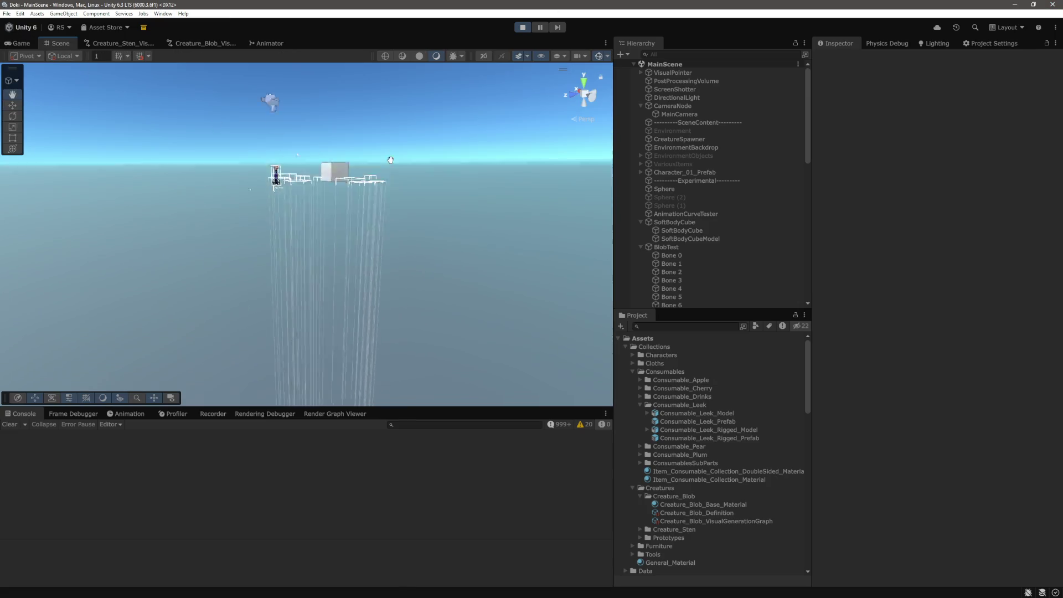
click(540, 27)
scroll(720, 194, down, 10)
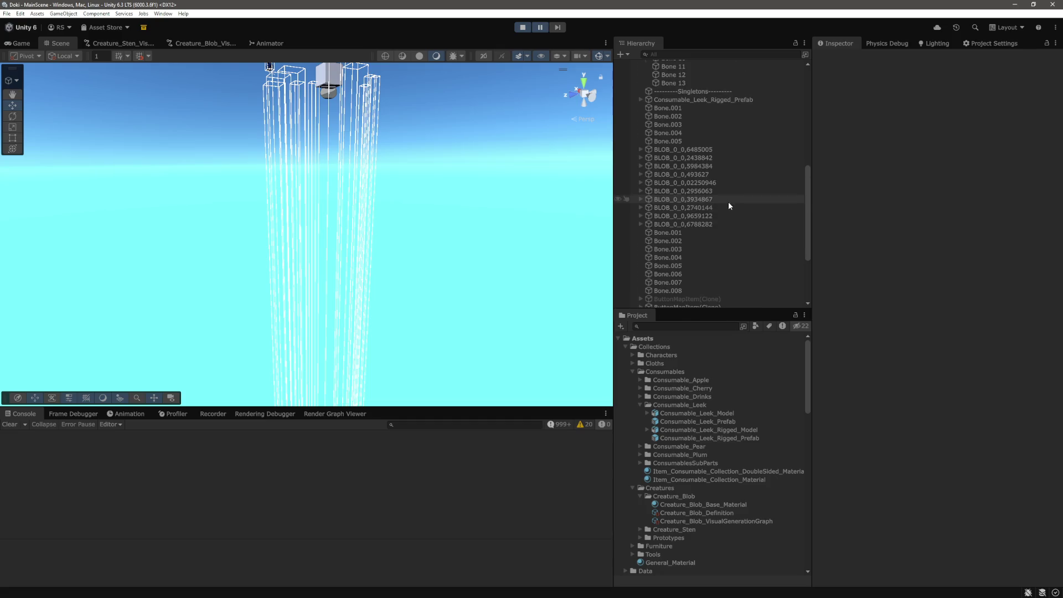
click(682, 162)
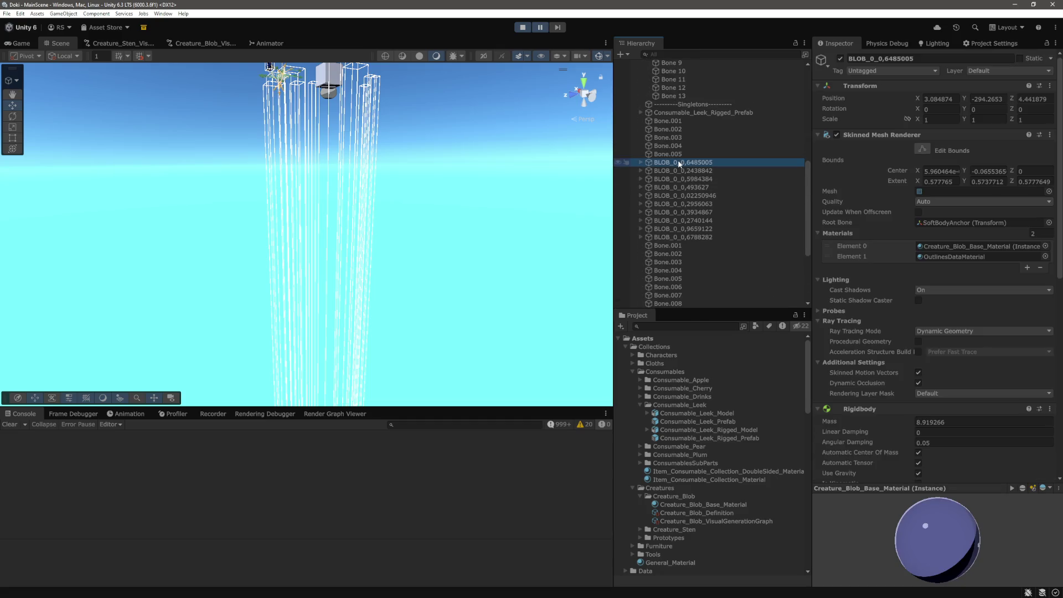
scroll(902, 257, down, 5)
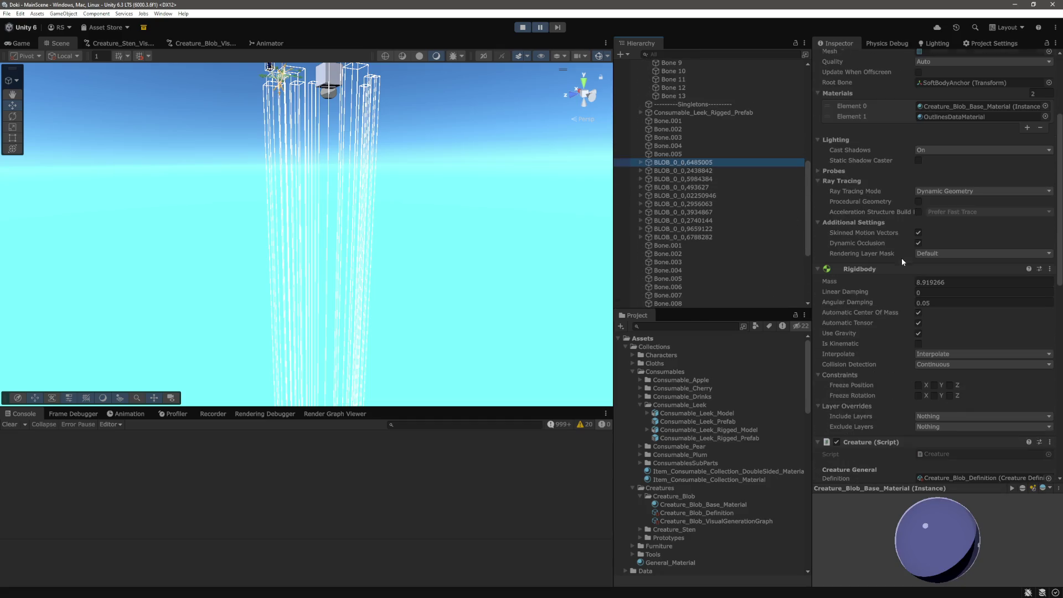
click(641, 163)
click(685, 171)
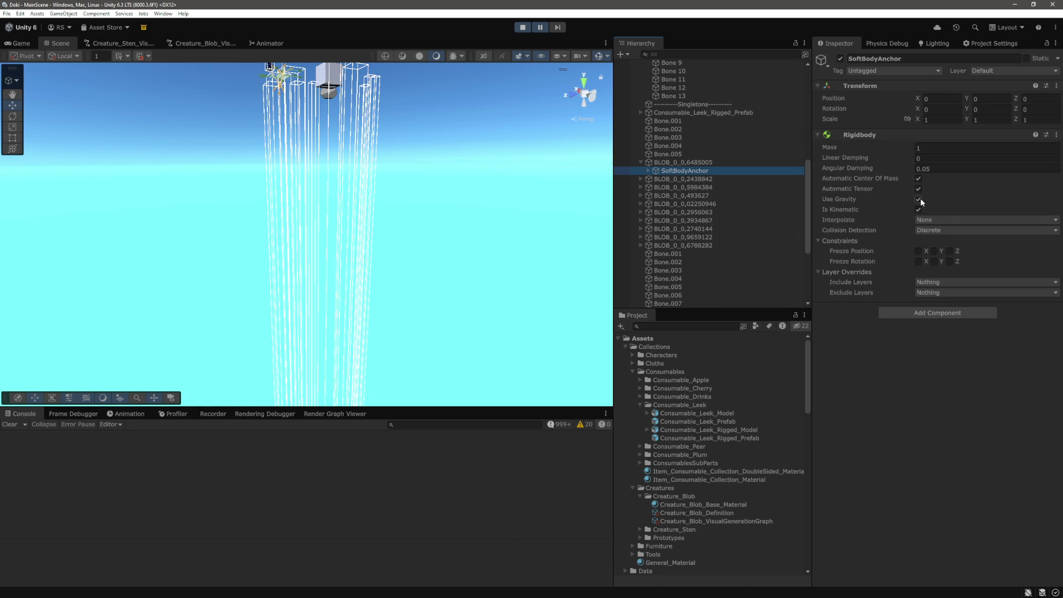
click(691, 162)
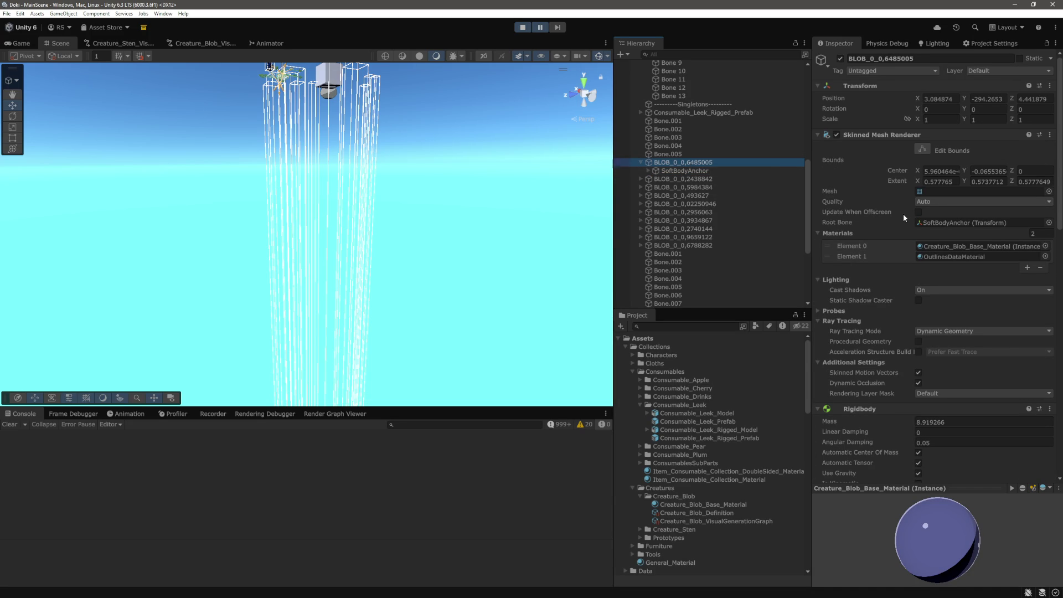
scroll(904, 218, down, 5)
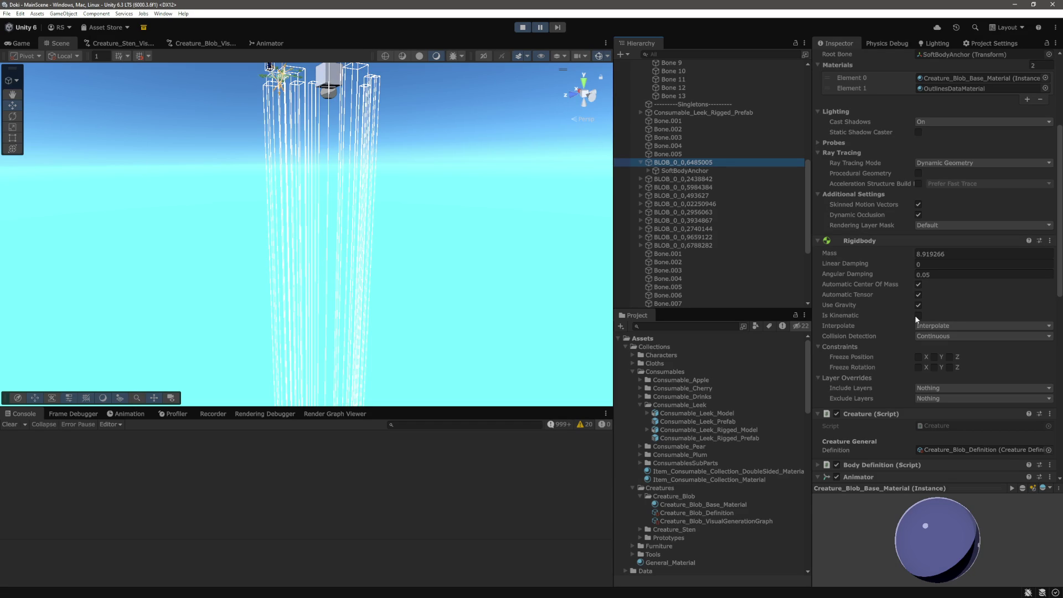
mouse_move(440, 218)
mouse_down()
mouse_move(523, 240)
mouse_move(411, 238)
mouse_up()
key(ctrl+p)
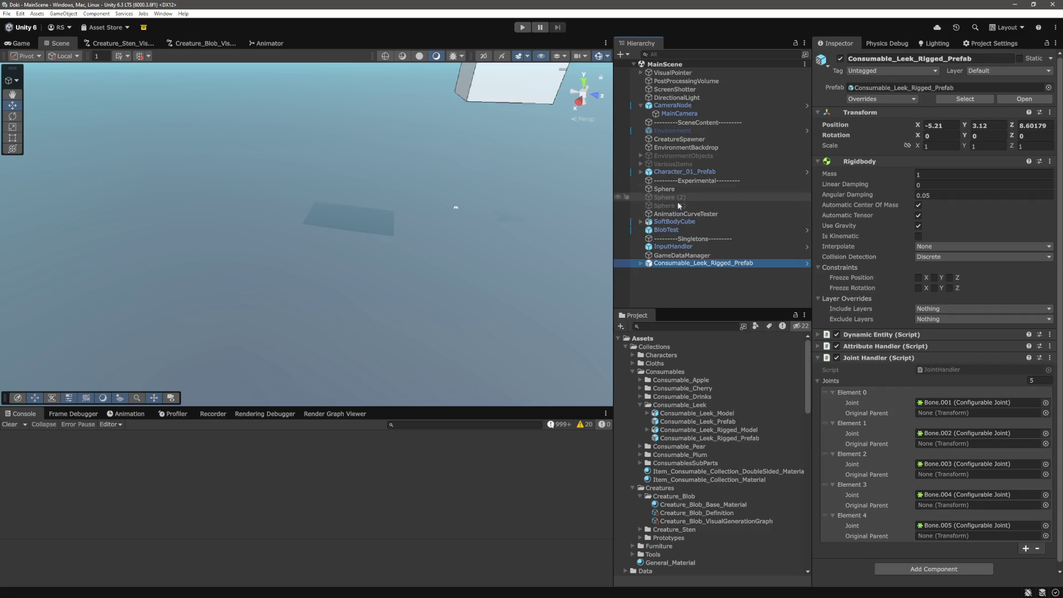
Step: Collapse SoftBodyCube and move Consumable_Leek_Rigged_Prefab up under BlobTest in the hierarchy
click(641, 222)
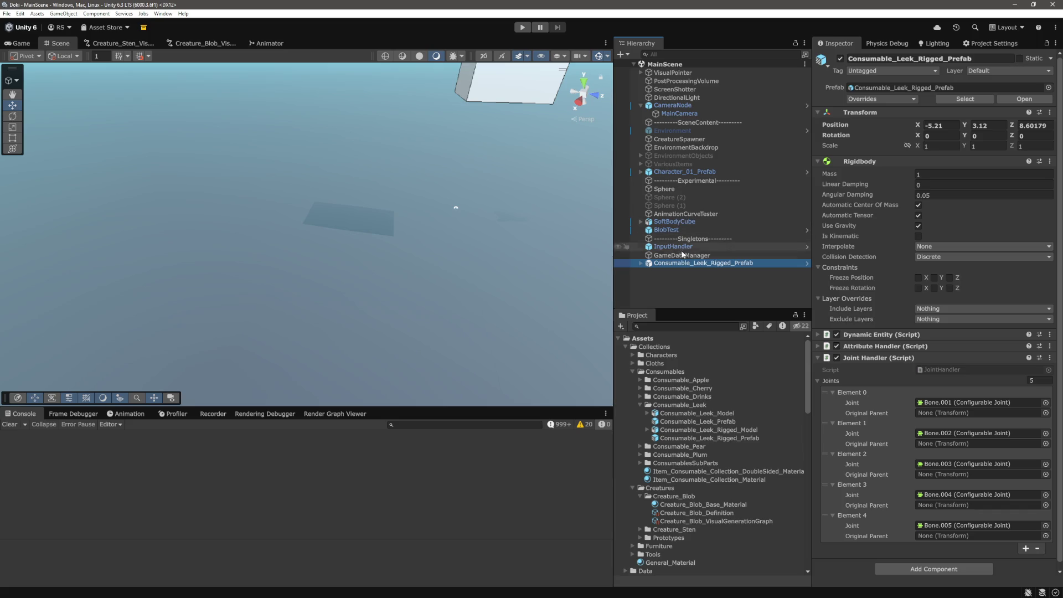
drag(682, 264, 682, 238)
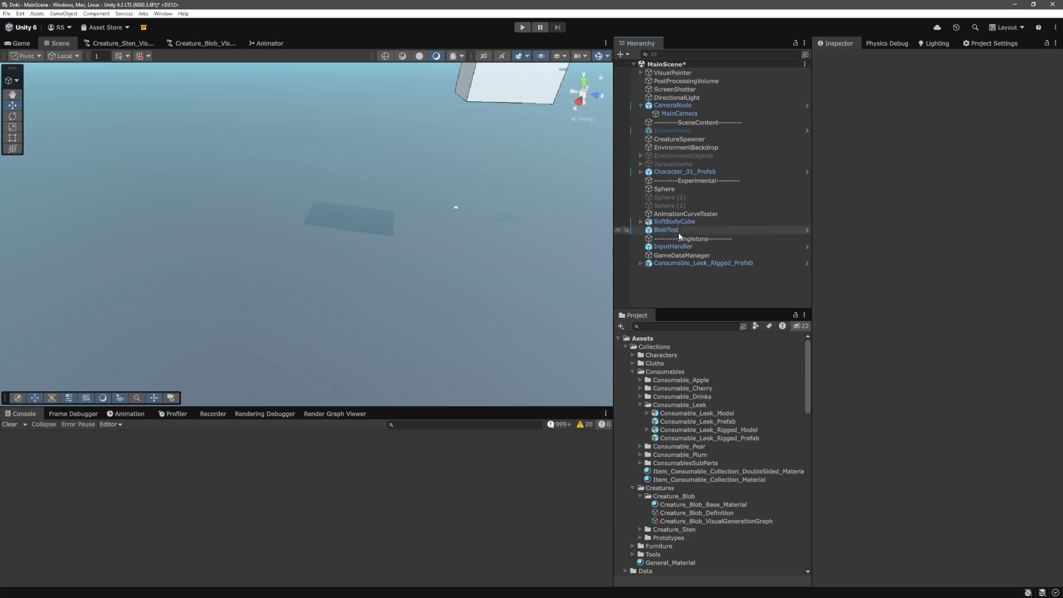
click(711, 140)
click(876, 215)
Step: Open BlobTest's Test 2 script for editing through its Edit Script option
click(666, 229)
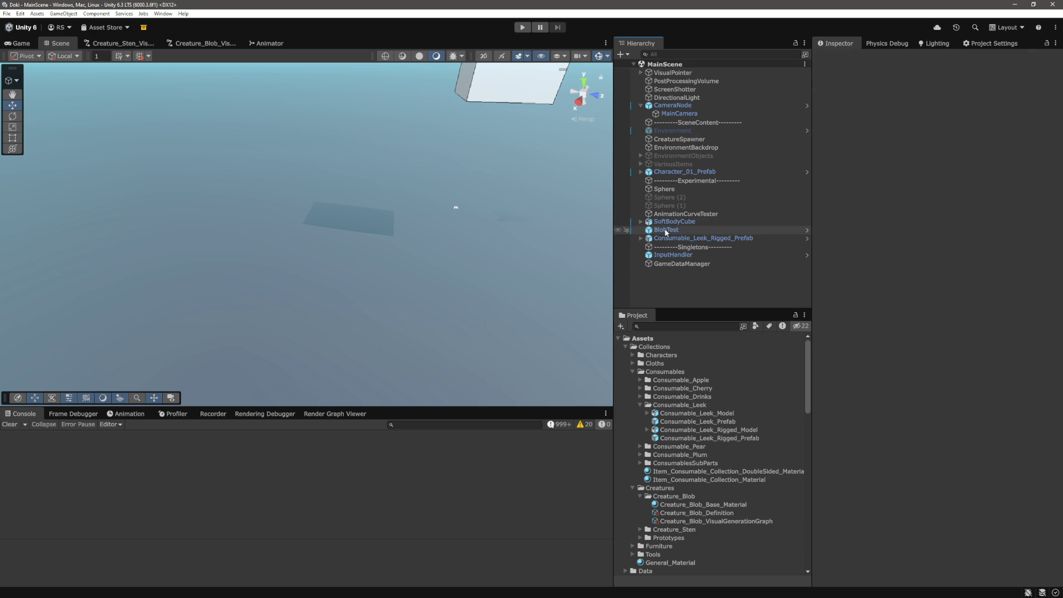
mouse_move(454, 273)
mouse_down()
mouse_move(496, 209)
mouse_move(508, 259)
mouse_up()
drag(433, 262, 476, 261)
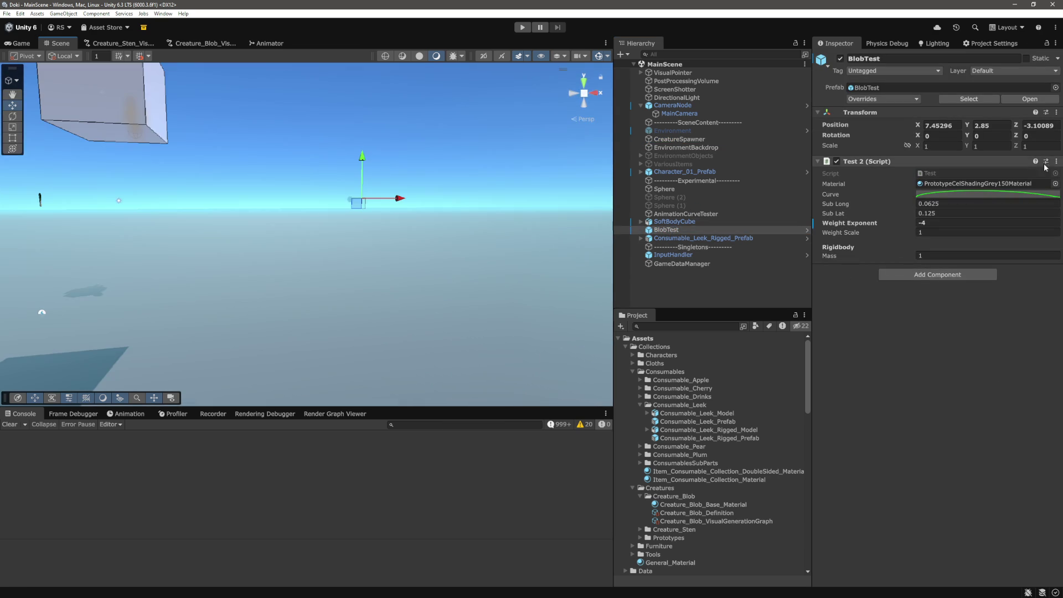
click(1057, 162)
click(1021, 290)
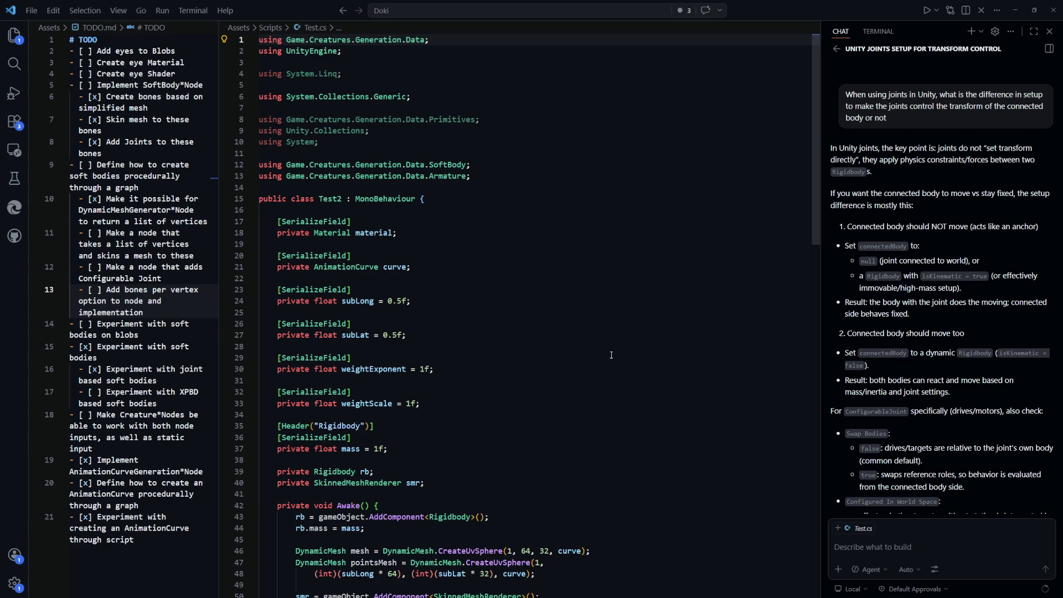
Step: Copy the four SoftBodyAnchor setup lines from AddSoftBodyRuntimeNode.cs into Test.cs Awake and fix indentation
scroll(603, 356, down, 11)
scroll(553, 310, up, 2)
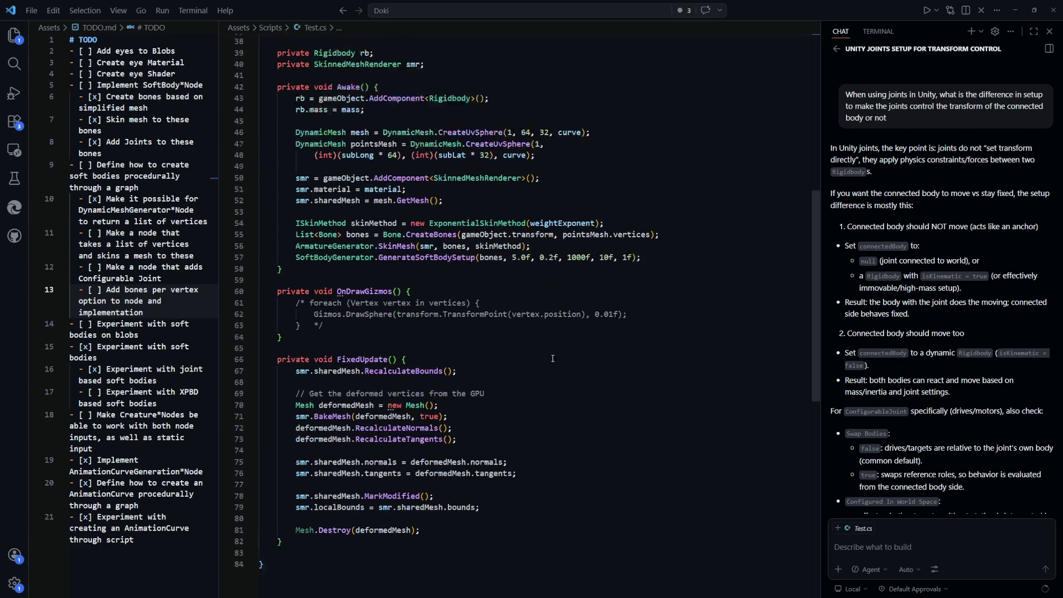
click(503, 271)
key(ctrl+p)
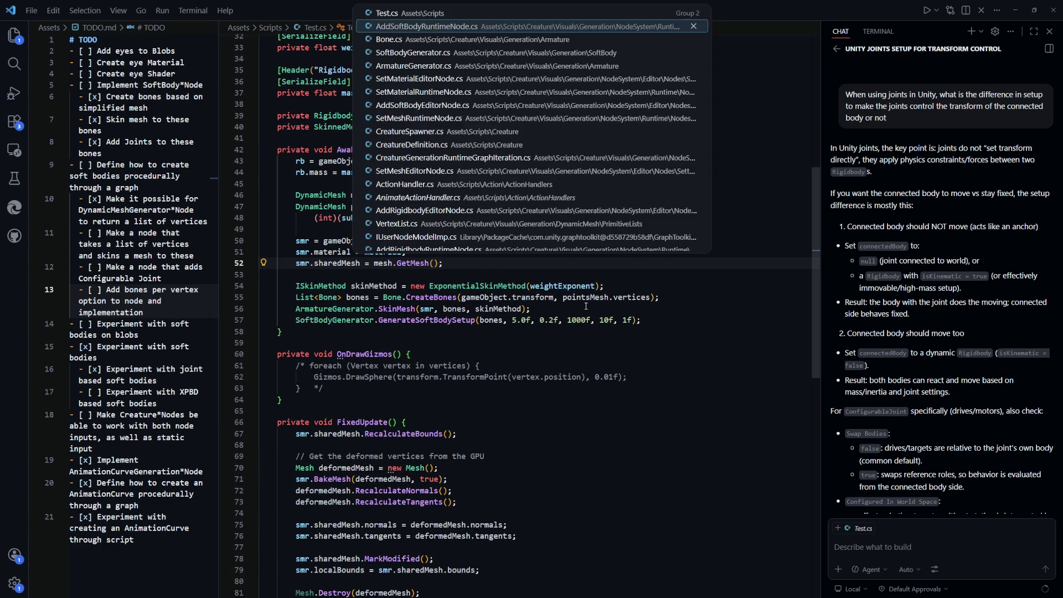
key(Return)
drag(549, 335, 314, 289)
key(ctrl+c)
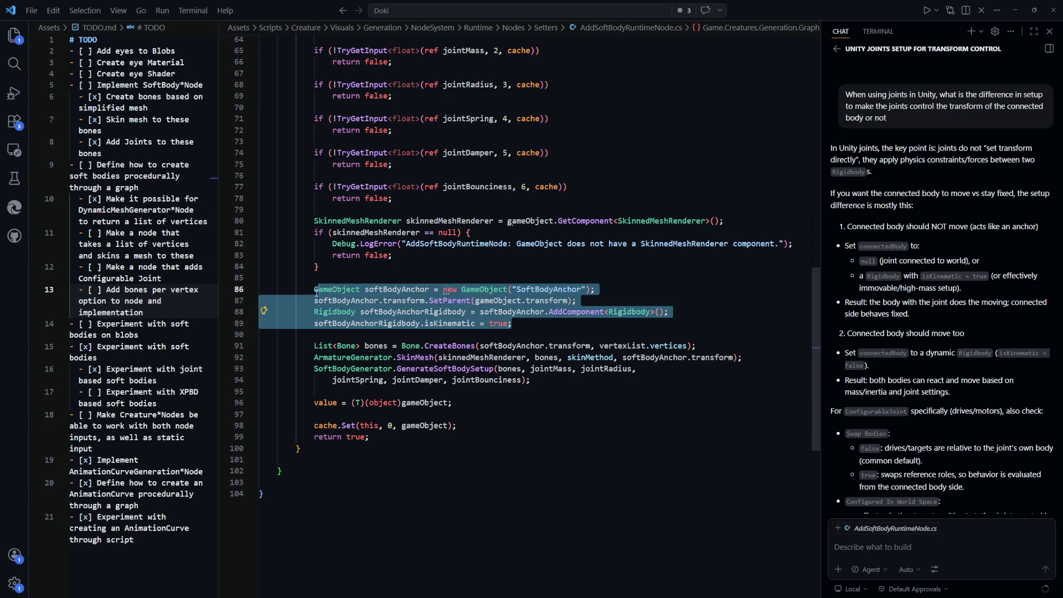
click(499, 426)
key(ctrl+p)
key(Return)
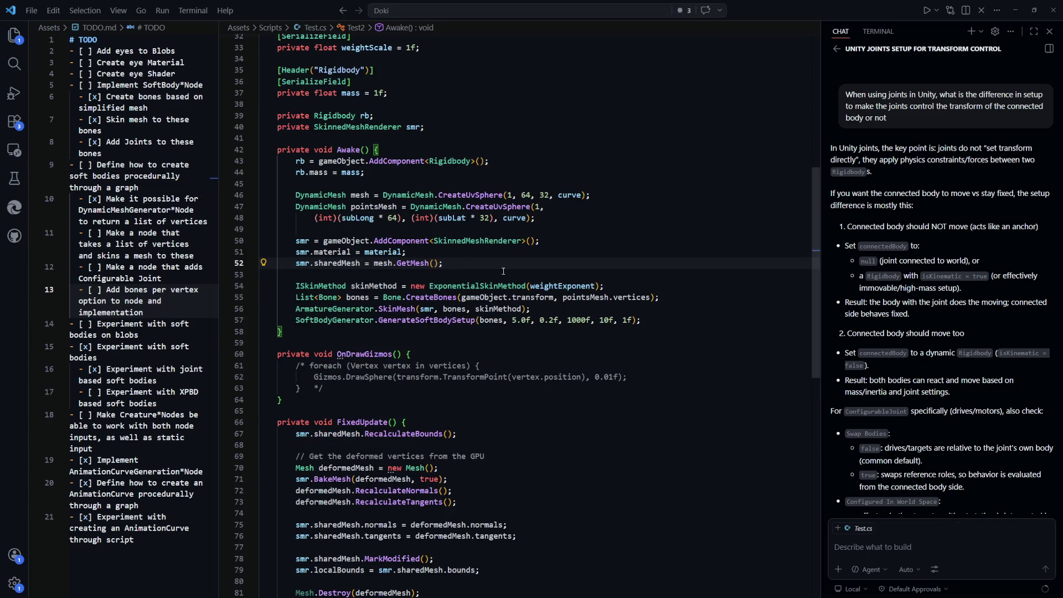
key(Return)
key(Return)
key(ctrl+v)
key(shift+Up)
key(shift+Up)
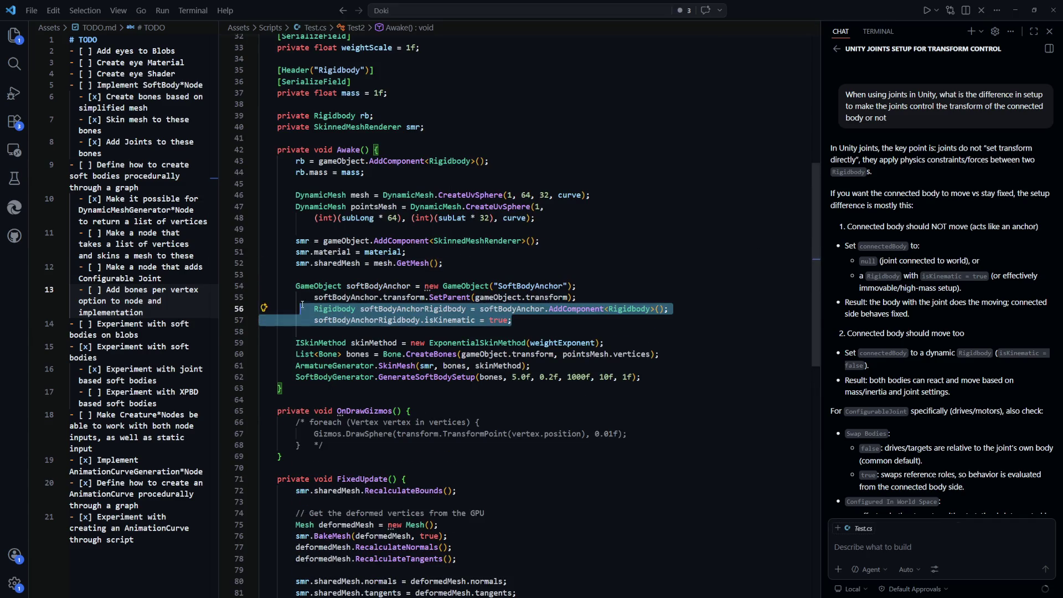
key(shift+Home)
key(shift+Tab)
click(521, 456)
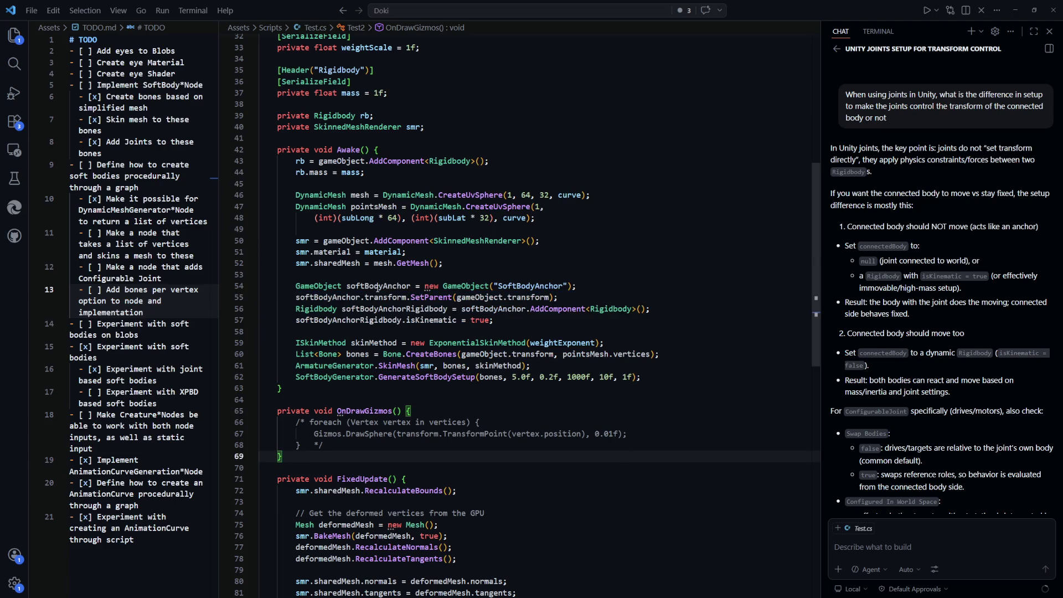
Step: Accept the suggestion rooting the sphere's bones and skin at softBodyAnchor.transform
scroll(528, 334, down, 1)
click(374, 265)
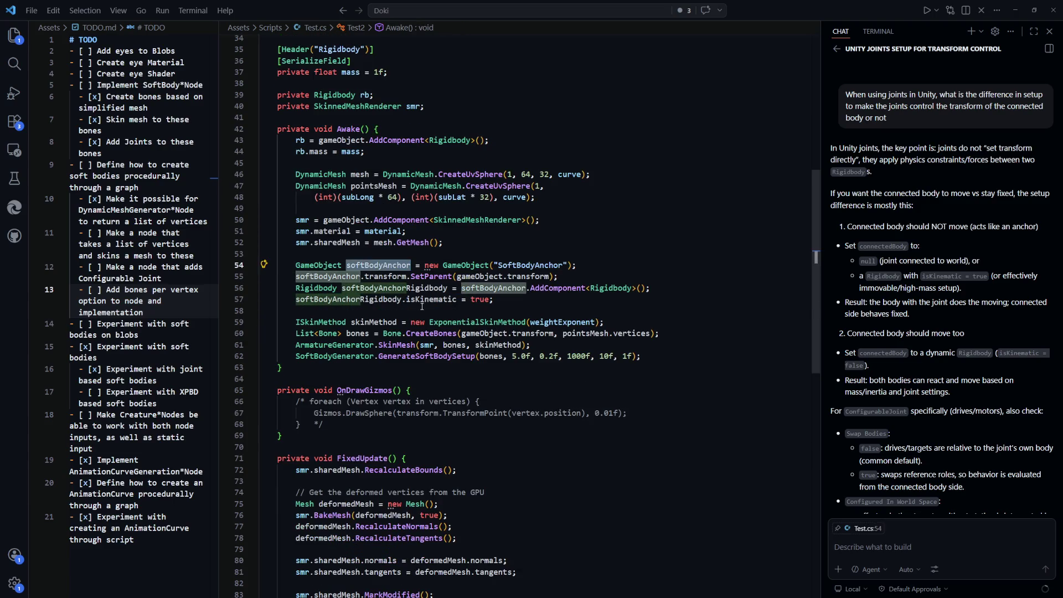
click(520, 315)
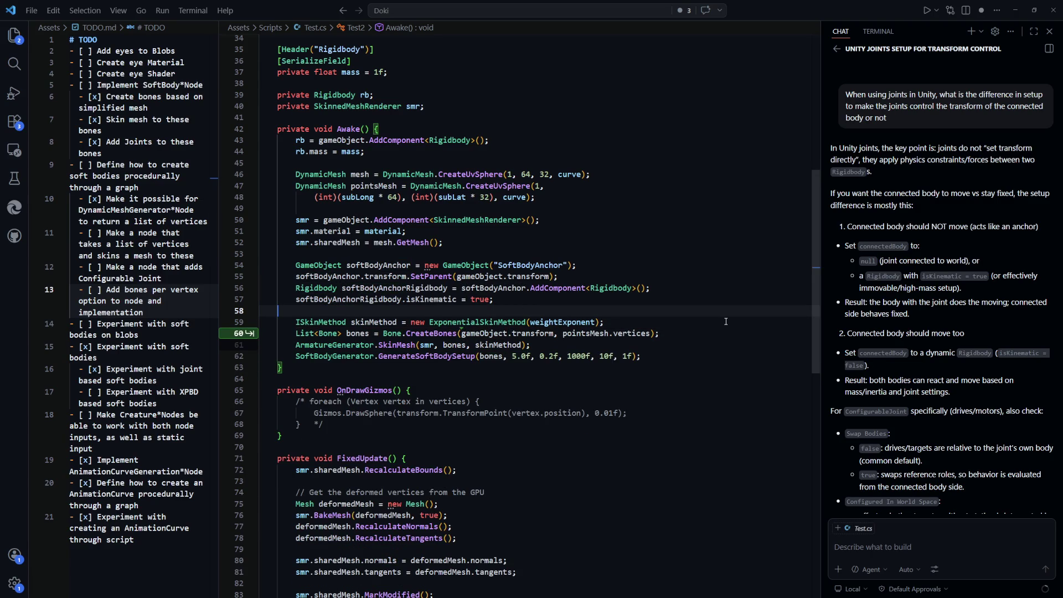
key(Tab)
key(Tab)
click(653, 374)
key(alt+Tab)
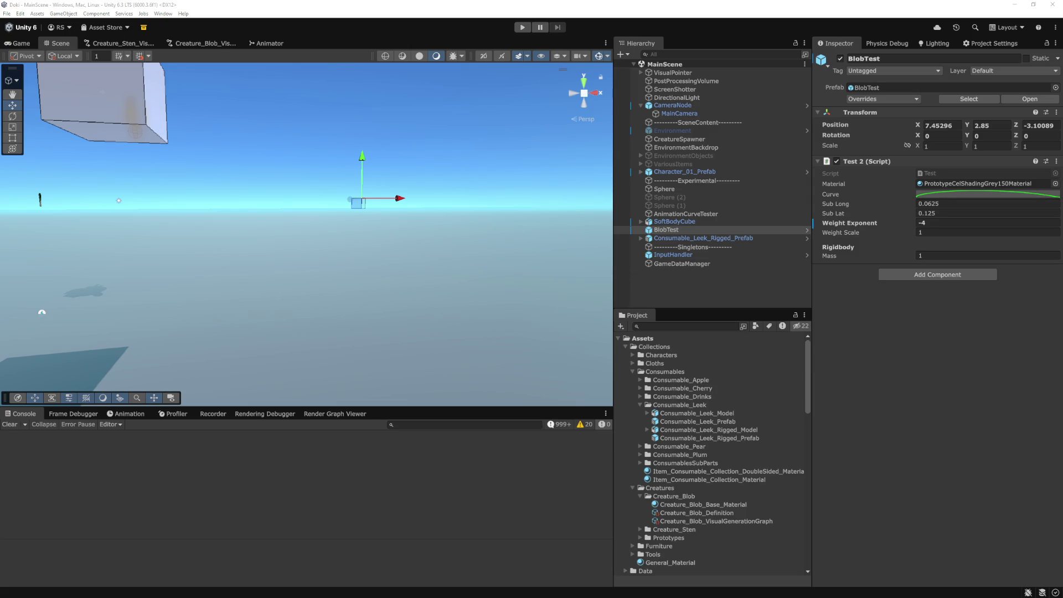
Step: Play and pause the scene, frame a spawned blob, then select BlobTest to inspect its root bone
click(523, 28)
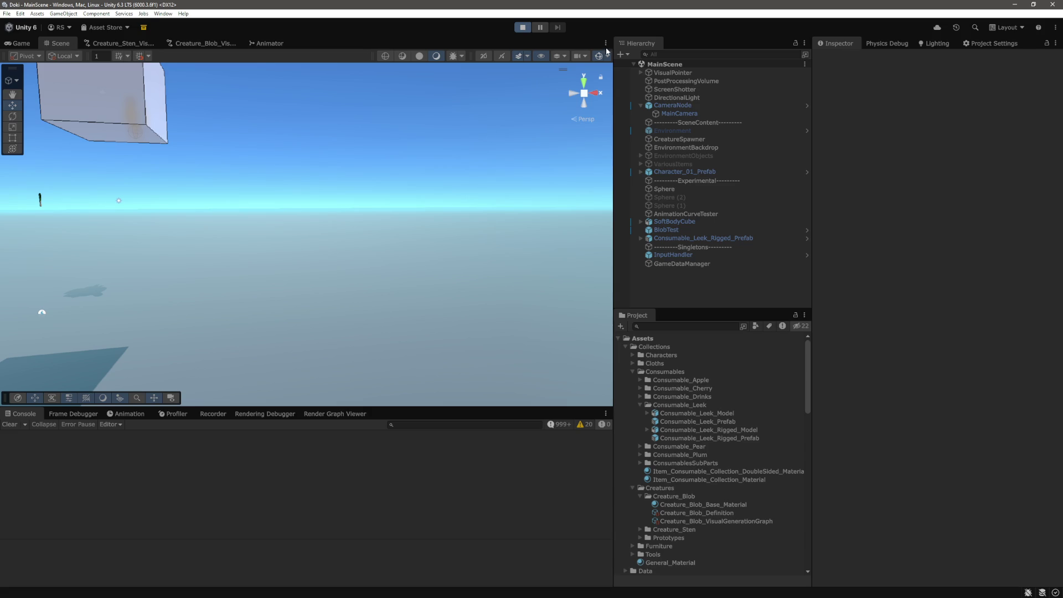
click(540, 28)
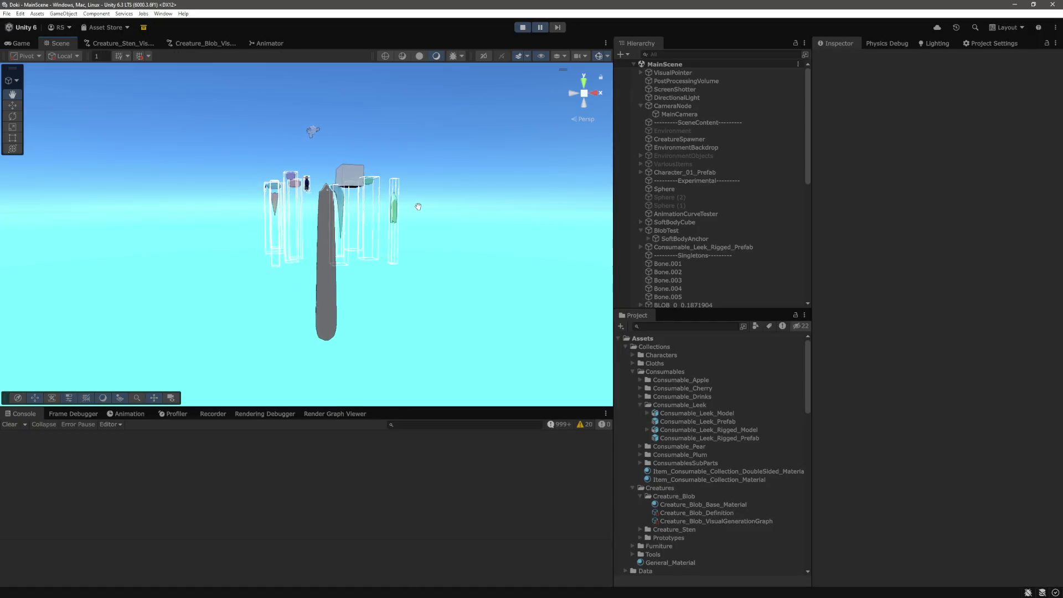
drag(359, 266, 341, 244)
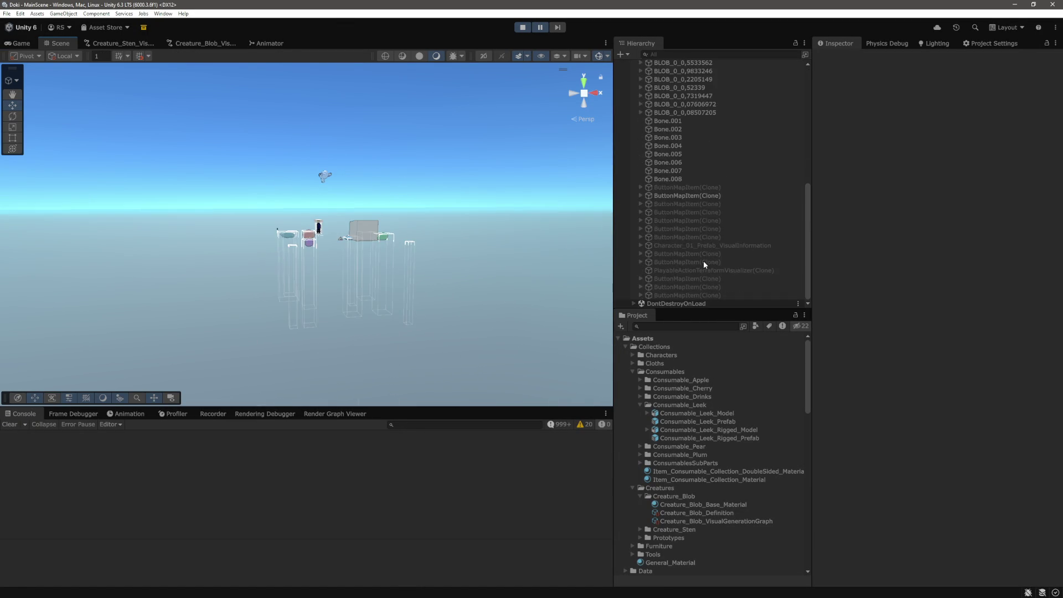
scroll(704, 260, down, 5)
click(683, 156)
key(f)
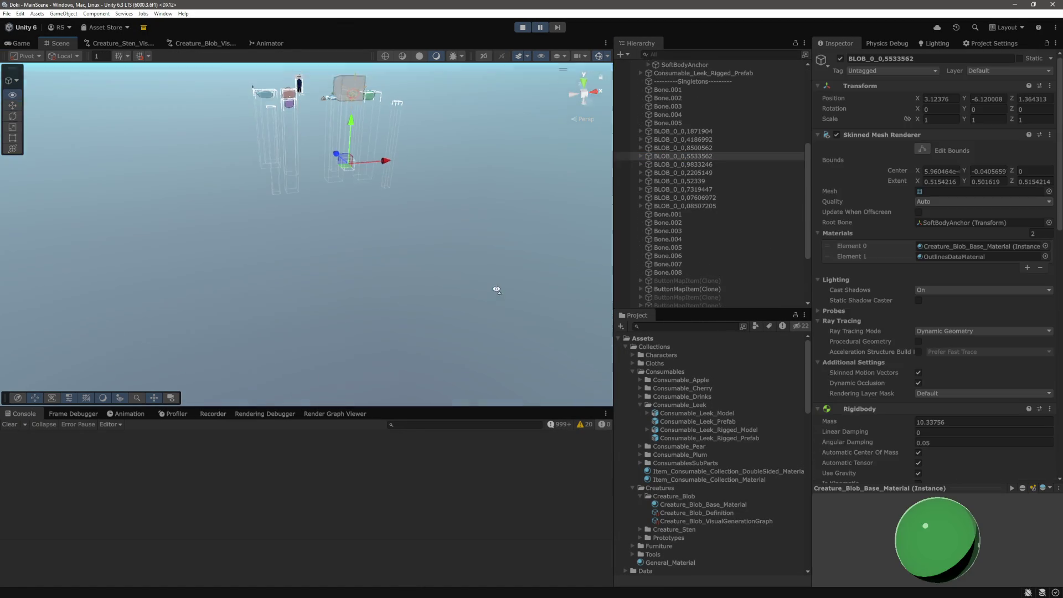
scroll(699, 165, up, 4)
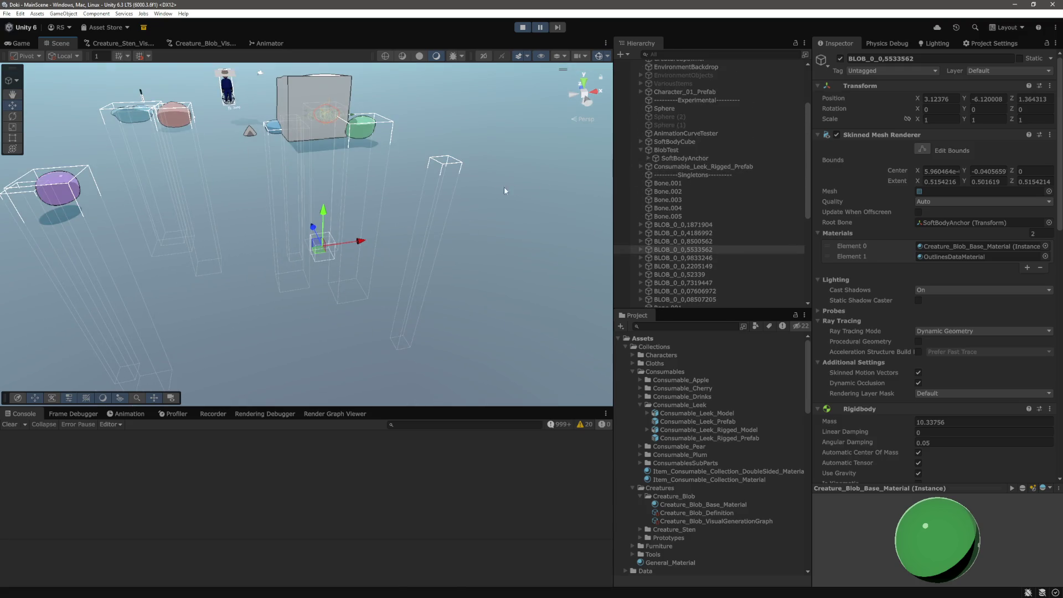
mouse_move(504, 187)
mouse_down()
mouse_move(521, 222)
mouse_move(554, 183)
mouse_move(536, 199)
mouse_move(388, 249)
mouse_move(310, 300)
mouse_move(296, 236)
mouse_move(444, 182)
mouse_up()
scroll(683, 144, down, 1)
click(667, 118)
Step: Frame the BlobTest capsule and inspect the Bone 0–13 joints under the kinematic SoftBodyAnchor
key(f)
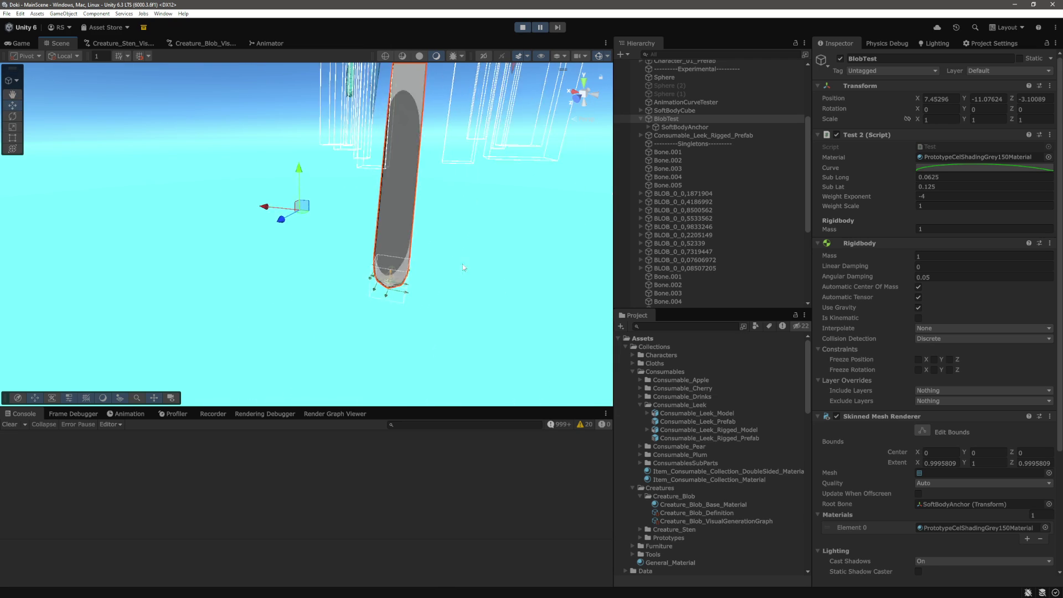
mouse_move(463, 265)
mouse_down()
mouse_move(489, 211)
mouse_move(423, 185)
mouse_up()
scroll(307, 192, up, 10)
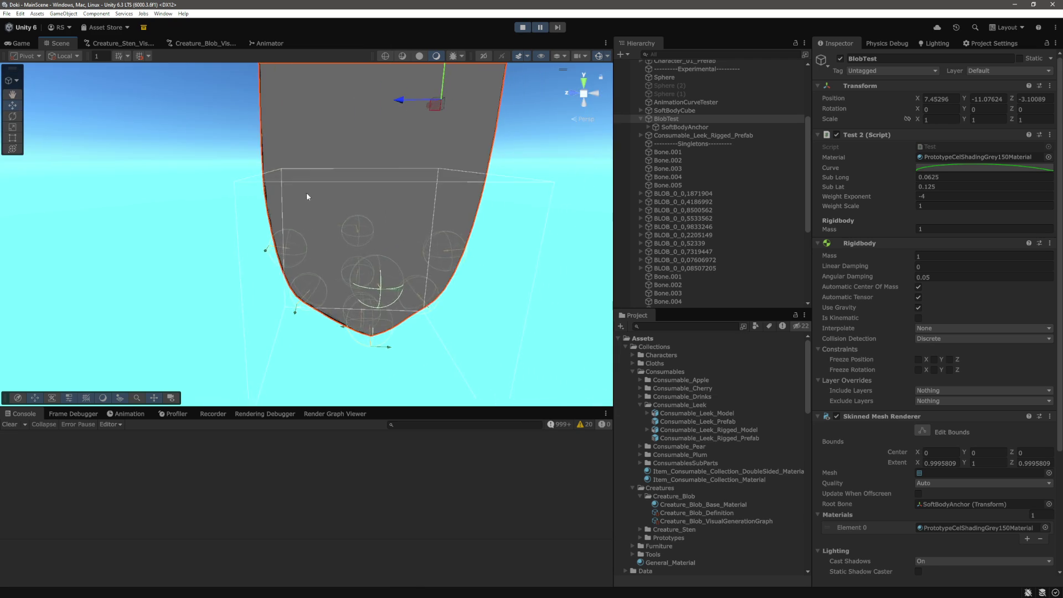
scroll(426, 208, down, 5)
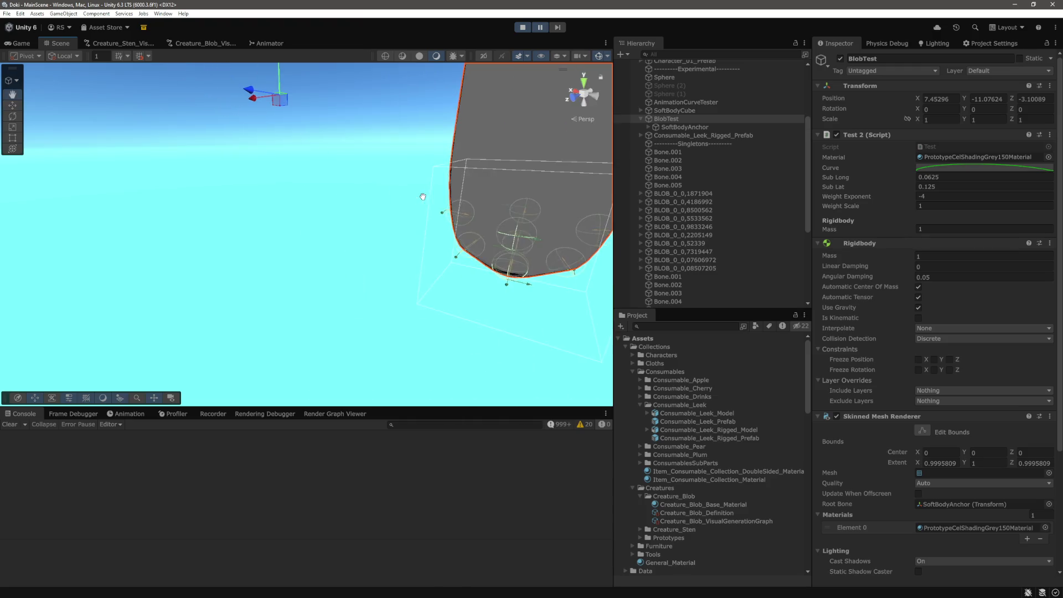
mouse_move(426, 208)
mouse_down()
mouse_move(485, 200)
mouse_move(492, 219)
mouse_up()
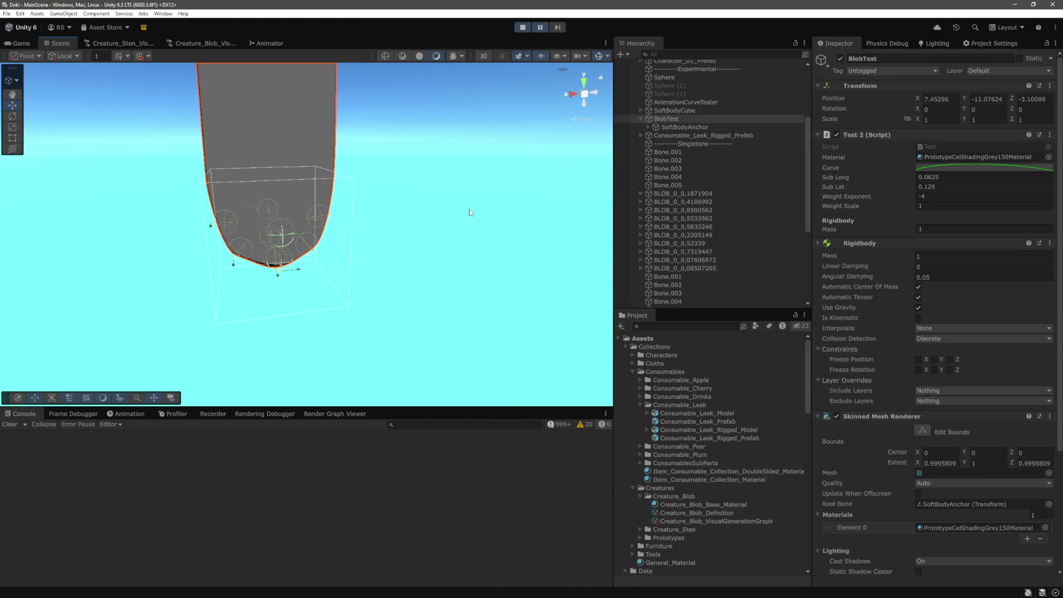
click(684, 126)
click(650, 127)
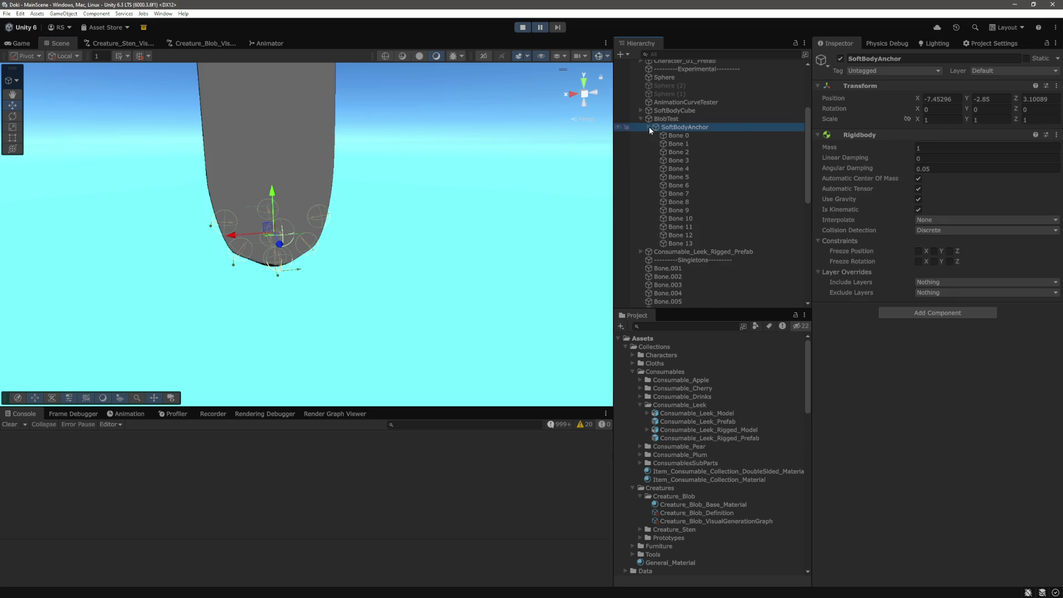
click(676, 135)
click(684, 185)
click(686, 218)
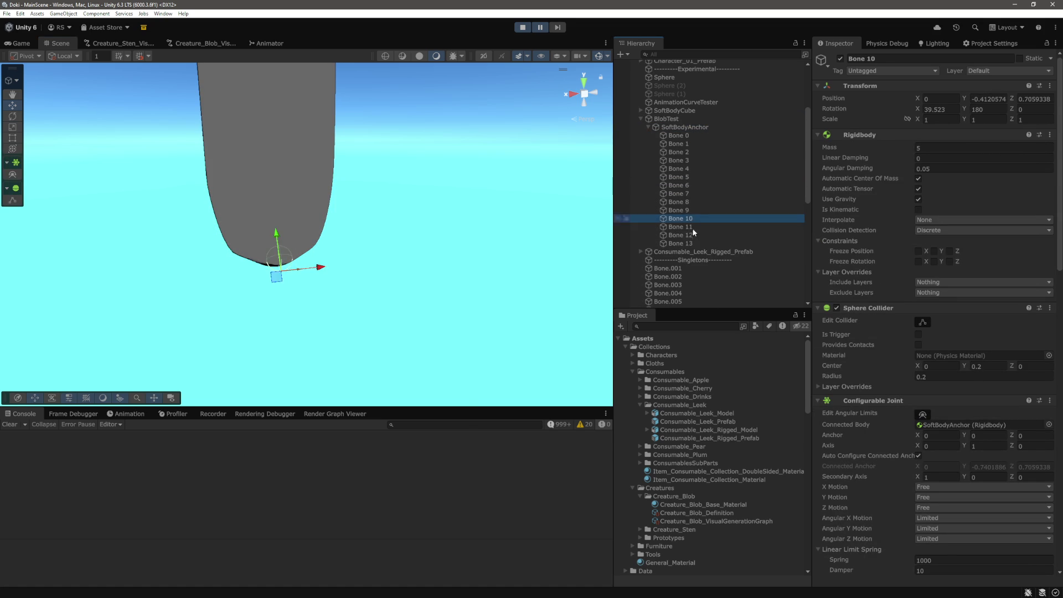
click(691, 243)
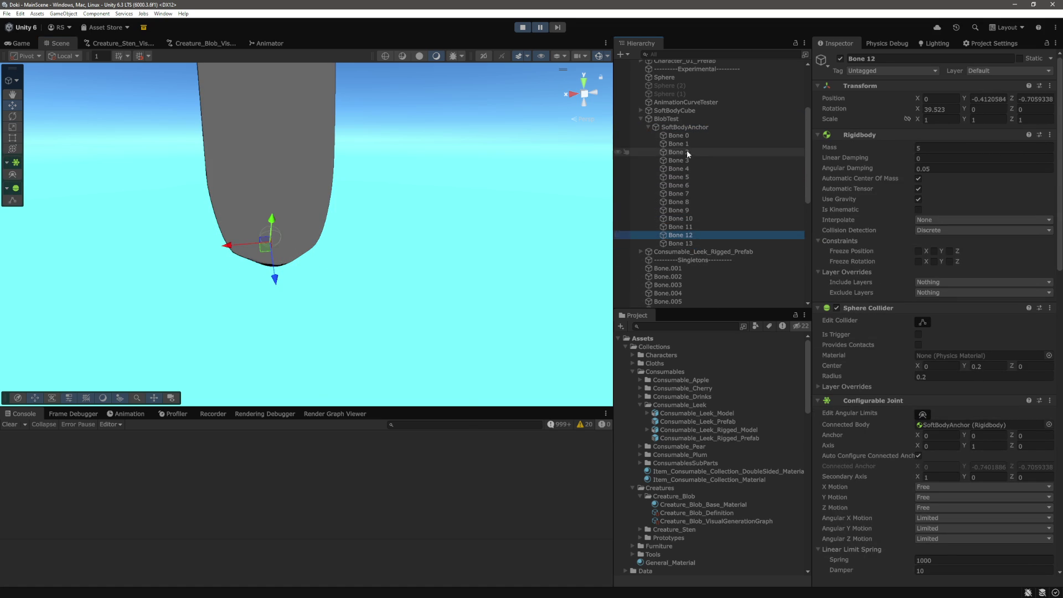
click(679, 136)
right_click(393, 192)
key(f)
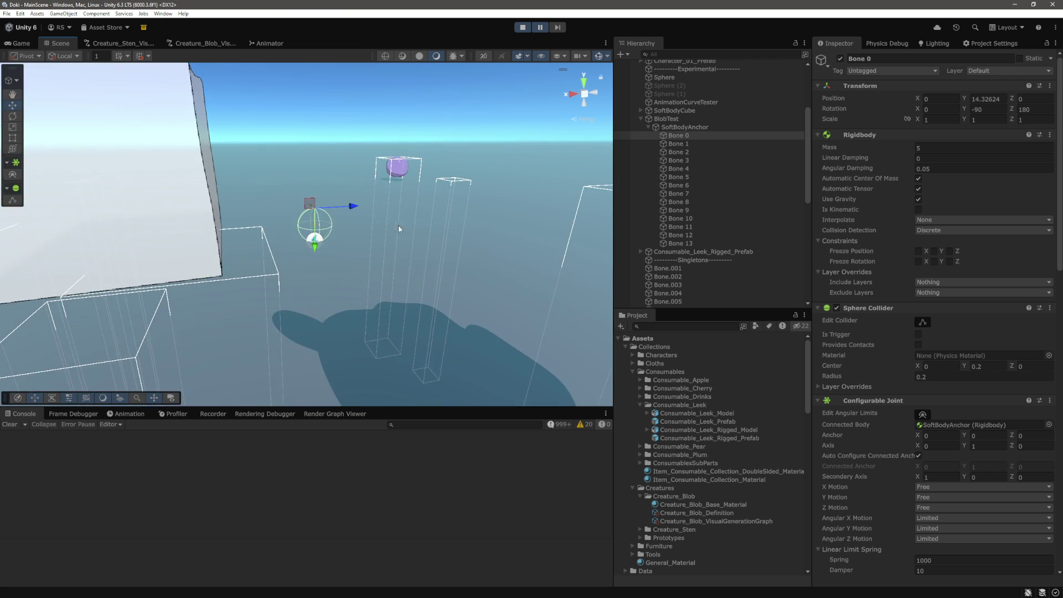
click(703, 126)
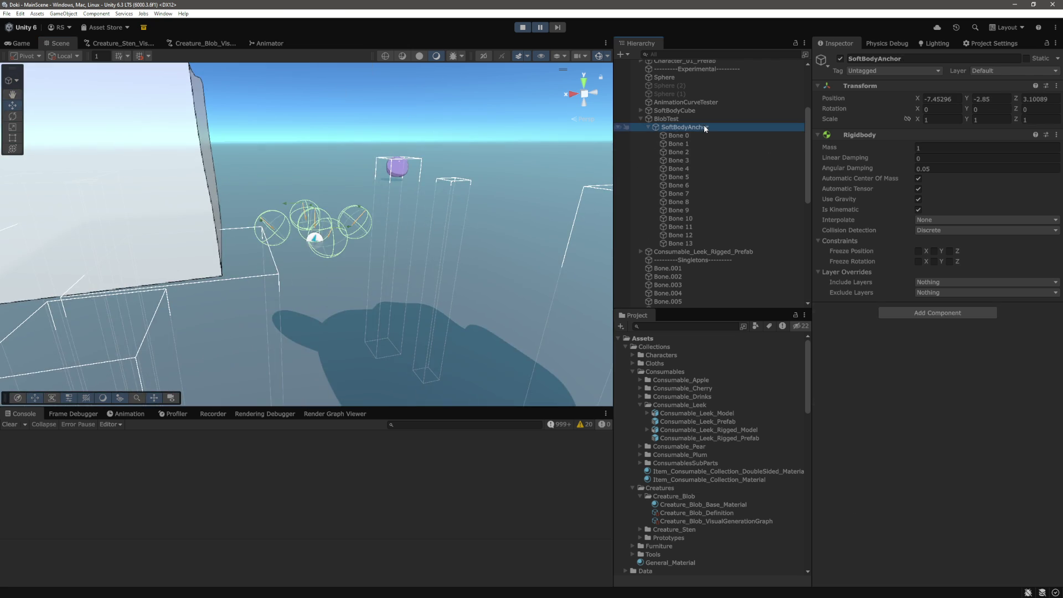
Step: Turn off Use Gravity on BlobTest's Rigidbody, then exit Play mode and reselect BlobTest
click(683, 119)
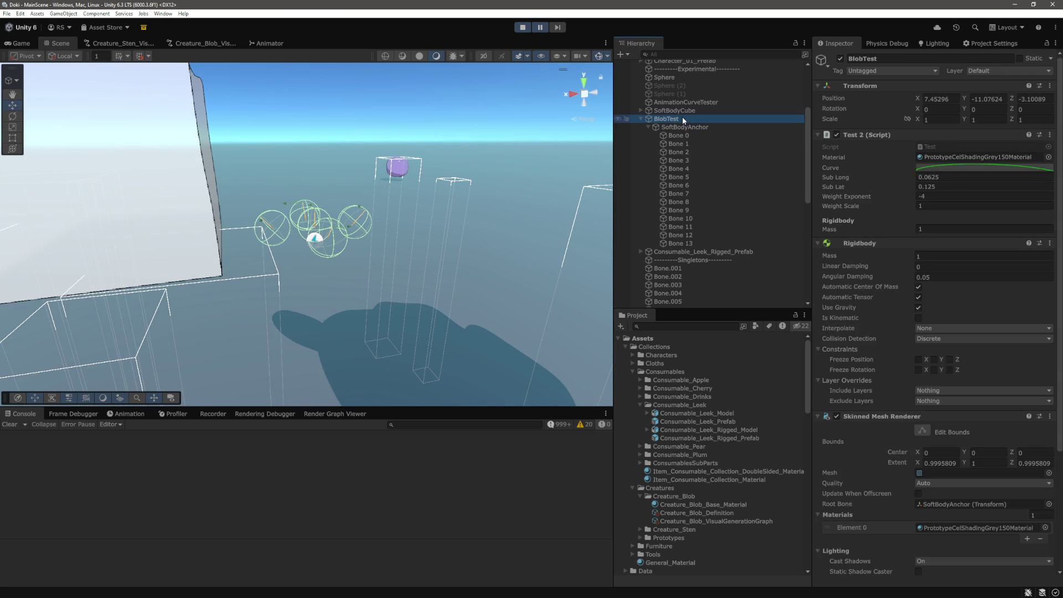
click(919, 308)
scroll(361, 216, down, 5)
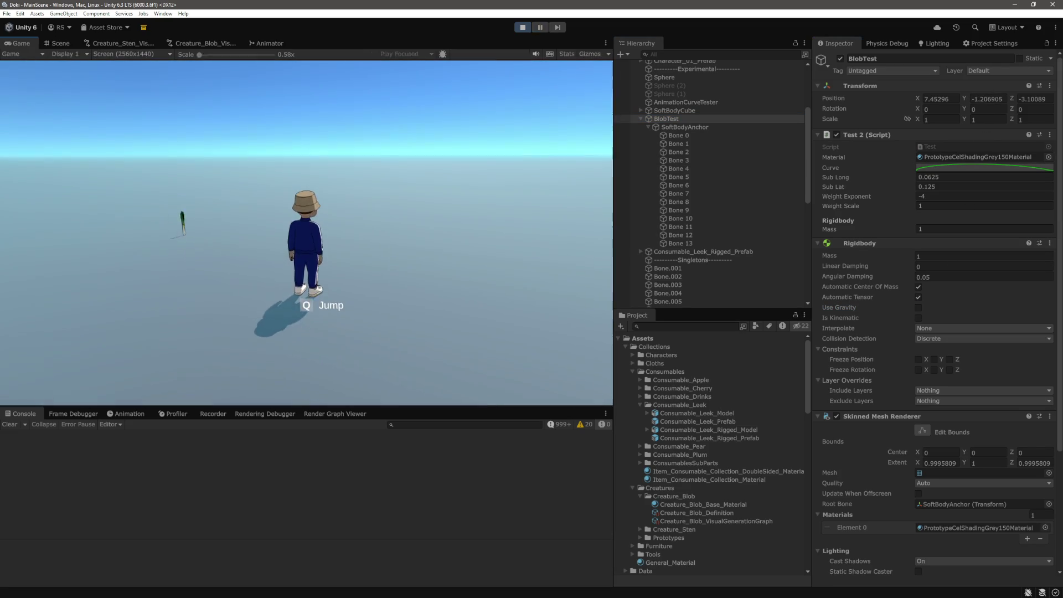
scroll(361, 216, down, 5)
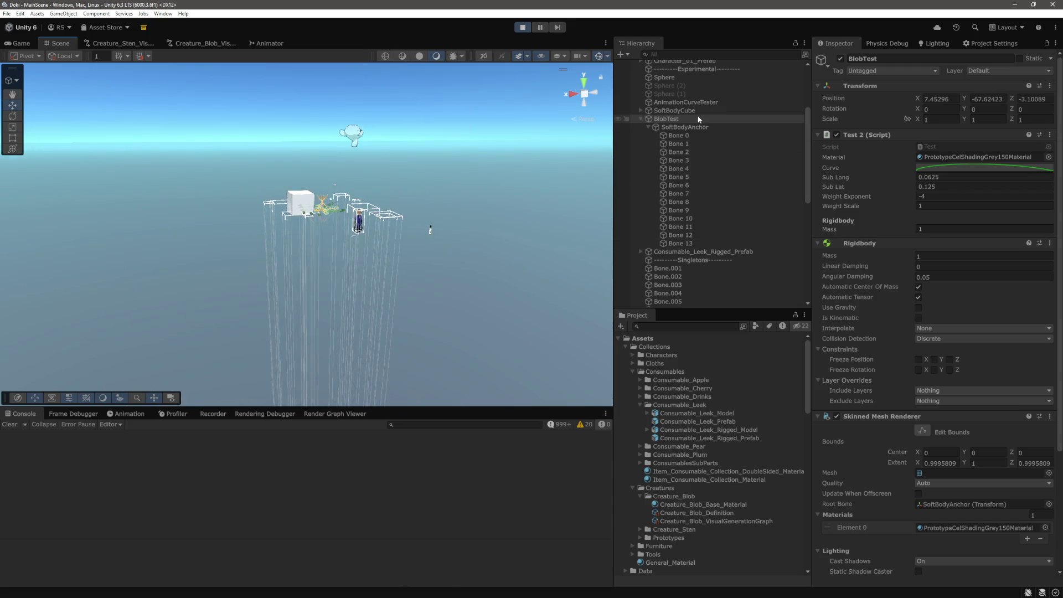
key(ctrl+p)
click(667, 230)
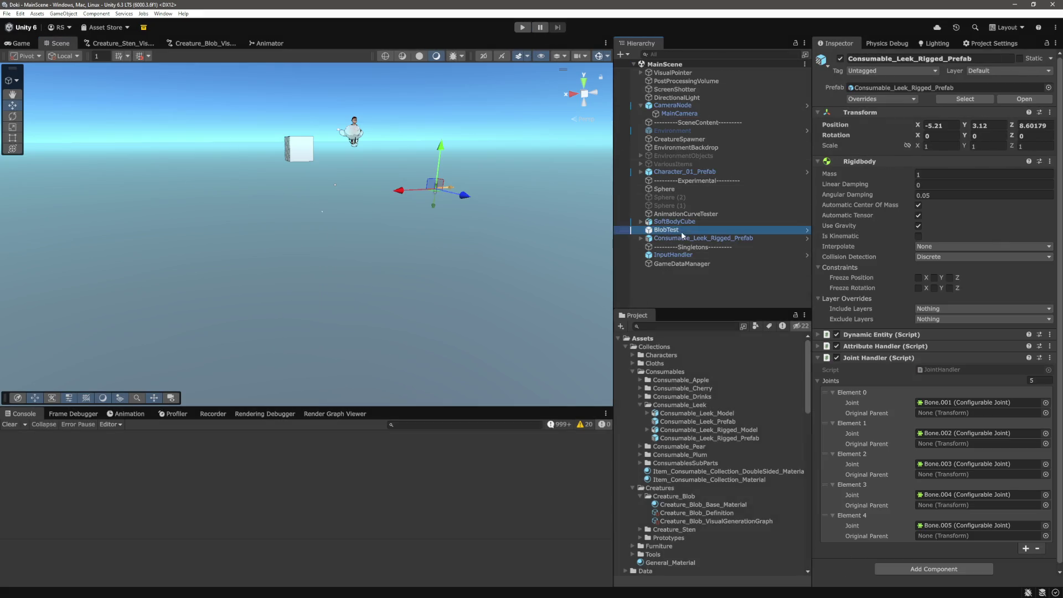
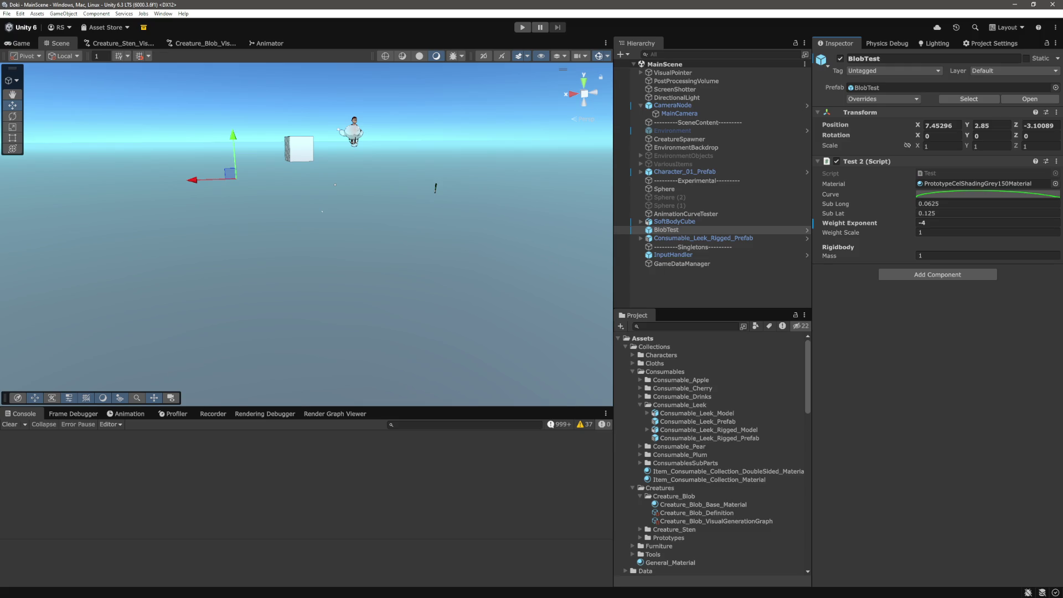
Step: Open the component list without adding anything, then briefly run and stop play mode
click(938, 275)
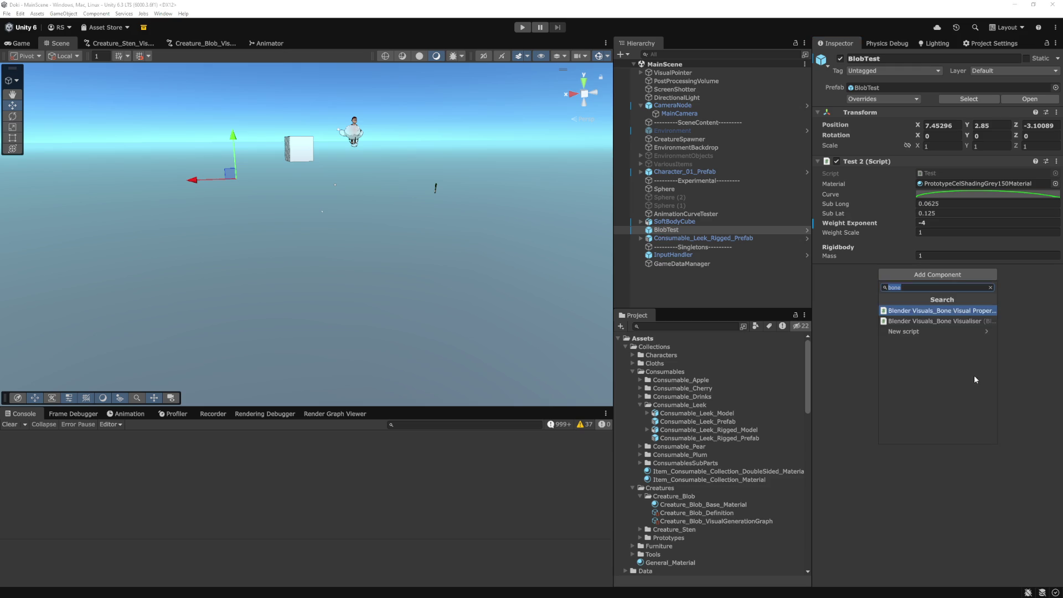
click(975, 375)
click(521, 28)
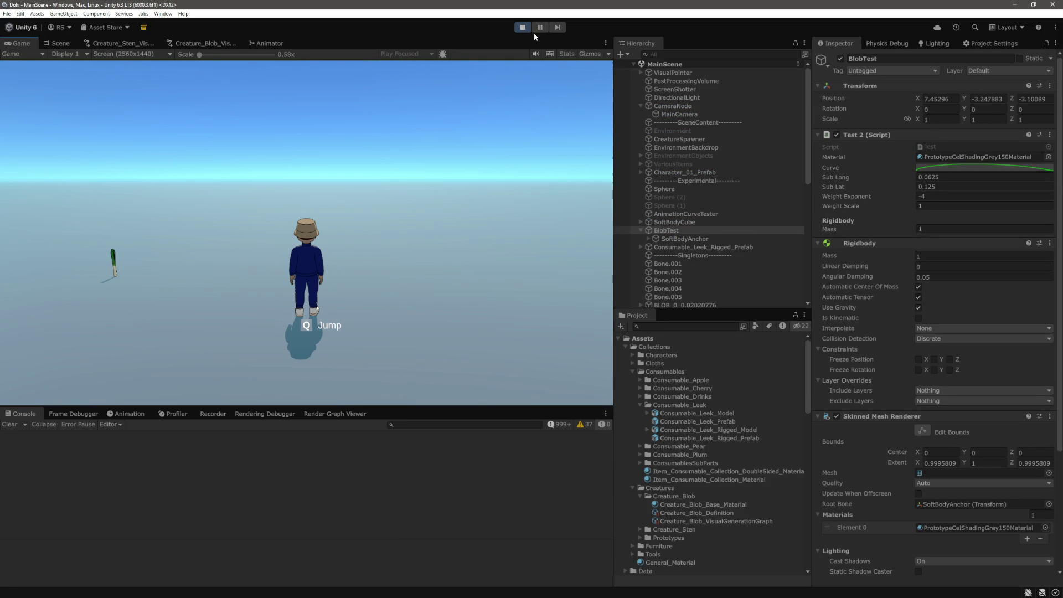
click(522, 28)
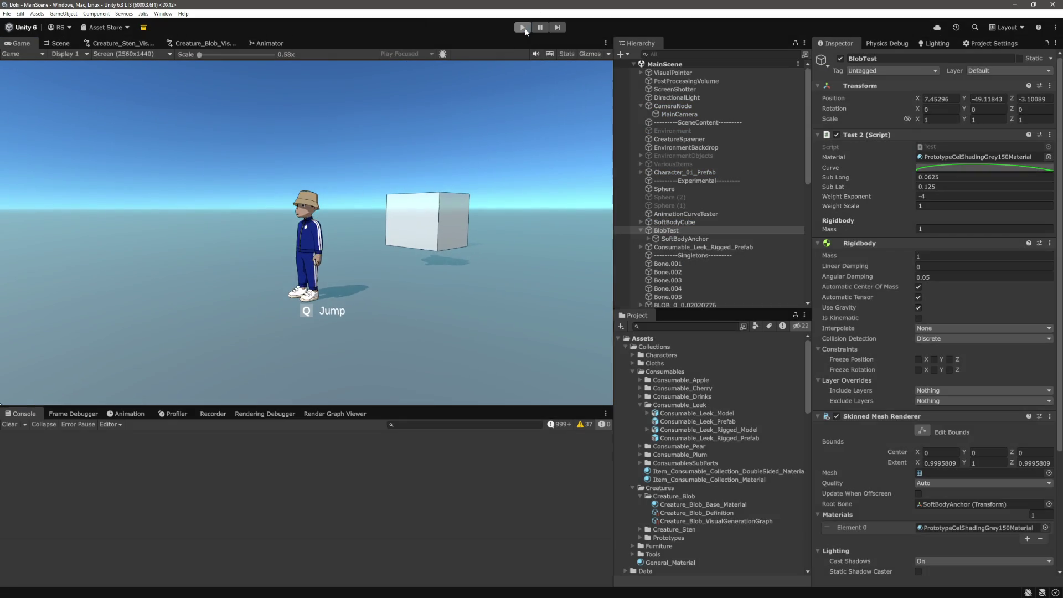
click(726, 239)
Step: Add a Box Collider to BlobTest, save the scene, and start play mode
click(666, 229)
click(926, 274)
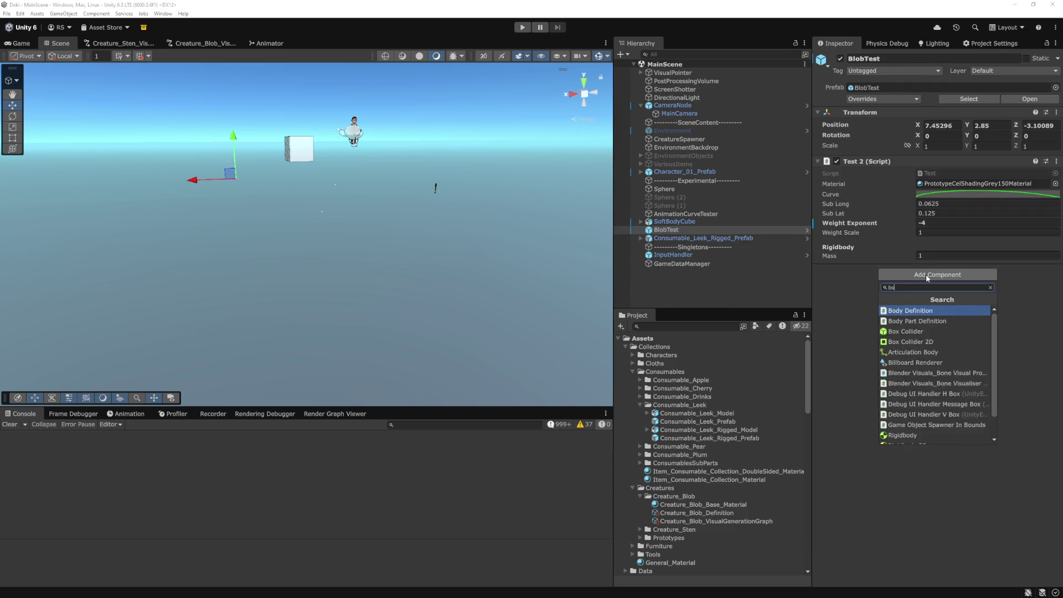
text(box)
key(Return)
key(ctrl+s)
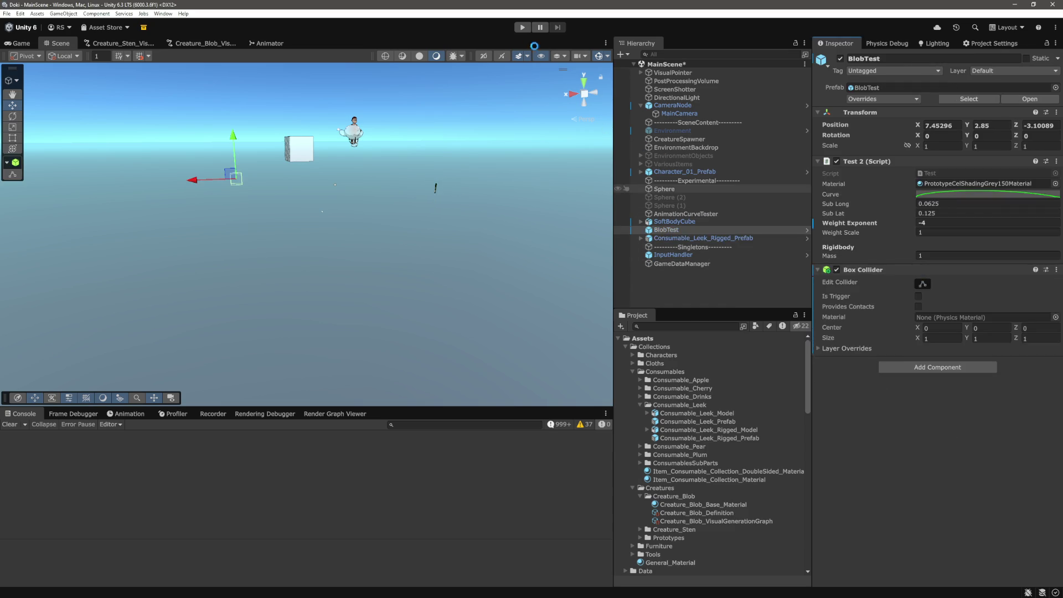
click(523, 27)
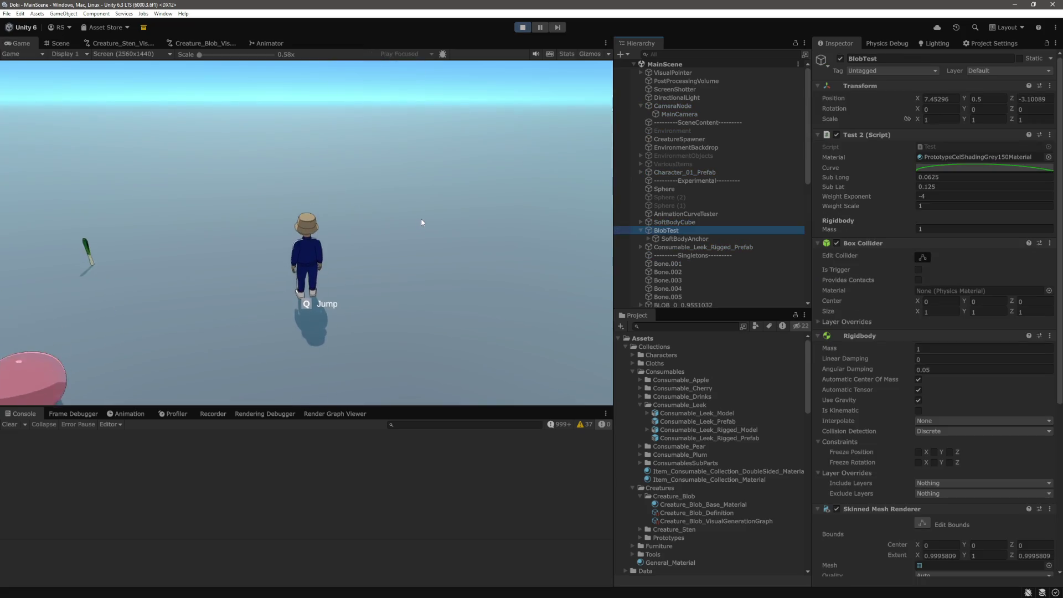
Step: Switch to the Scene view and zoom in on the squashing blob
click(78, 41)
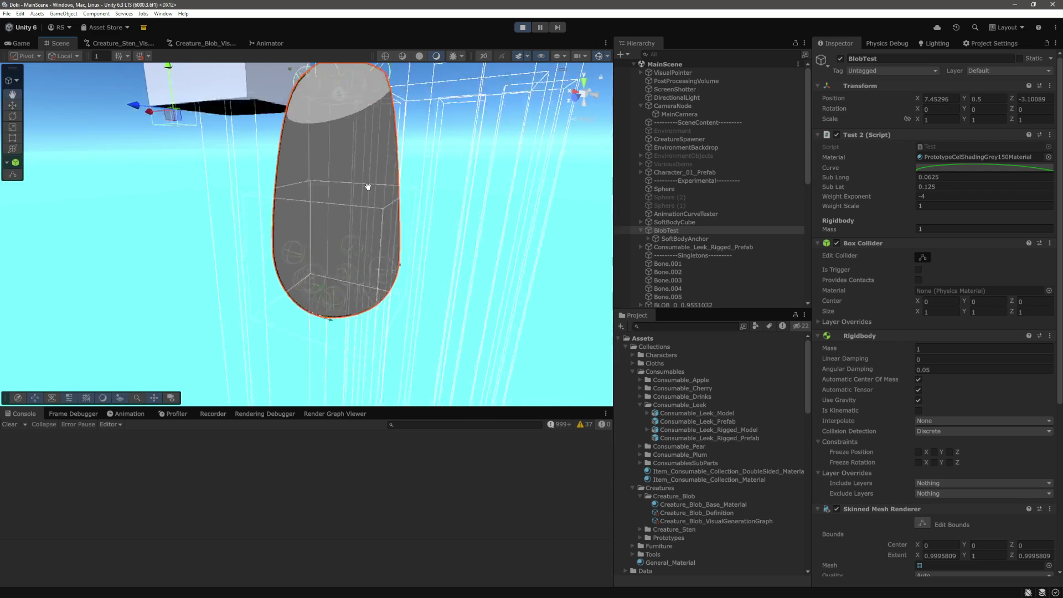
scroll(906, 267, down, 4)
scroll(906, 267, up, 4)
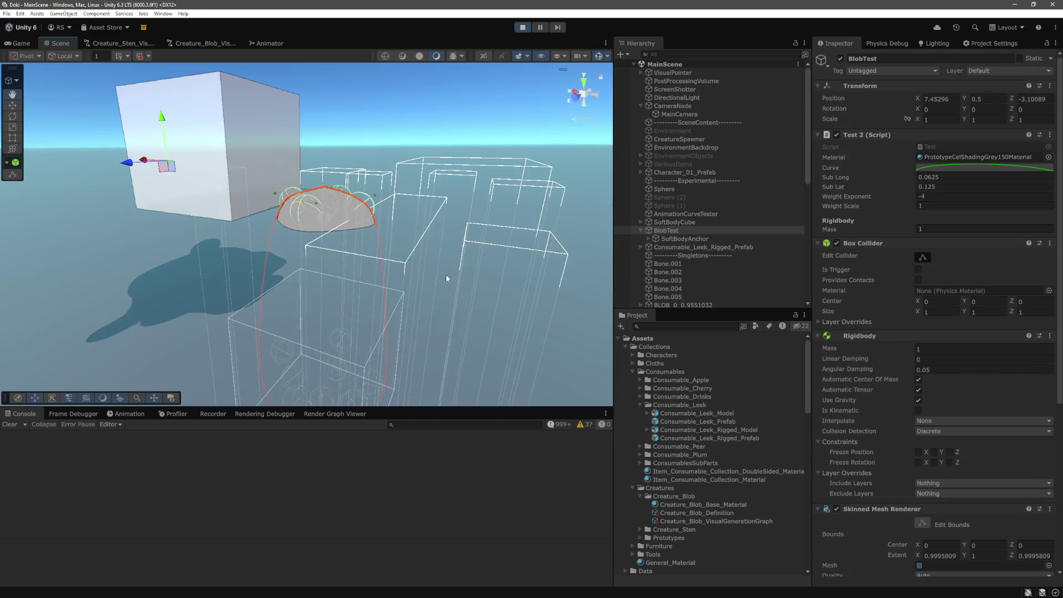
scroll(403, 273, up, 3)
scroll(404, 273, down, 5)
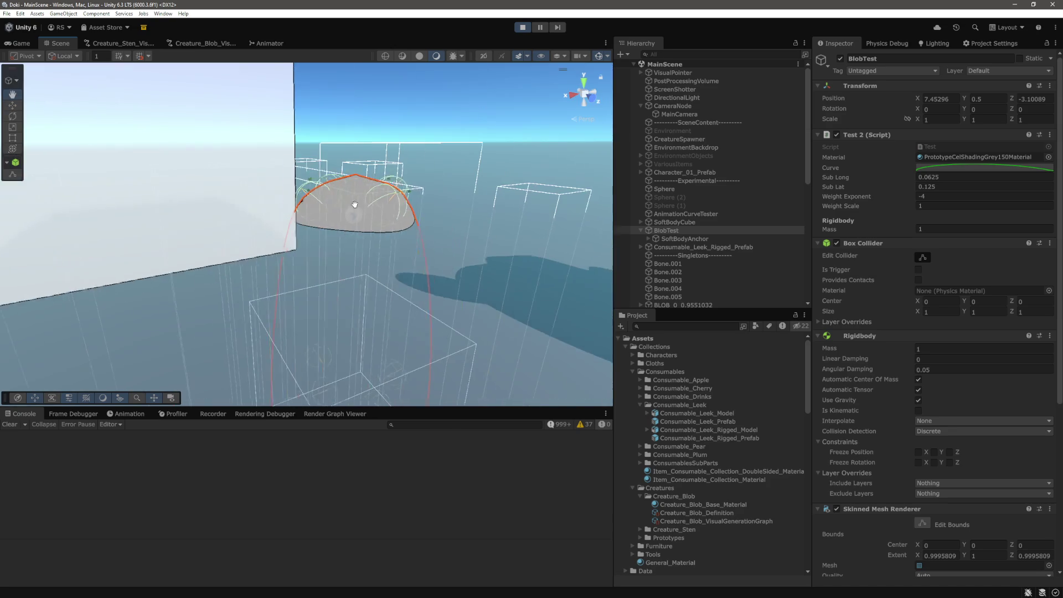
scroll(354, 204, down, 5)
scroll(369, 203, down, 5)
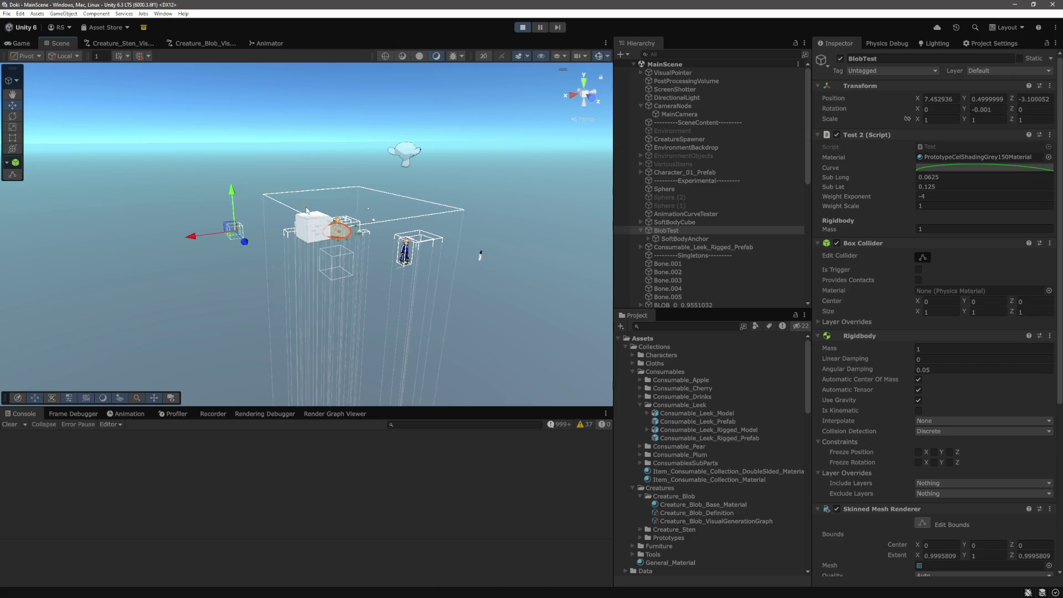
Step: Raise the blob along its Y axis so it falls again, then stop play mode
drag(233, 191, 264, 53)
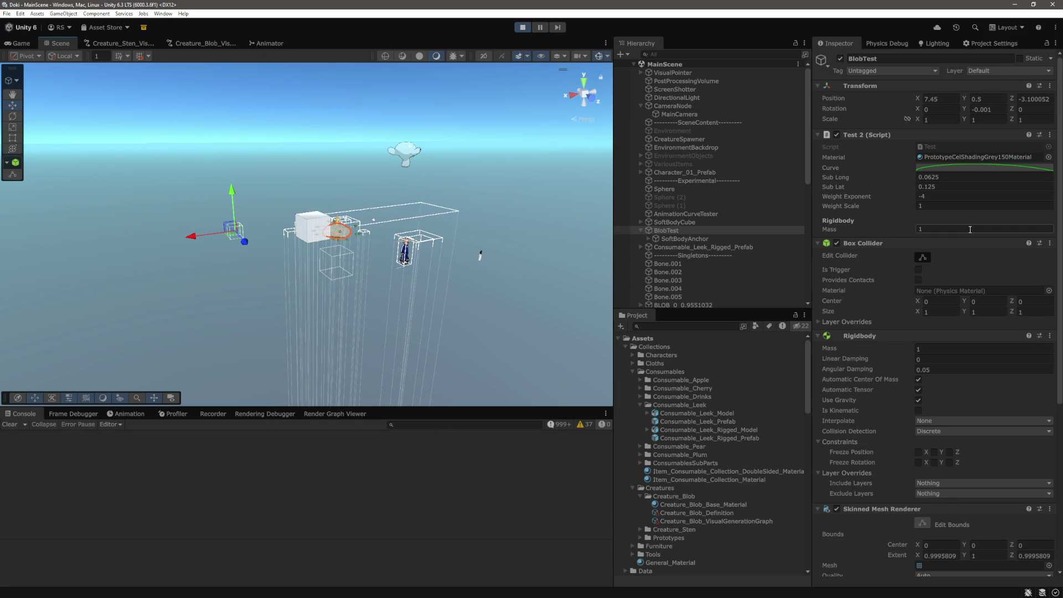
key(f)
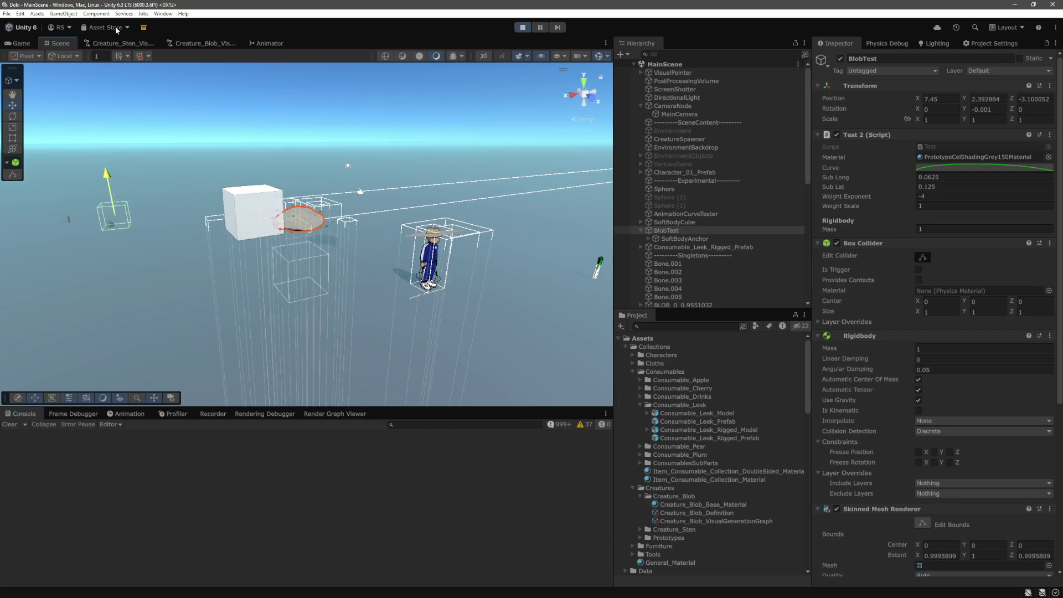
drag(109, 182, 103, 77)
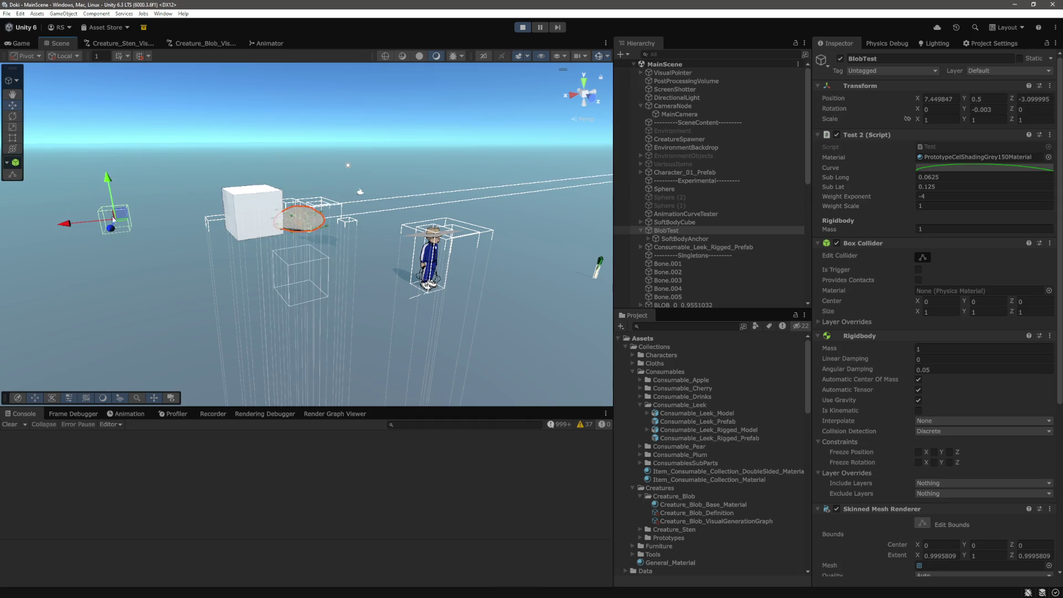
click(522, 29)
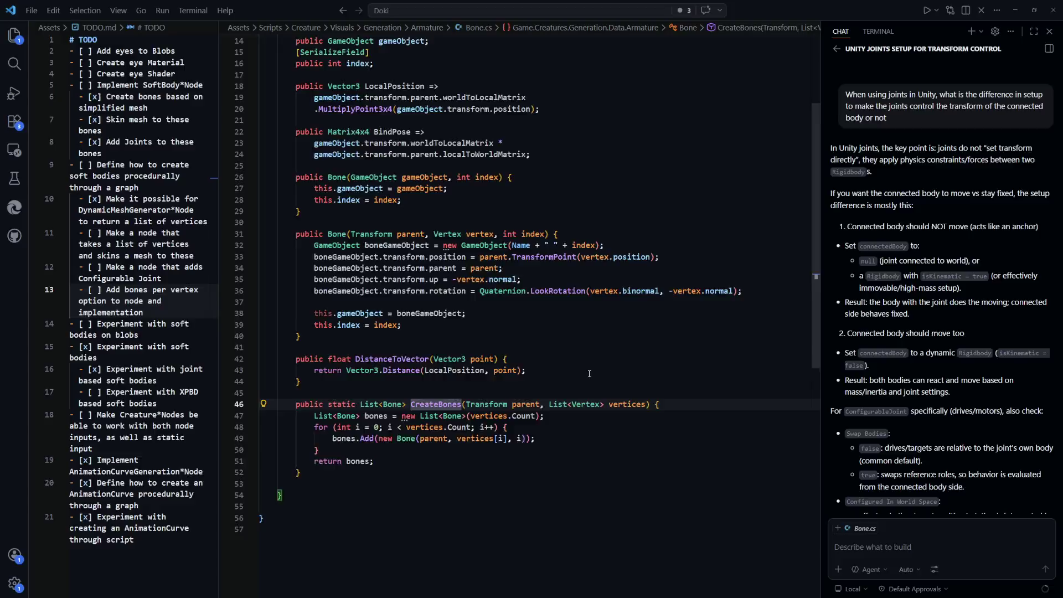
Step: Review Bone.cs's constructors and CreateBones, placing the caret in the Bone(Transform, Vertex, int) constructor
scroll(589, 374, down, 1)
click(556, 405)
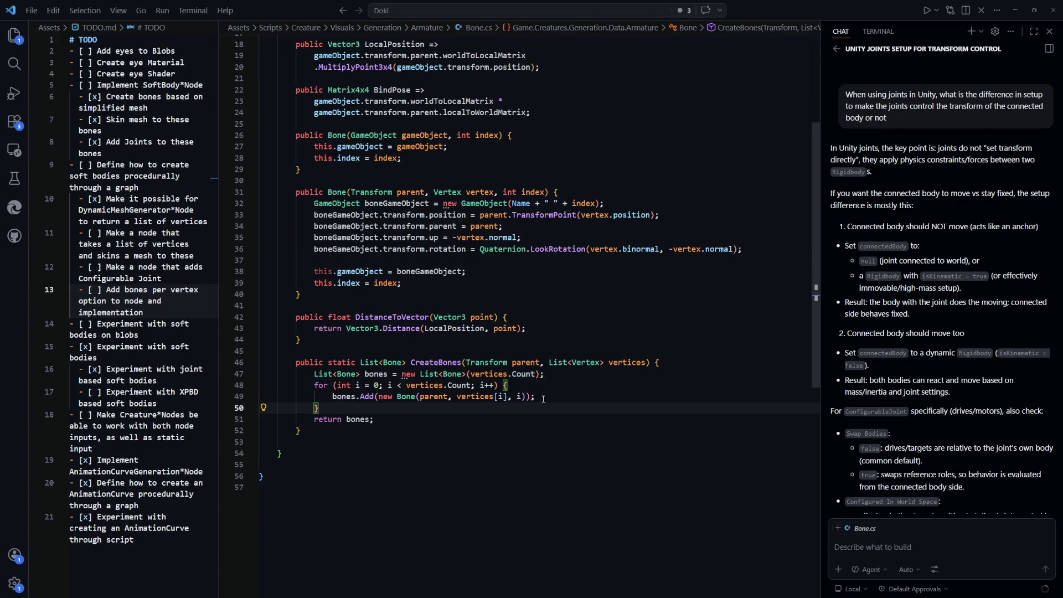
scroll(585, 430, up, 4)
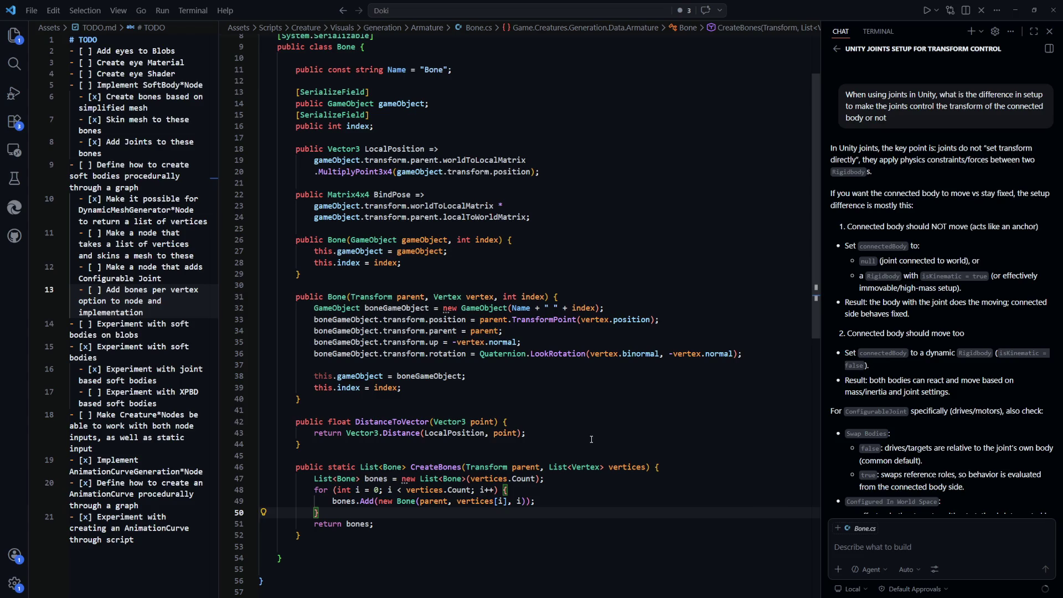
scroll(589, 437, down, 1)
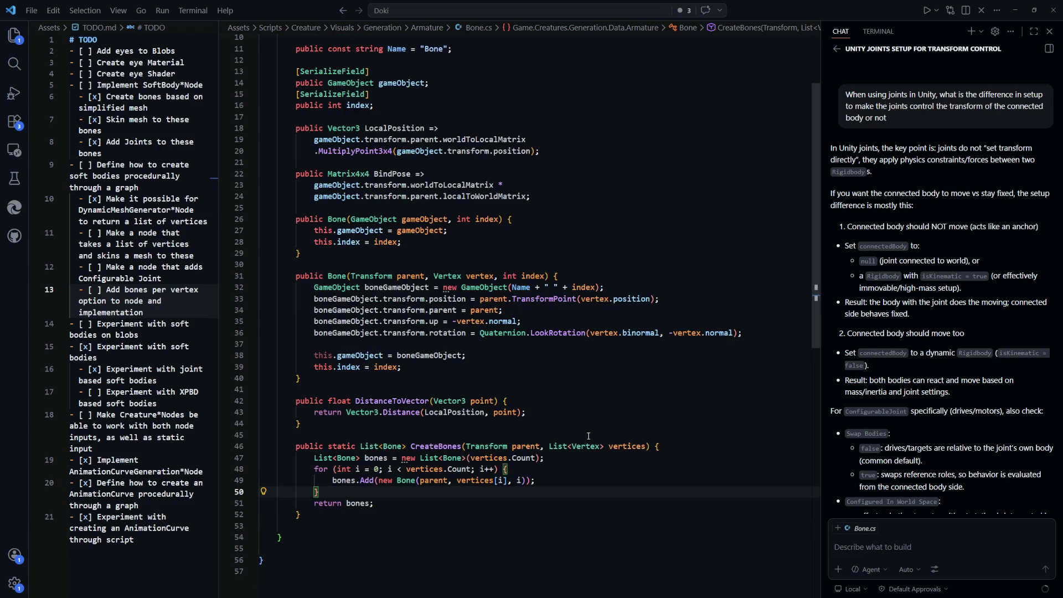
scroll(505, 471, up, 3)
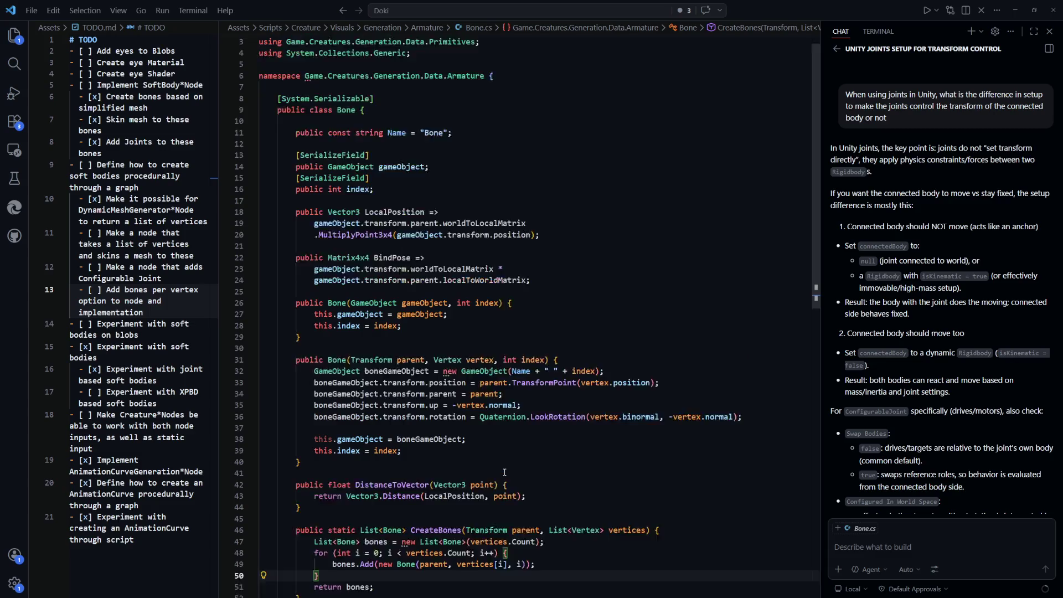
scroll(505, 472, down, 2)
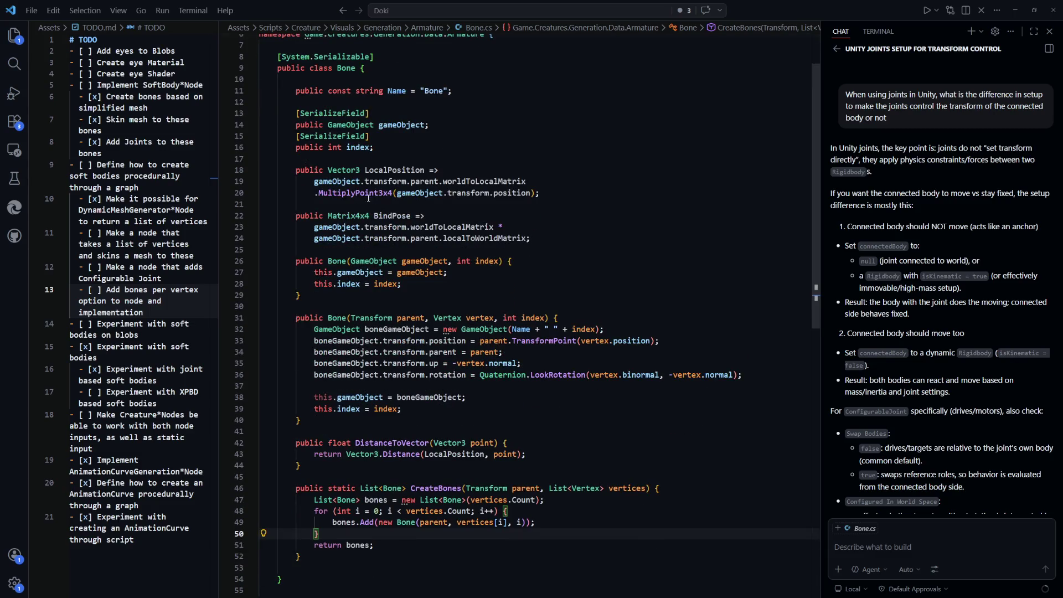
scroll(393, 233, down, 2)
scroll(404, 250, up, 1)
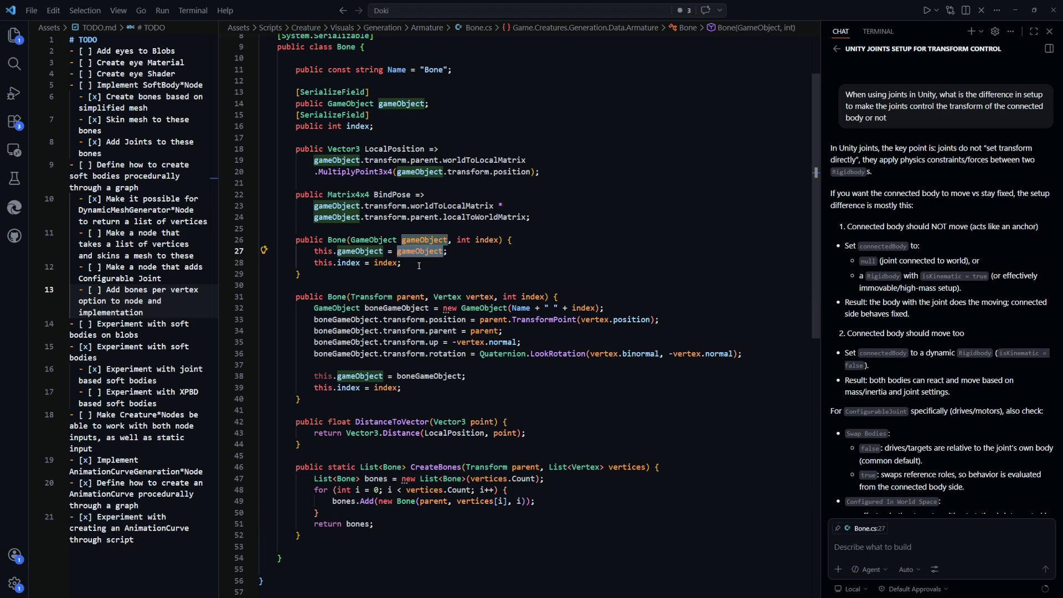
scroll(418, 265, down, 1)
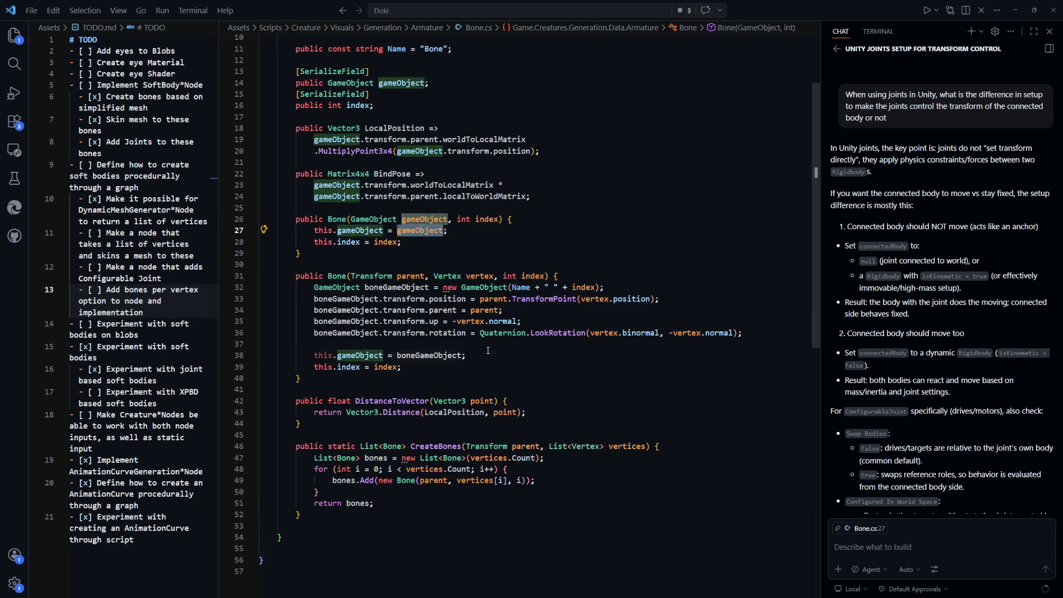
click(764, 355)
Step: After the rotation line add boneGameObject.layer = LayerMask.NameToLayer("DynamicEntityInternal");
scroll(748, 272, down, 3)
click(748, 272)
key(Return)
text(boneGameObject.la)
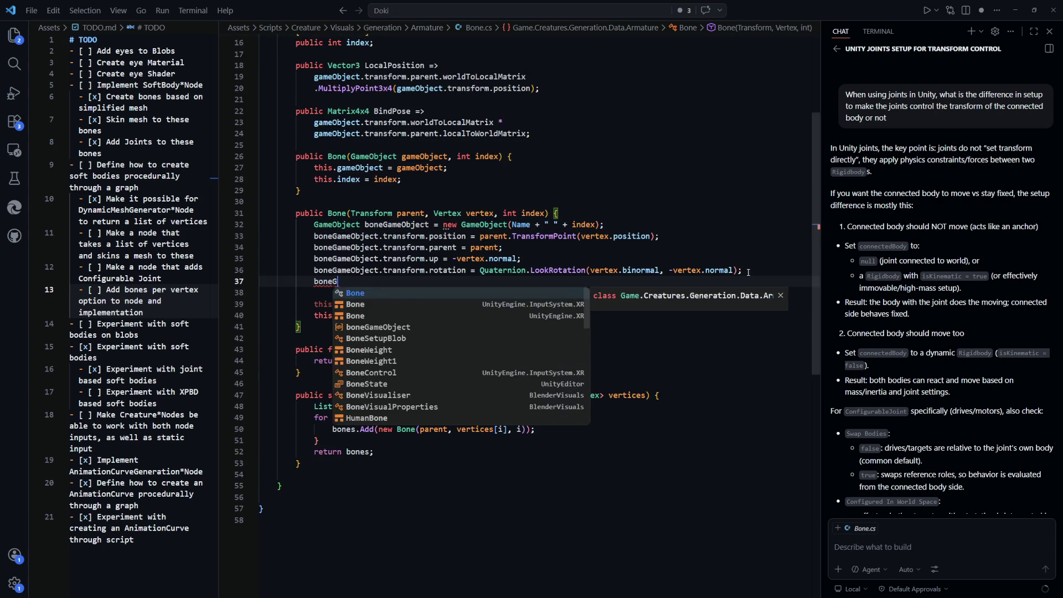
key(Tab)
text(= )
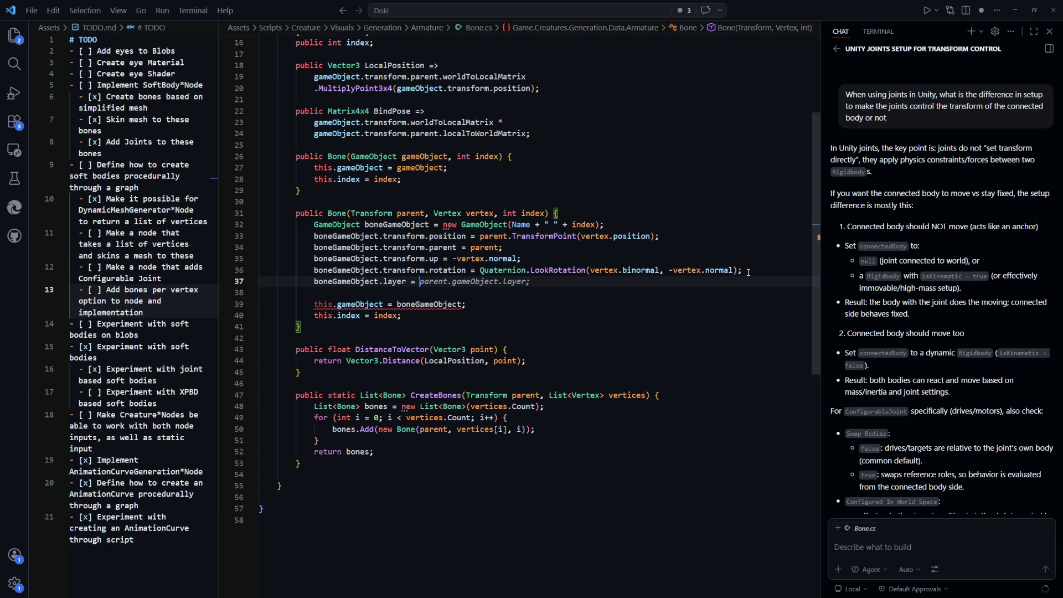
text(La)
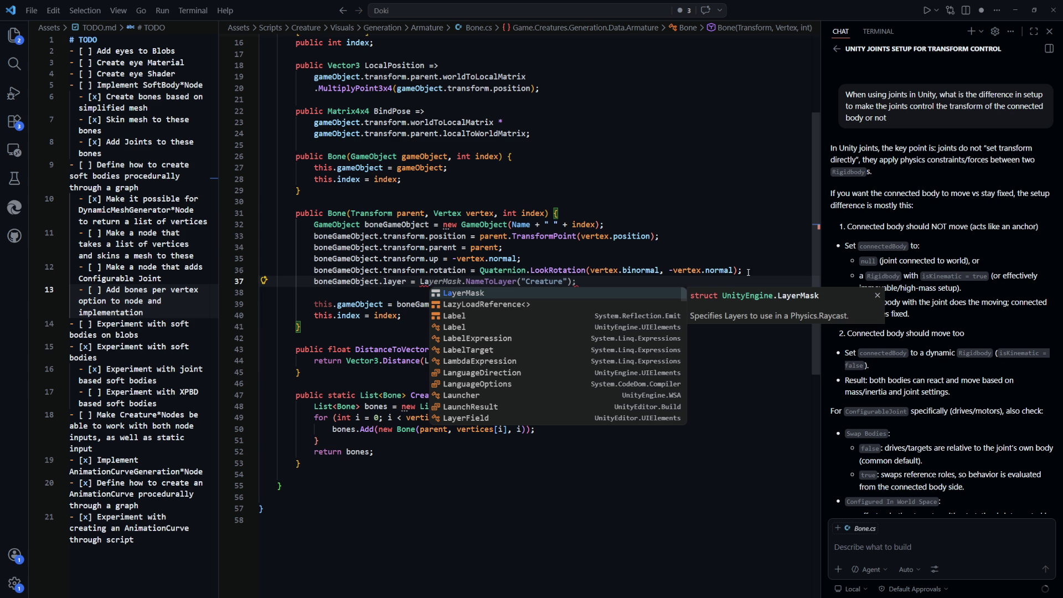
key(Tab)
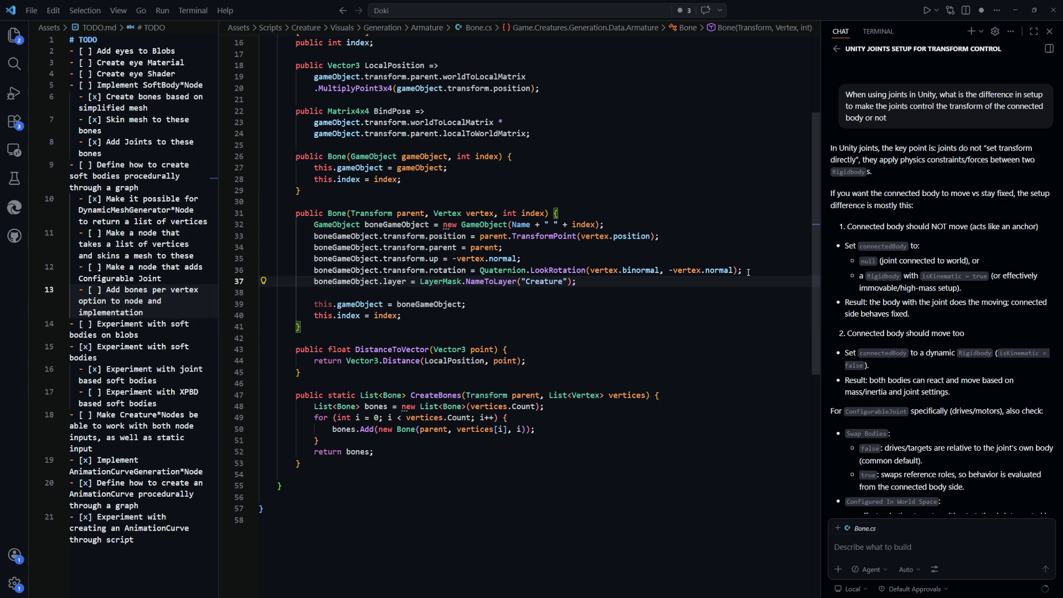
key(Left)
key(Left)
key(Left)
key(ctrl+BackSpace)
text(D)
text(ynamic)
text(EntityInter)
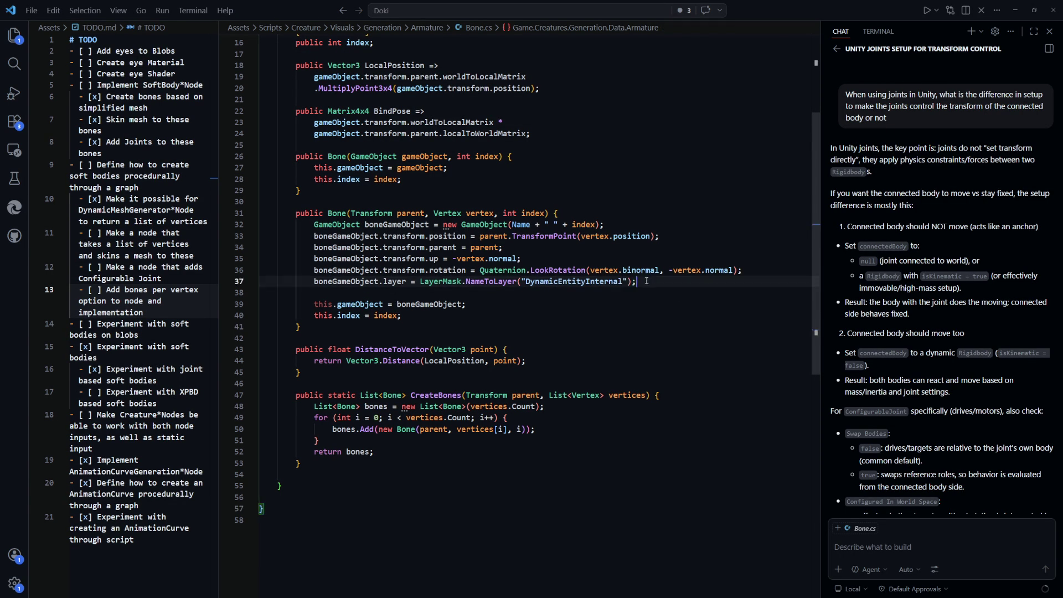
key(Tab)
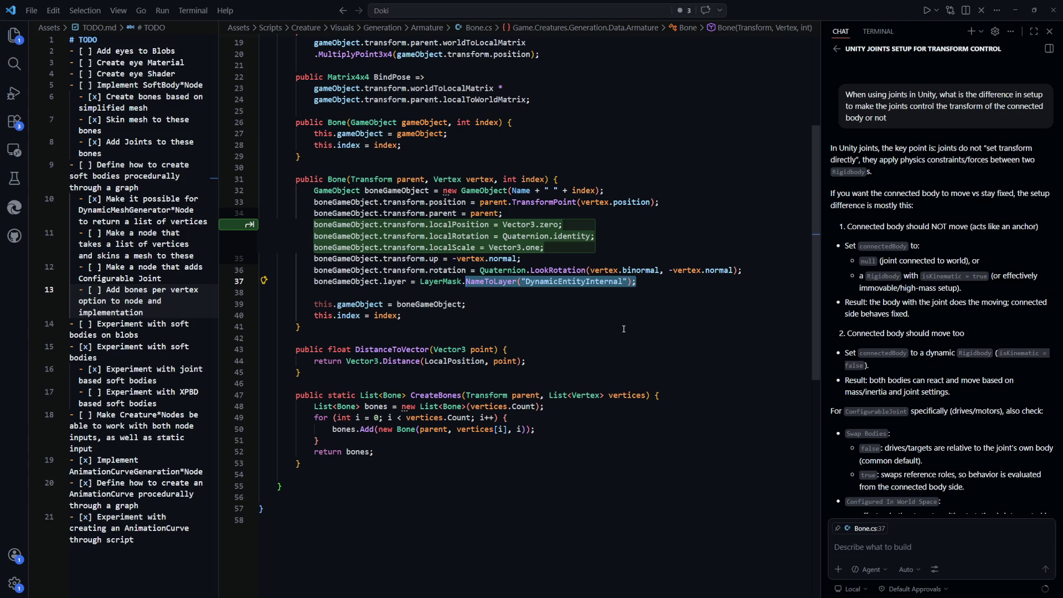
click(623, 329)
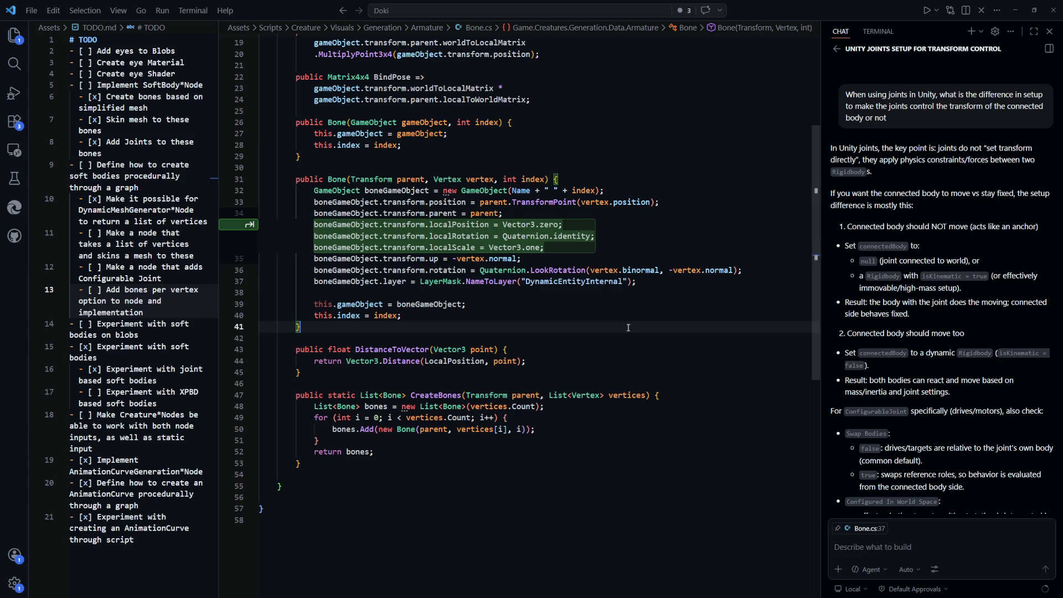
Step: Insert the comment '// TODO: Move string somewhere central' above the layer line
click(770, 271)
key(Return)
text(// TODO: Move )
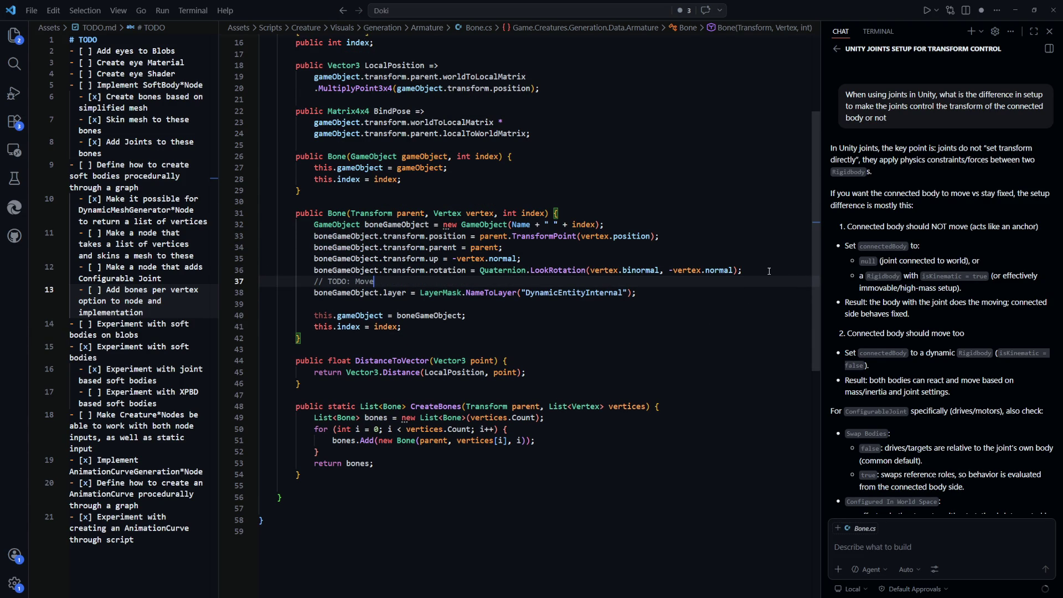
text(string somewhere)
key(Tab)
key(Down)
key(Down)
key(Down)
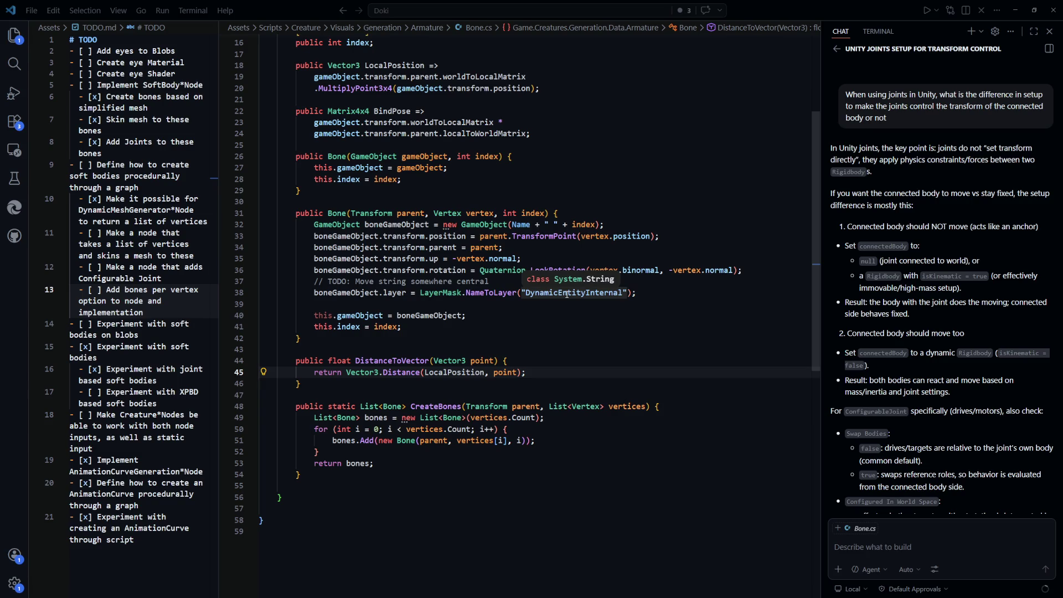
key(alt+Tab)
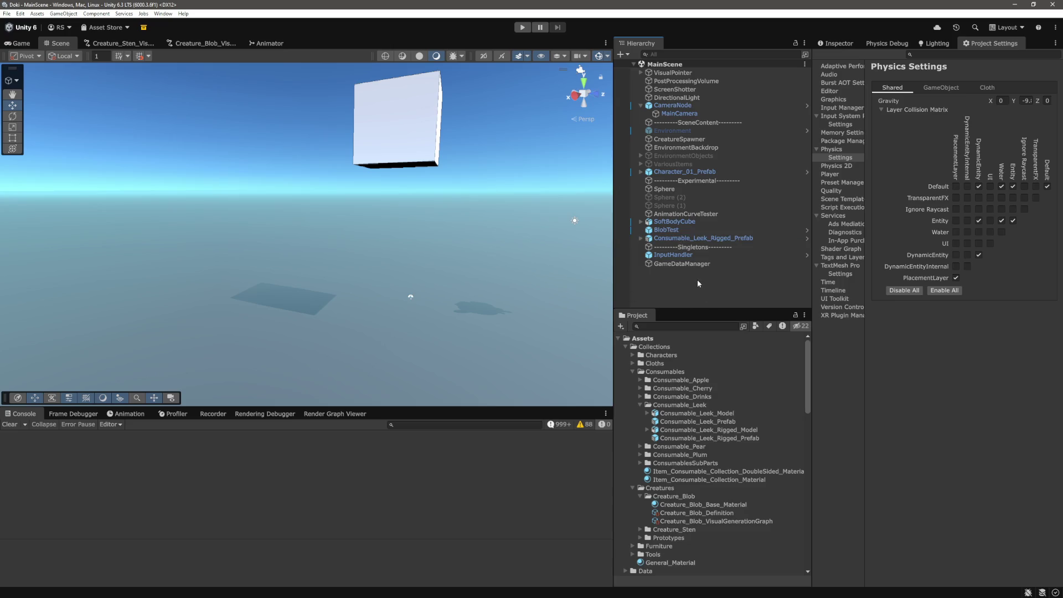
Step: Check CreatureSpawner's Quantity is 0, then run the main scene in play mode
mouse_move(471, 260)
mouse_down()
mouse_move(397, 273)
mouse_move(311, 259)
mouse_move(483, 351)
mouse_move(387, 332)
mouse_move(499, 277)
mouse_up()
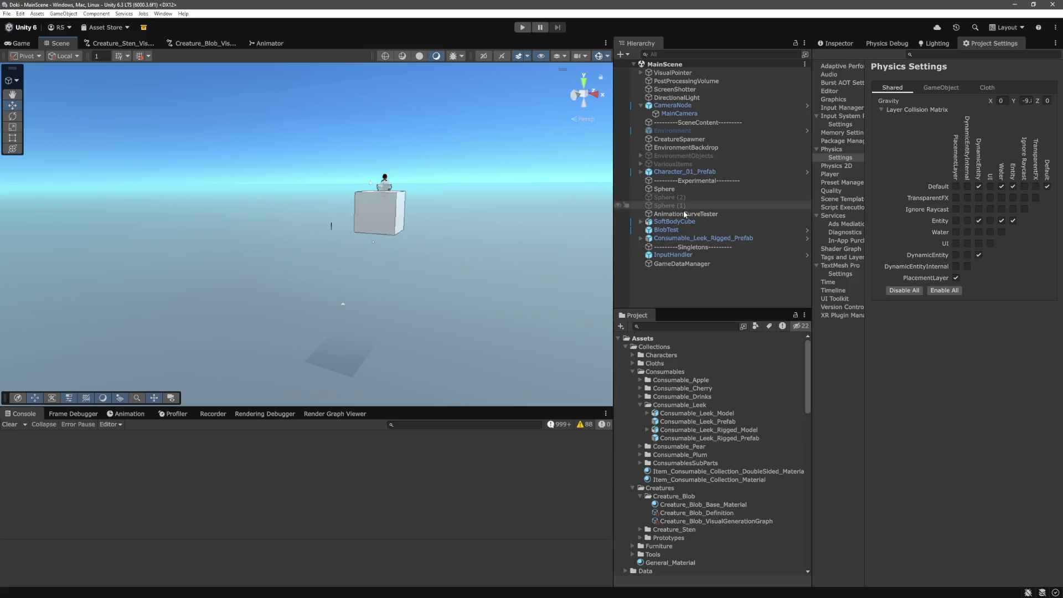
click(687, 139)
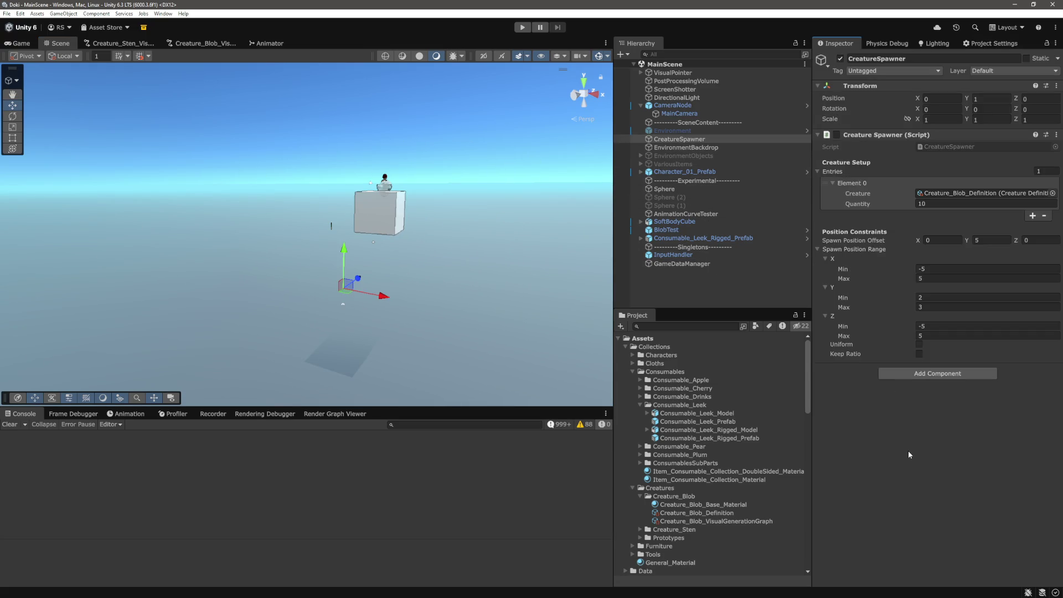
click(931, 205)
click(692, 288)
click(520, 27)
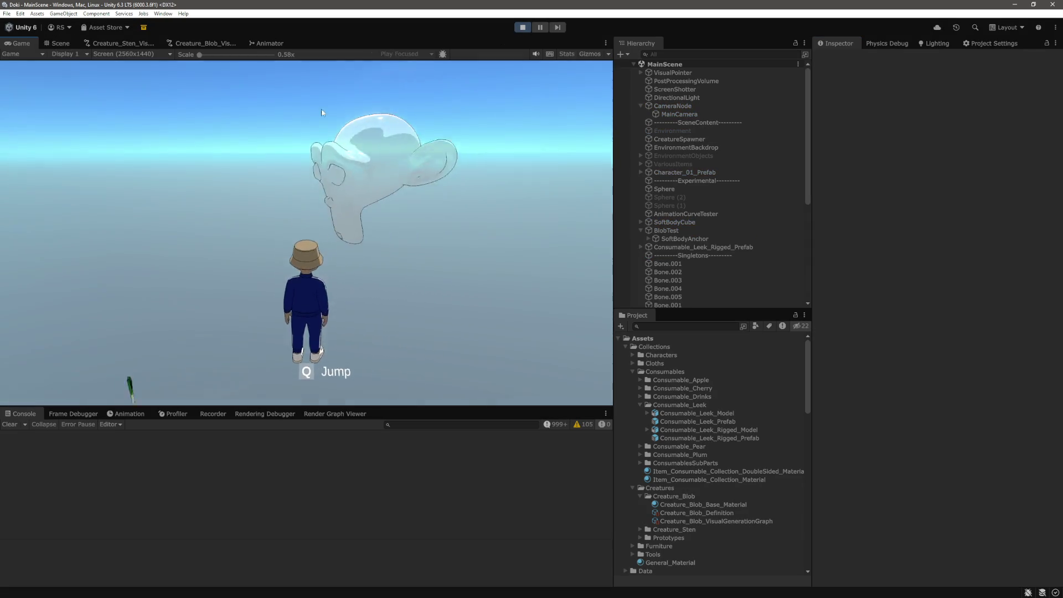
Step: In the Scene view during play, toggle wireframe to see the blob's bones, then return to shaded
click(62, 43)
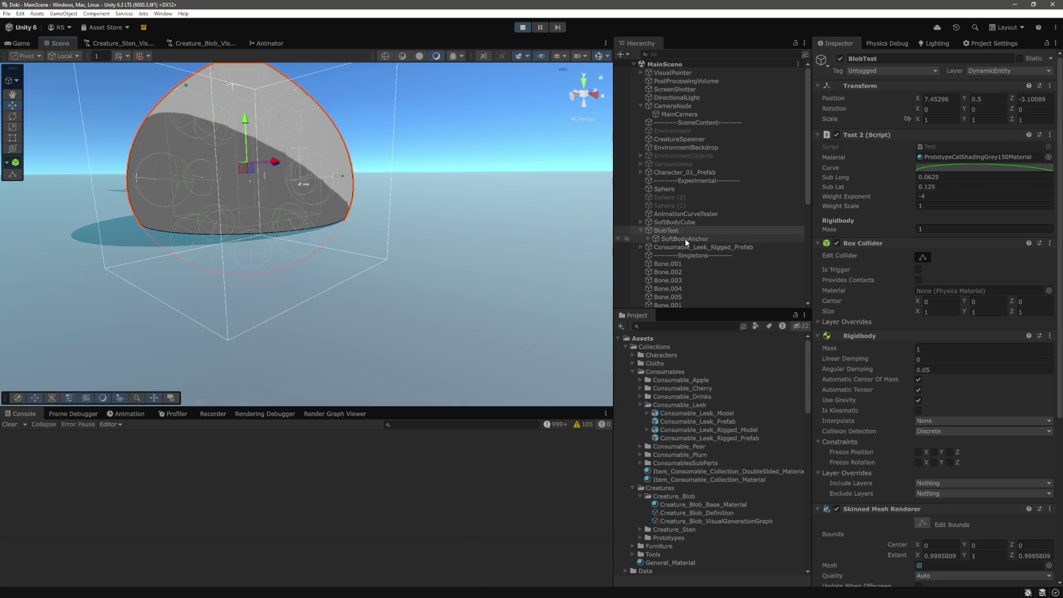
drag(460, 191, 429, 197)
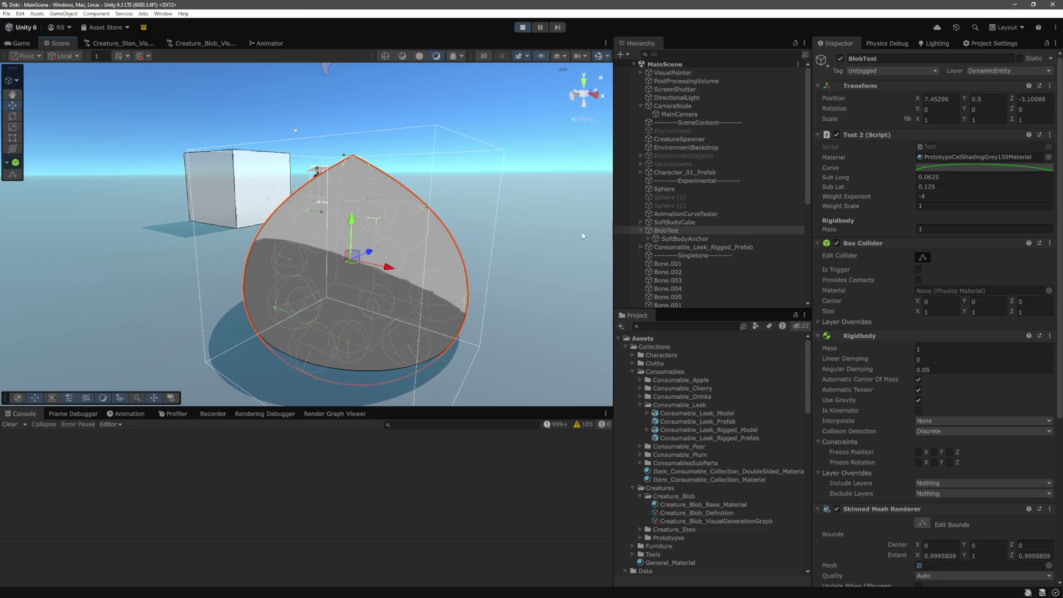
click(390, 54)
scroll(300, 131, up, 3)
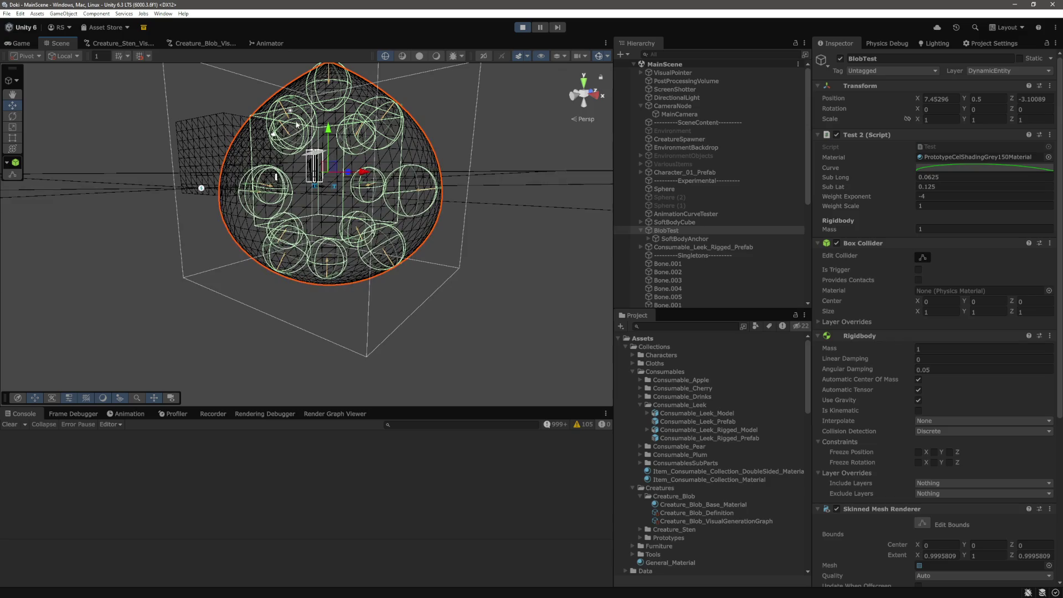
mouse_move(300, 132)
mouse_down()
mouse_move(517, 207)
mouse_move(517, 185)
mouse_up()
click(419, 56)
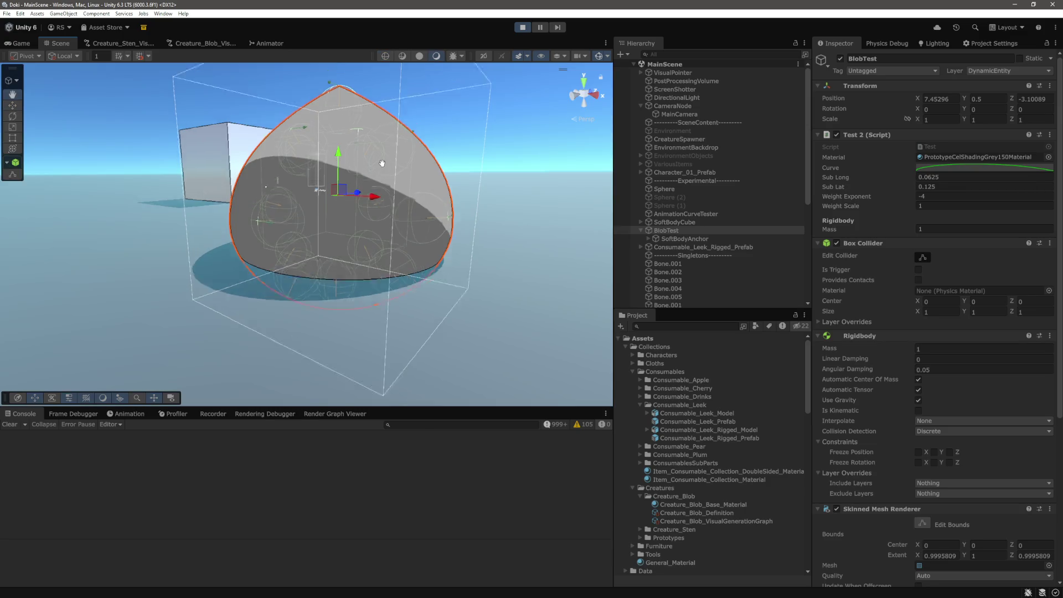
drag(379, 213, 379, 169)
Step: Frame BlobTest, expand SoftBodyAnchor and step through its bones from Bone 0 onward
double_click(672, 230)
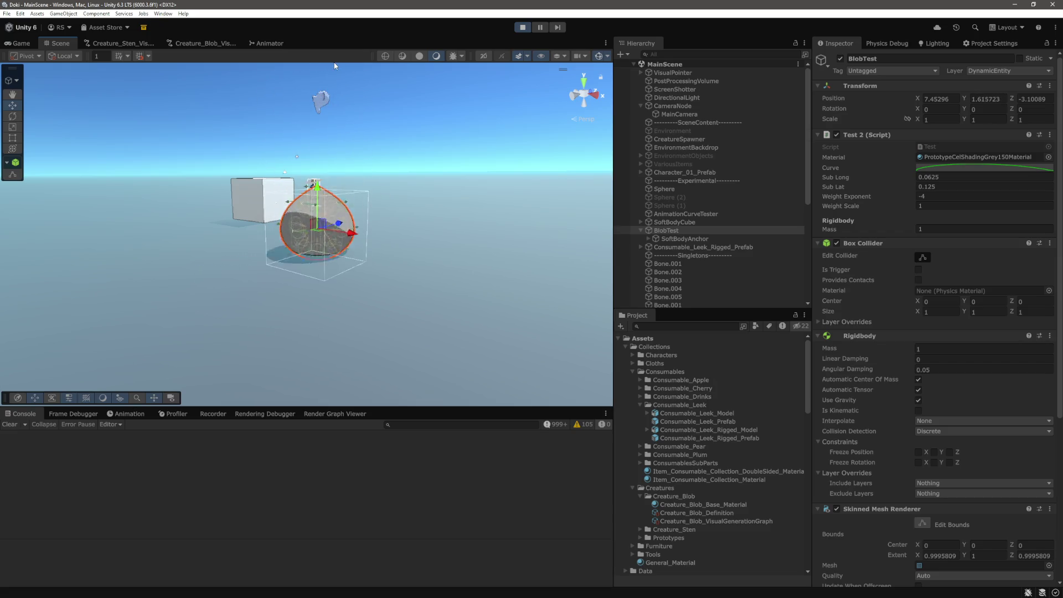
scroll(416, 207, up, 3)
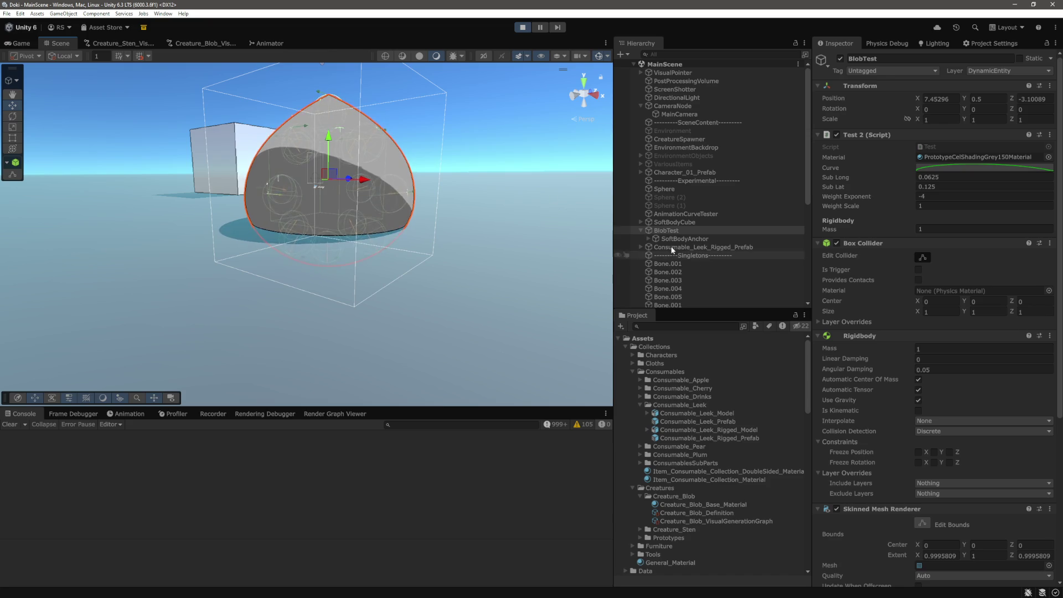
scroll(680, 238, down, 3)
click(648, 176)
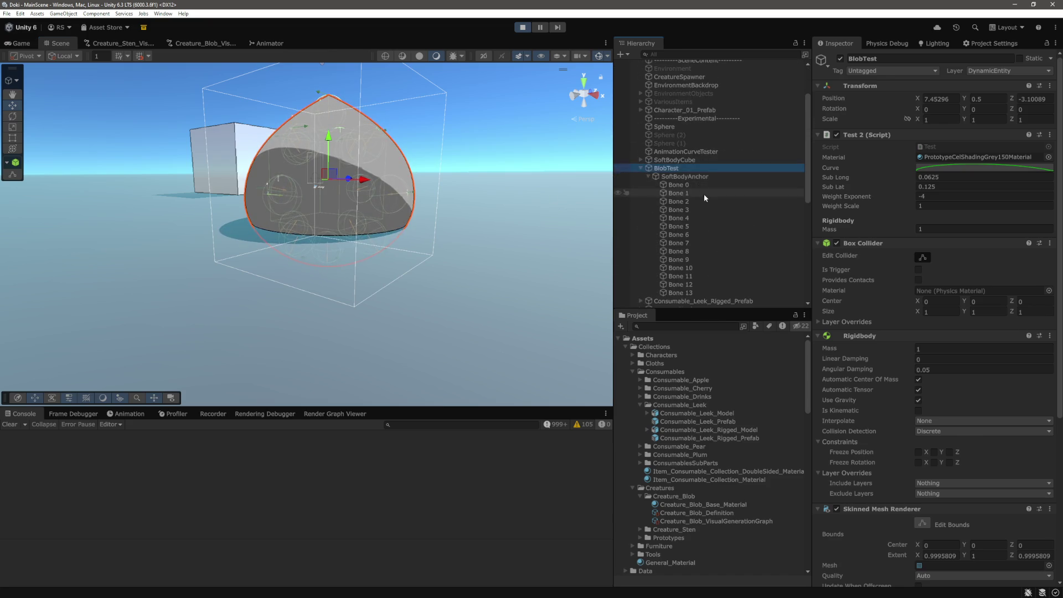
click(687, 185)
key(Down)
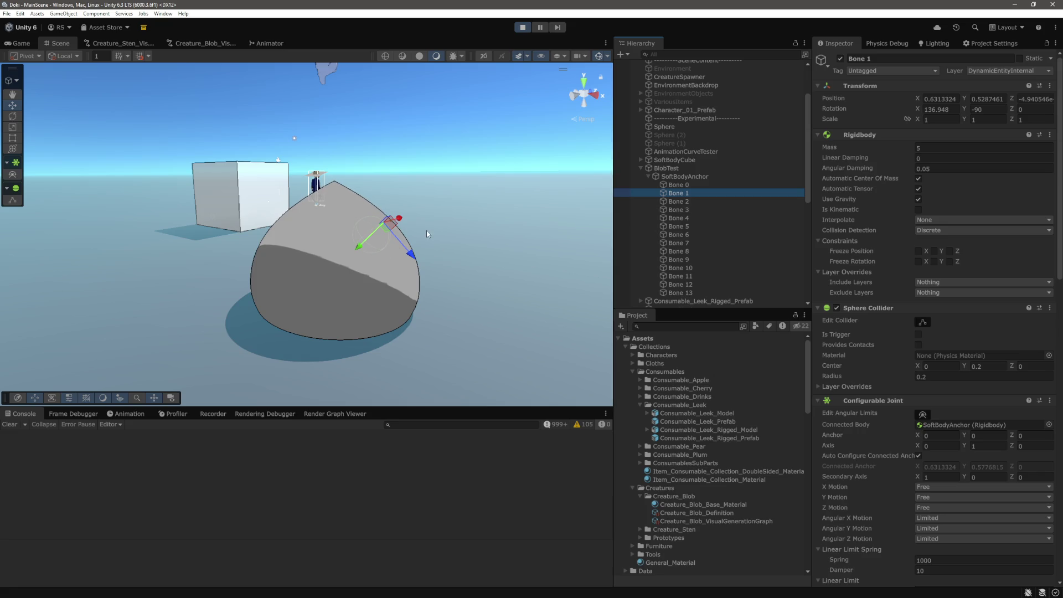
mouse_move(347, 250)
mouse_down()
mouse_move(471, 250)
mouse_move(313, 255)
mouse_move(543, 238)
mouse_move(307, 257)
mouse_up()
key(Down)
key(Down)
key(Down)
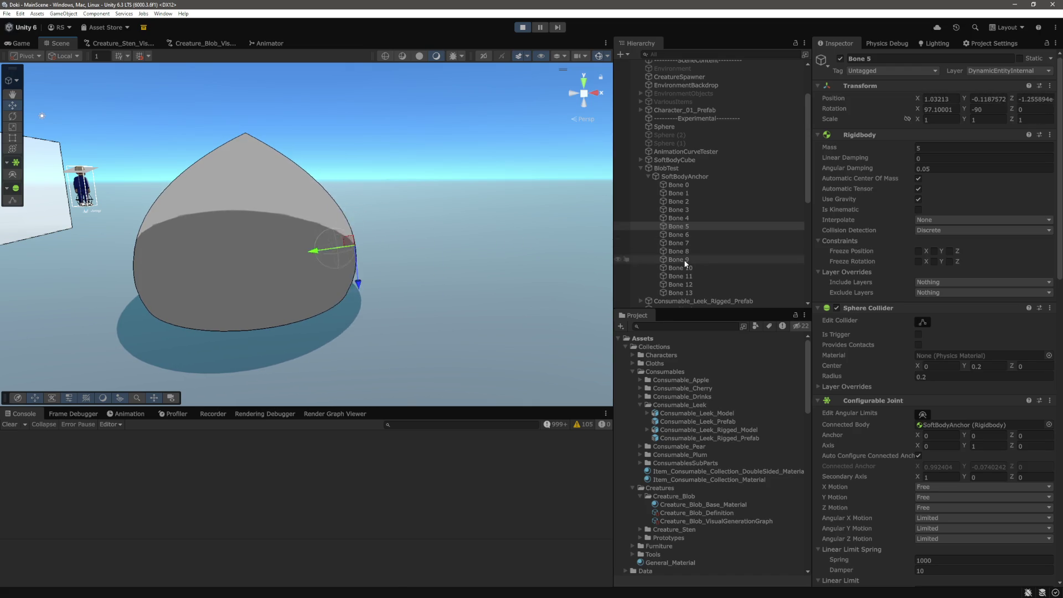
click(308, 257)
Step: Reframe BlobTest and begin range-selecting the SoftBodyAnchor bones from Bone 0
mouse_move(308, 257)
mouse_down()
mouse_move(465, 235)
mouse_move(238, 106)
mouse_up()
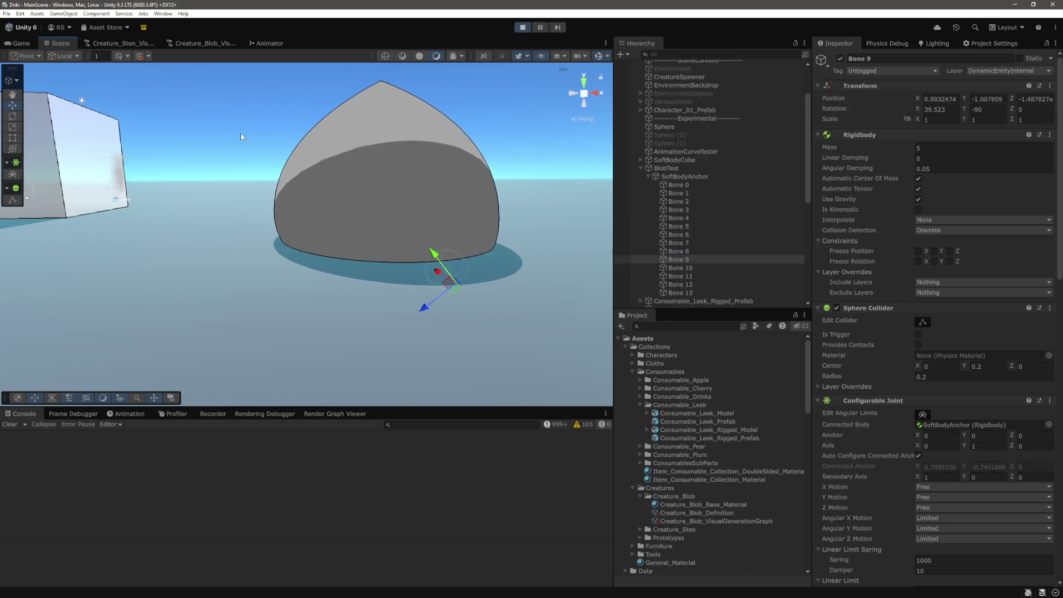
scroll(480, 217, up, 5)
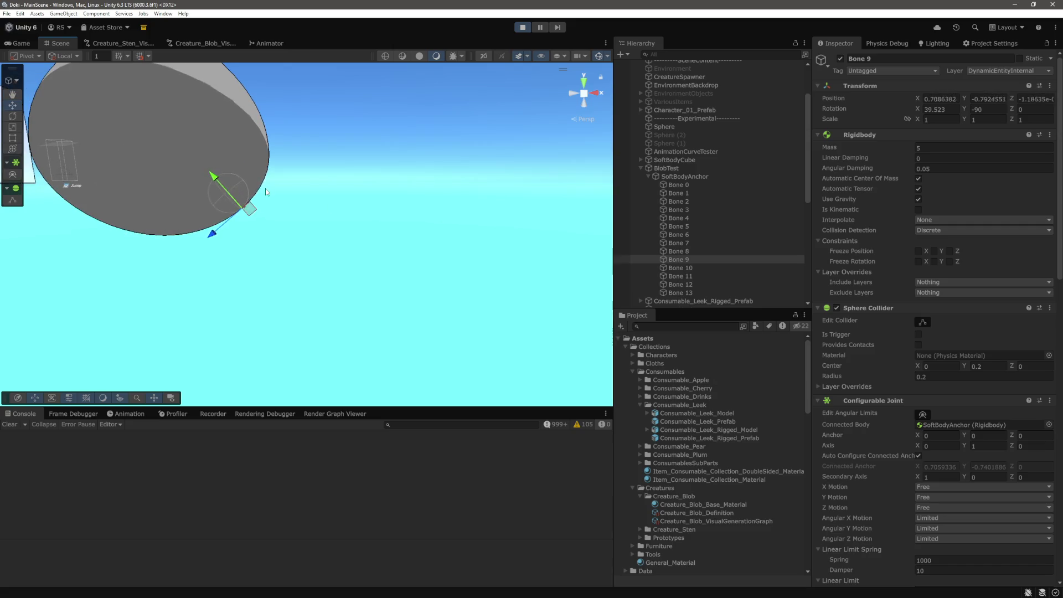
double_click(670, 169)
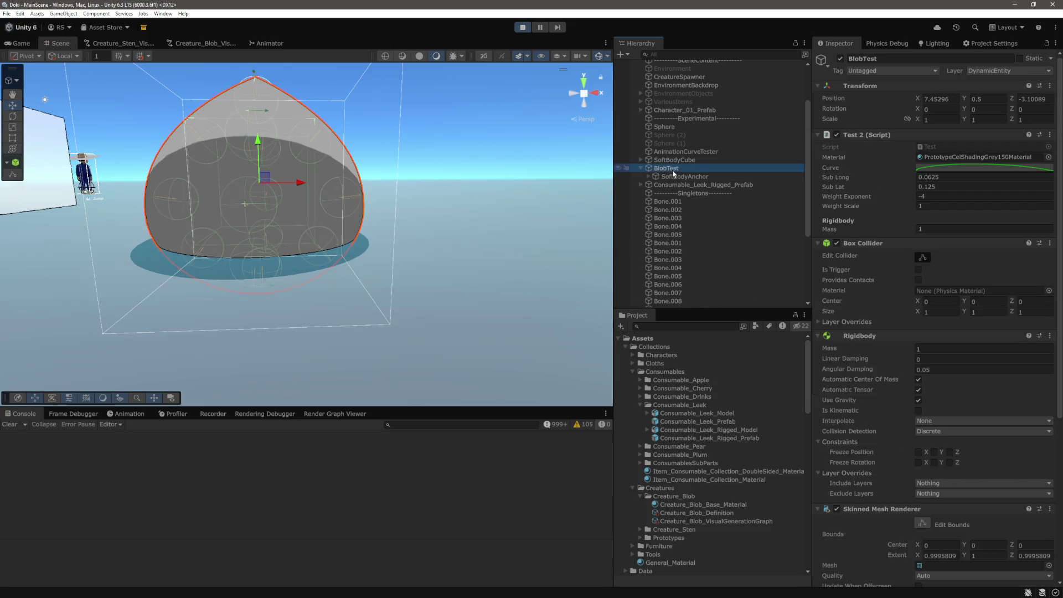
scroll(273, 188, down, 5)
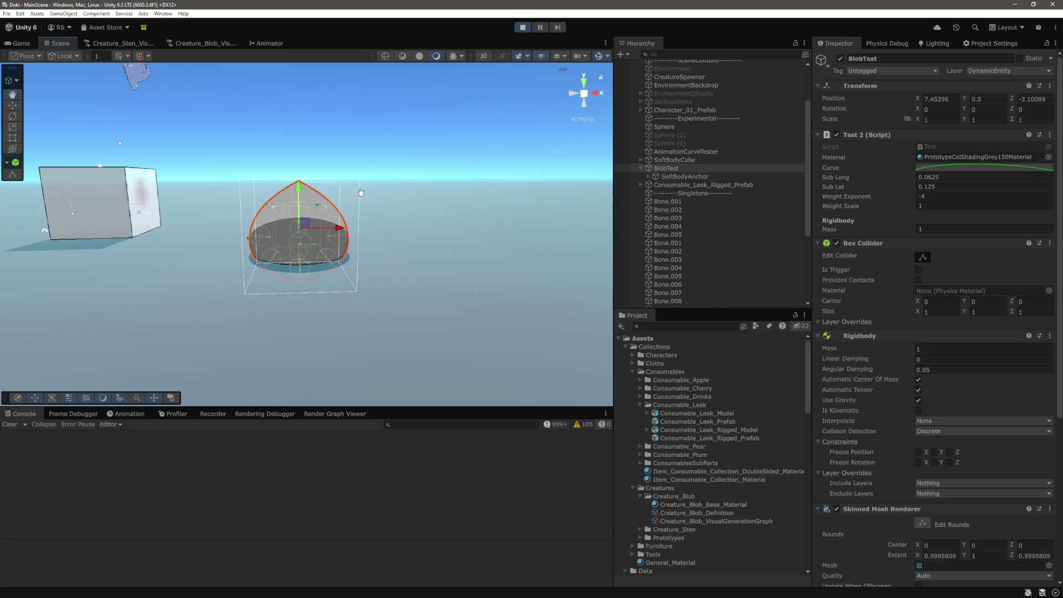
scroll(709, 224, down, 4)
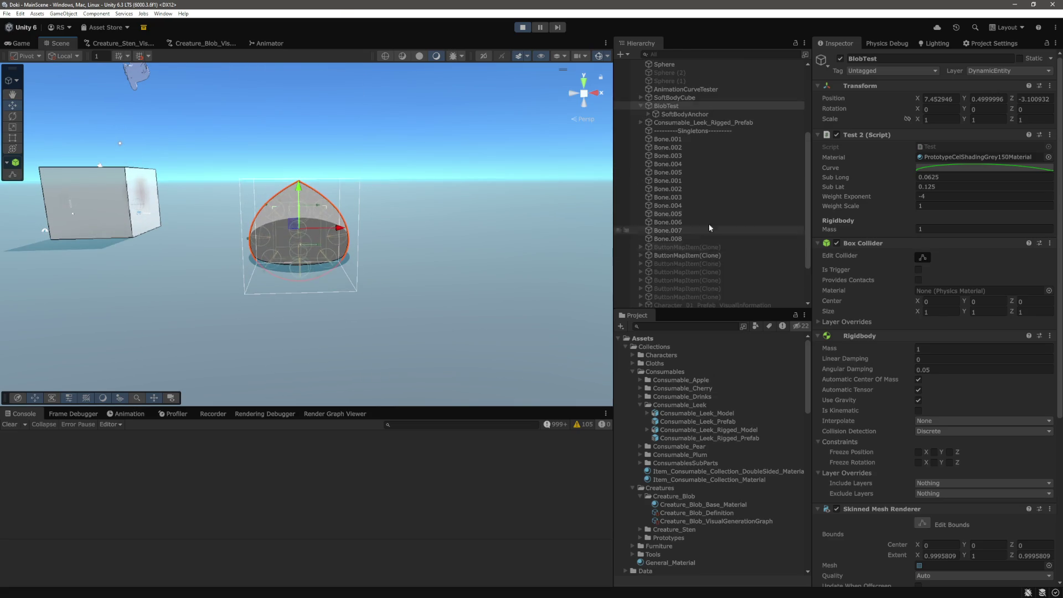
click(676, 139)
shift+click(674, 239)
click(649, 115)
click(679, 122)
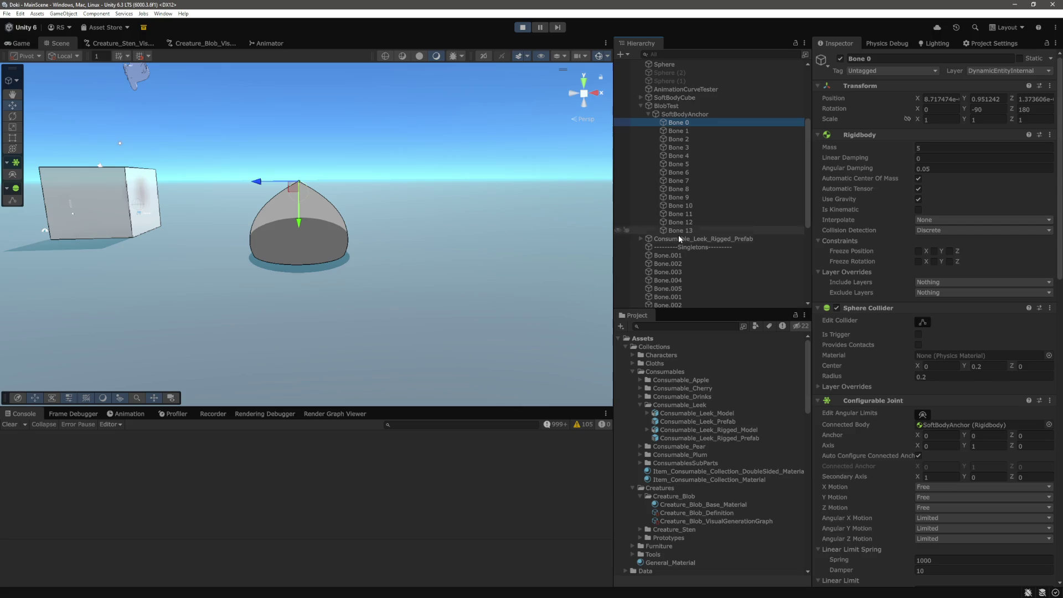
Step: Select Bone 0 through Bone 13 and set Linear, Angular X and Angular YZ Limit Springs to 1
shift+click(679, 232)
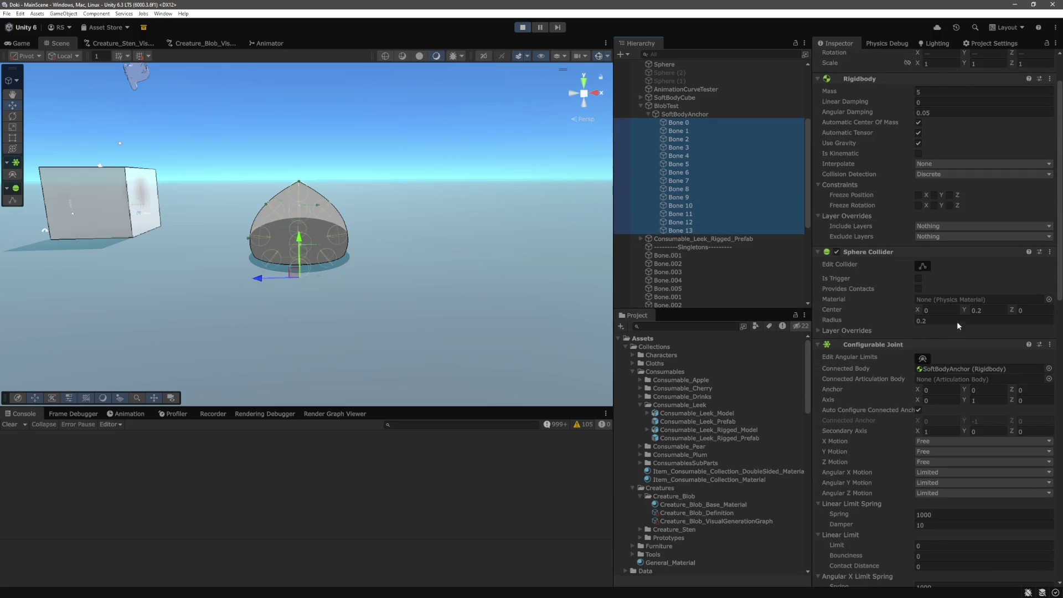
scroll(969, 332, down, 1)
scroll(969, 330, down, 10)
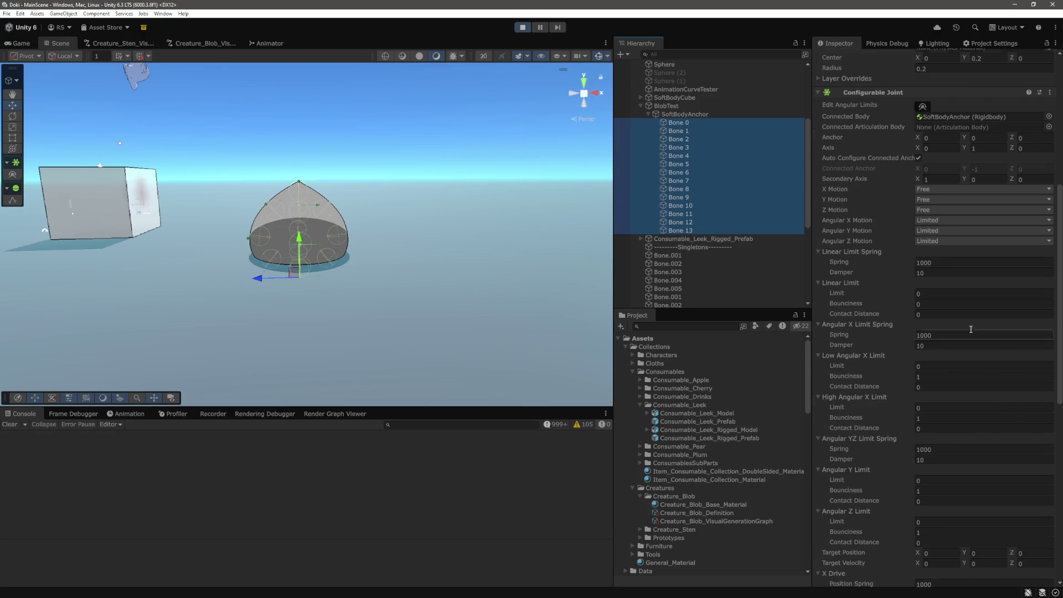
click(944, 263)
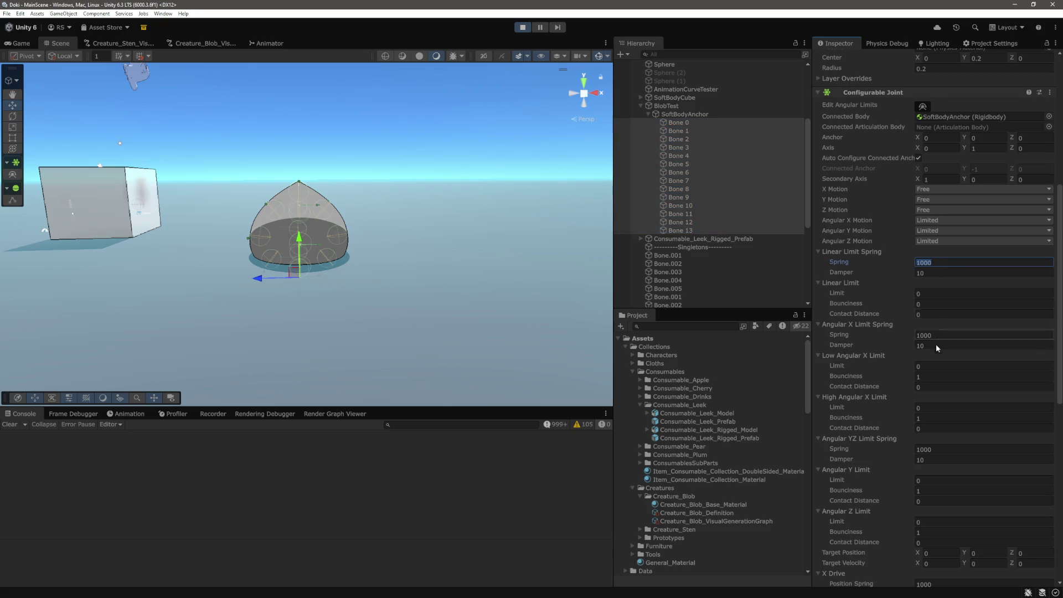
text(1)
click(942, 336)
text(1)
scroll(945, 383, down, 3)
click(978, 365)
text(1)
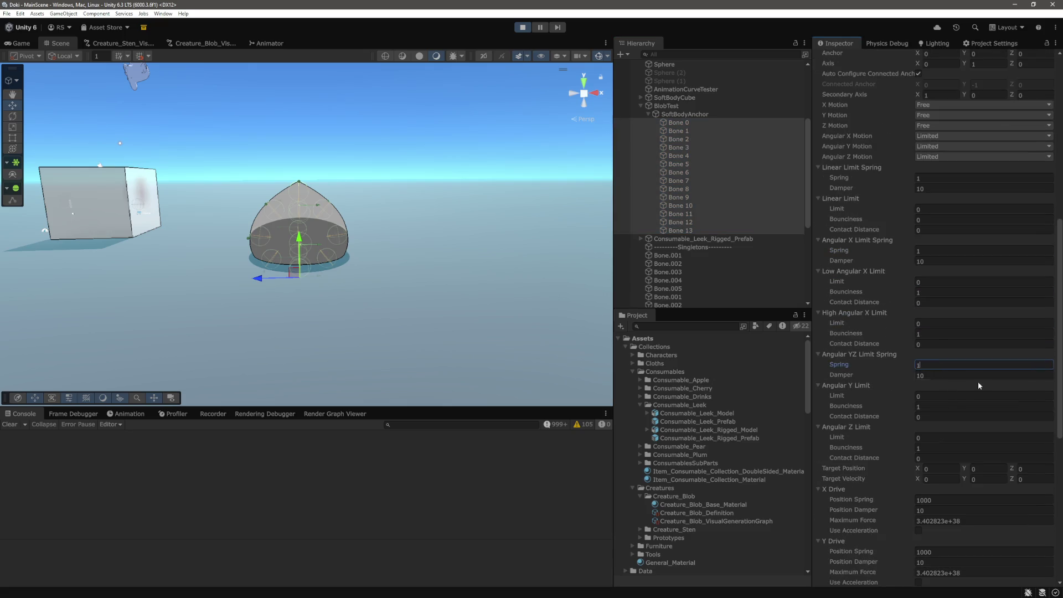
Step: Try X and Y Drive Position Spring at 1, restore them to 1000, and check the Game view
scroll(978, 381, down, 5)
click(943, 304)
text(1)
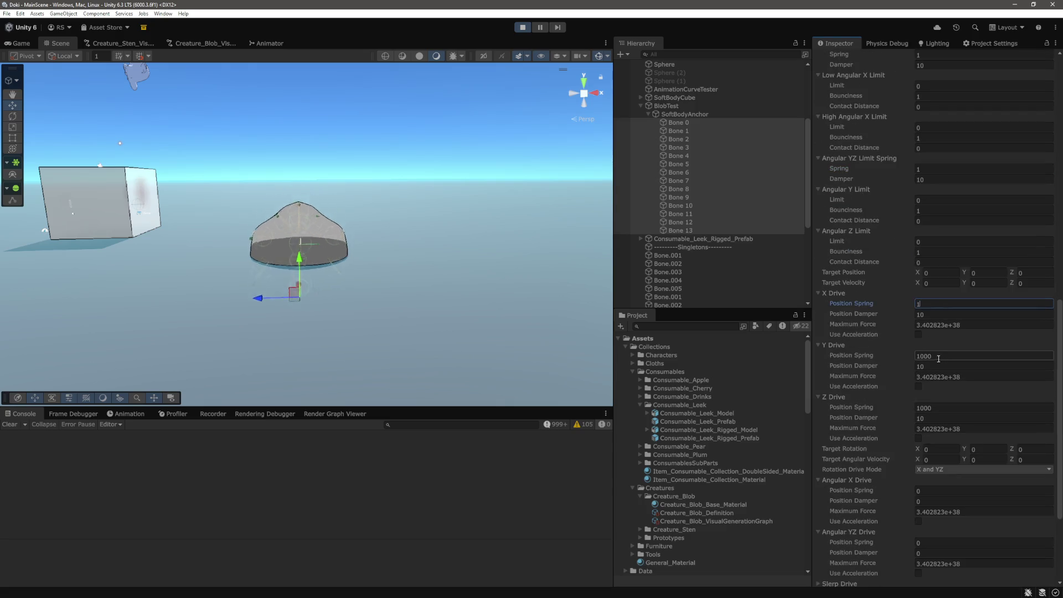
click(943, 356)
text(1)
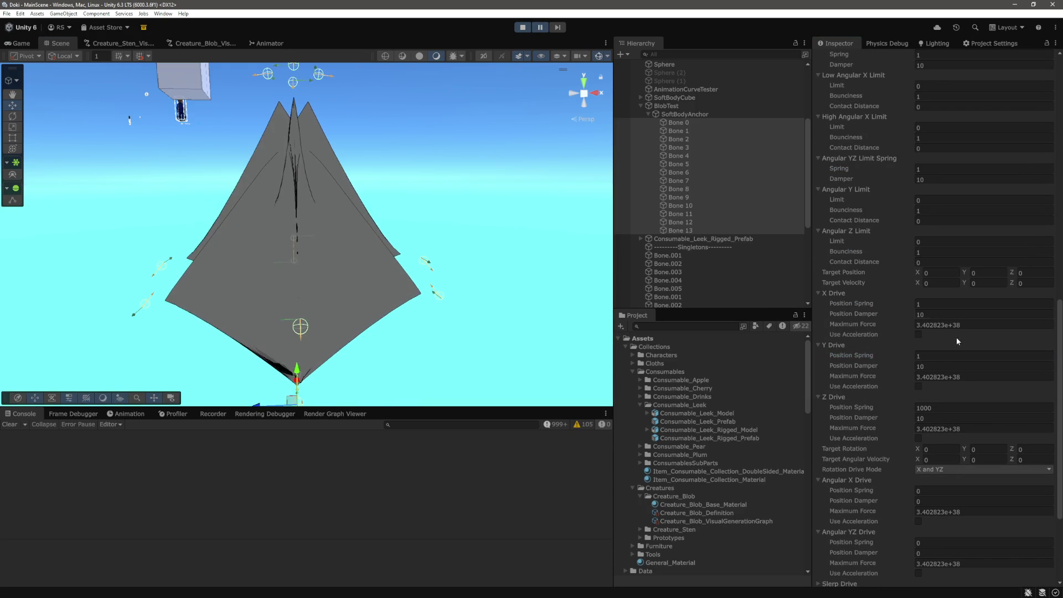
click(948, 304)
click(948, 305)
text(000)
key(Tab)
key(Tab)
key(Tab)
text(1000)
key(Tab)
click(21, 43)
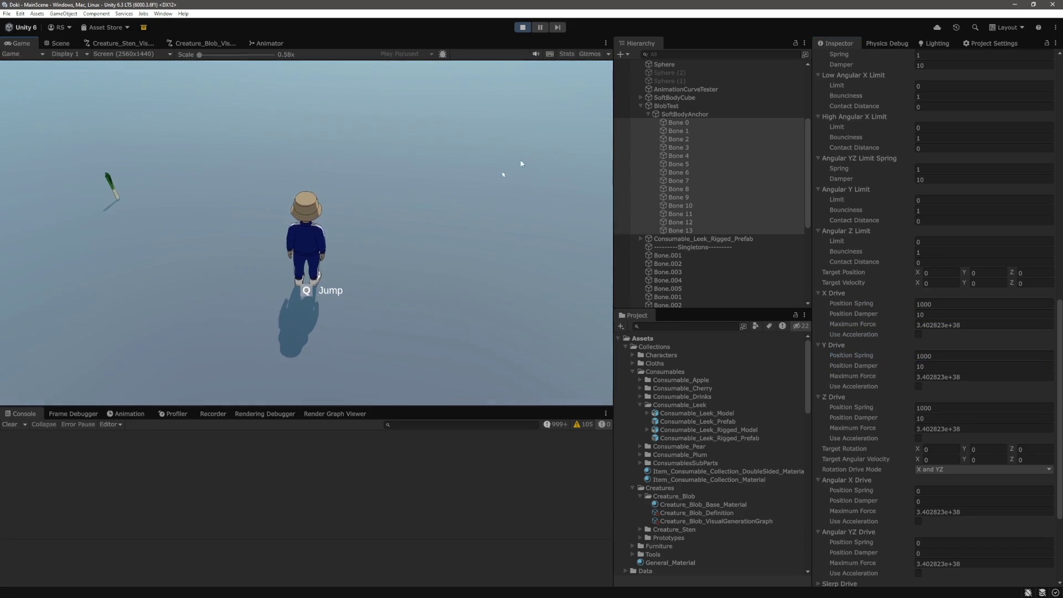
click(62, 42)
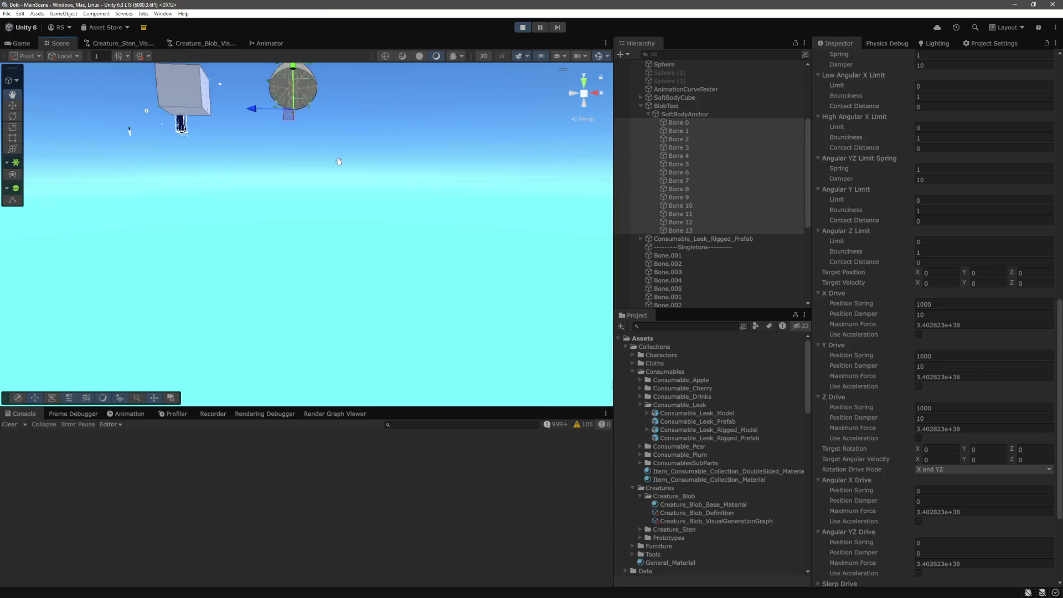
scroll(341, 194, up, 5)
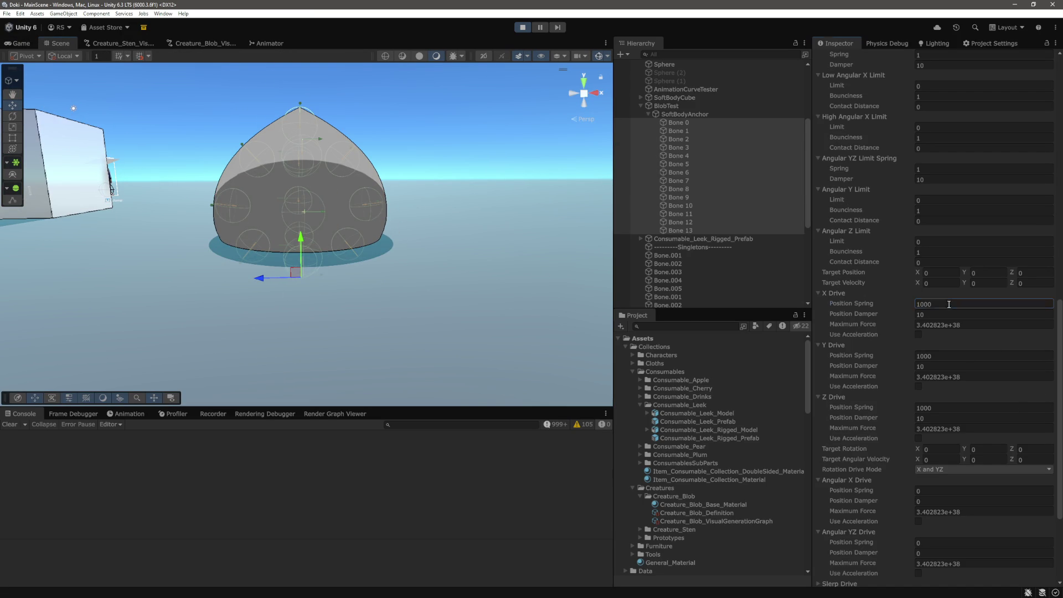
Step: Lower X, Y and Z Drive Position Spring to 100 and deselect the bones to watch the blob
click(949, 304)
text(100)
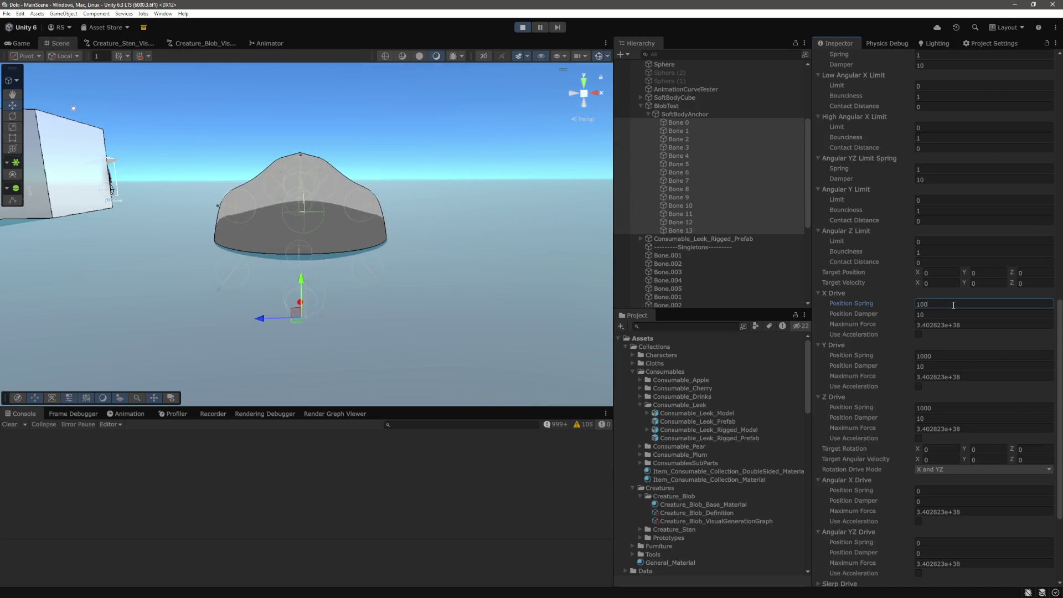
click(965, 356)
text(100)
click(965, 407)
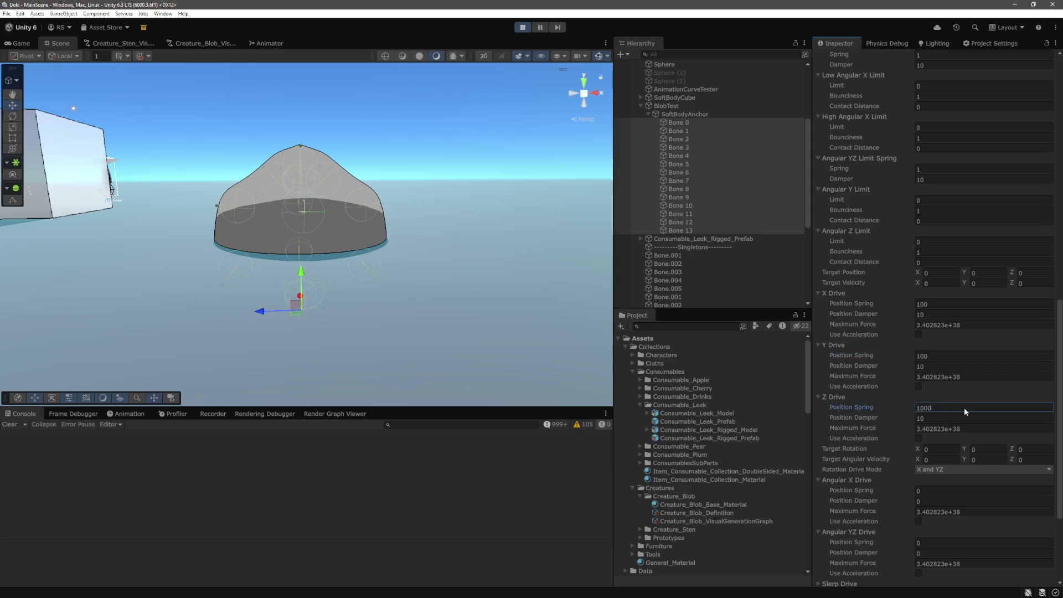
key(BackSpace)
text(1)
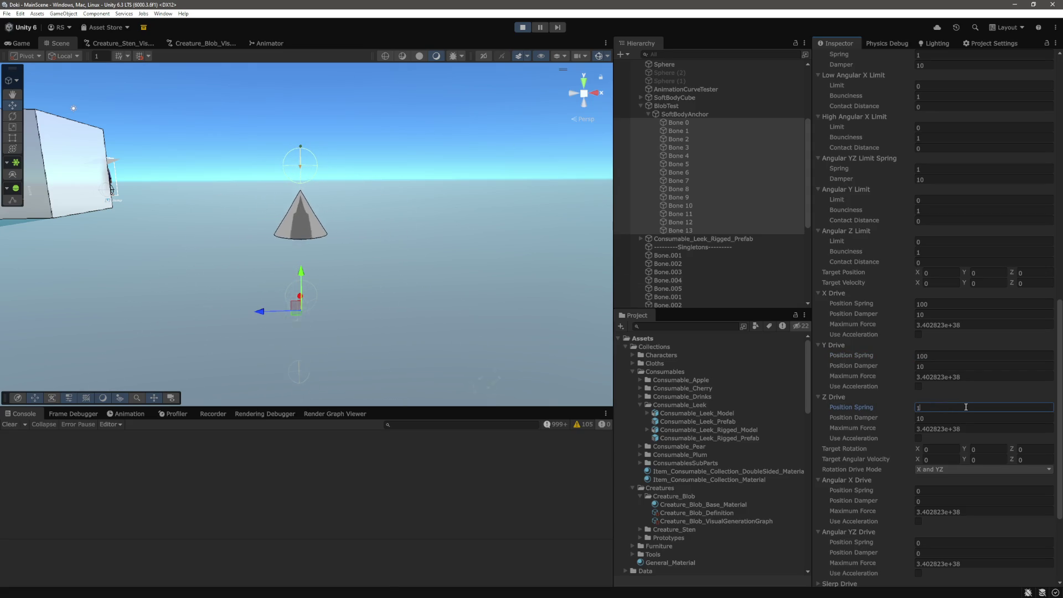
click(500, 147)
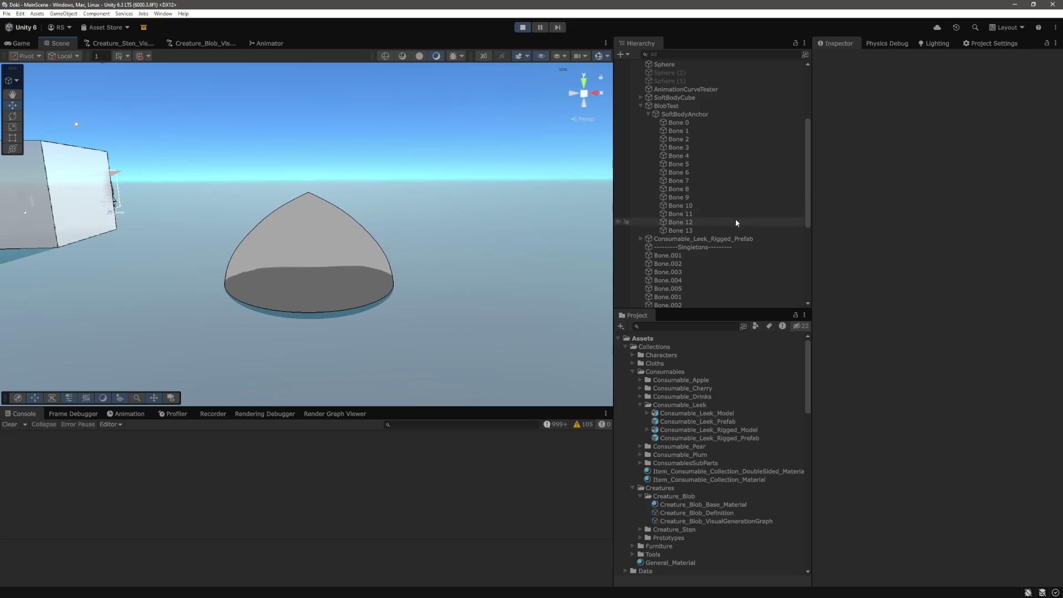
Step: Select BlobTest and drag it along the X axis to X 7.546
click(677, 122)
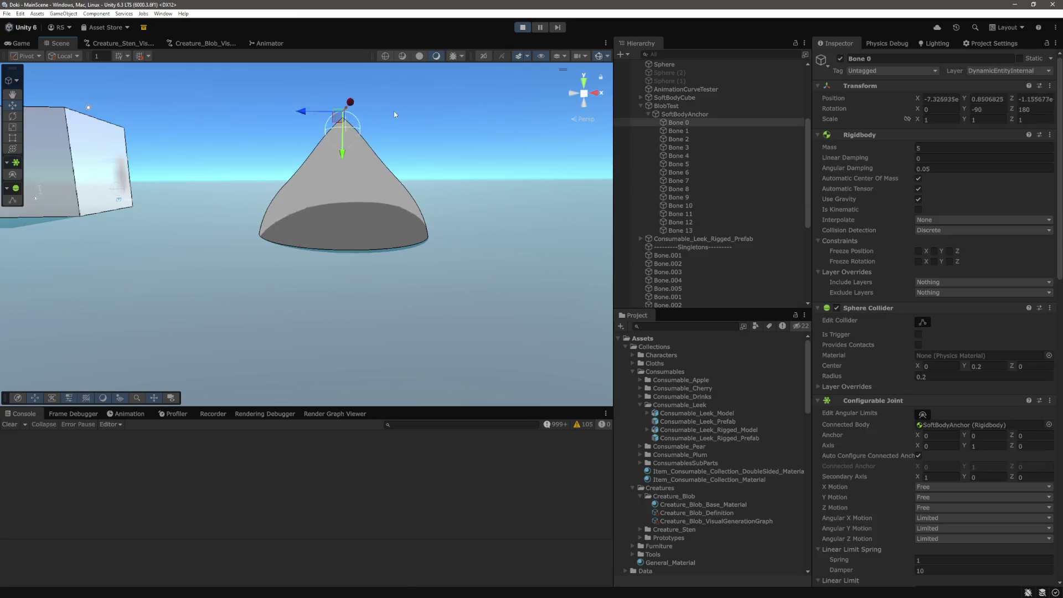
click(673, 105)
drag(346, 157, 308, 160)
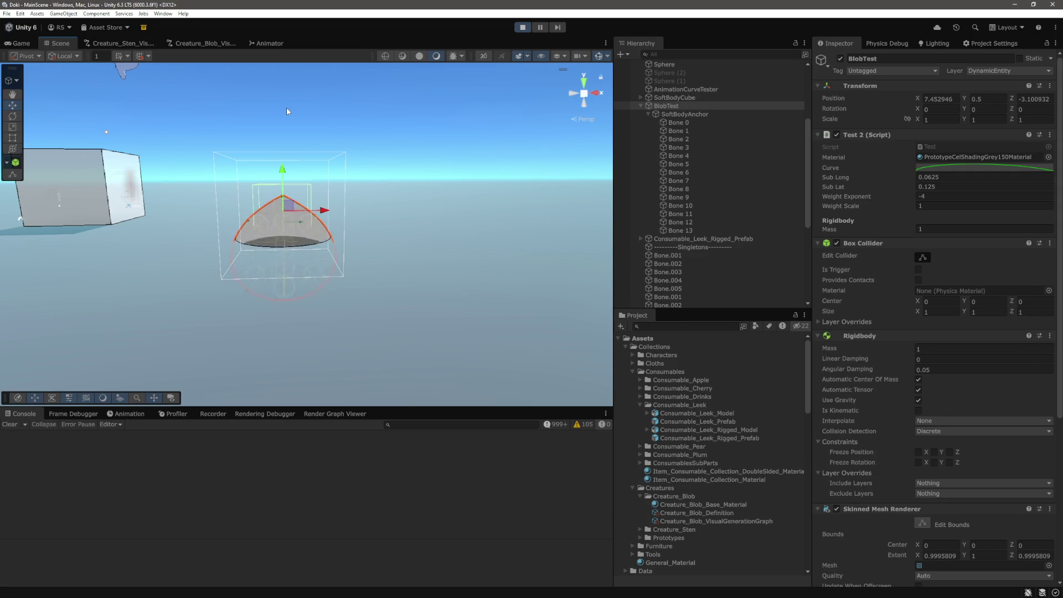
mouse_move(318, 211)
mouse_down()
mouse_move(250, 209)
mouse_move(367, 214)
mouse_move(229, 212)
mouse_move(331, 211)
mouse_up()
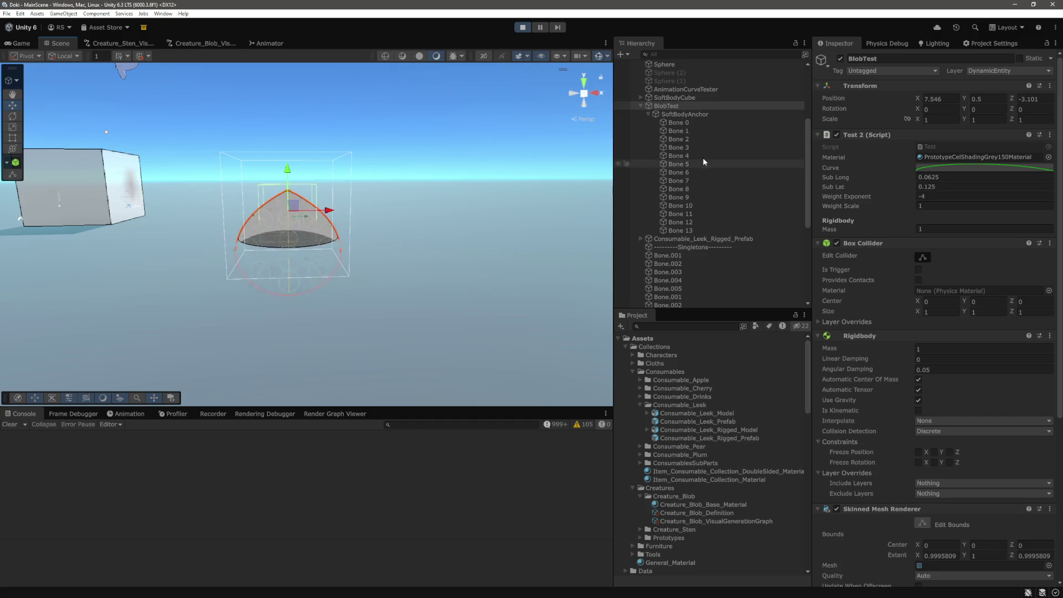
scroll(703, 157, up, 2)
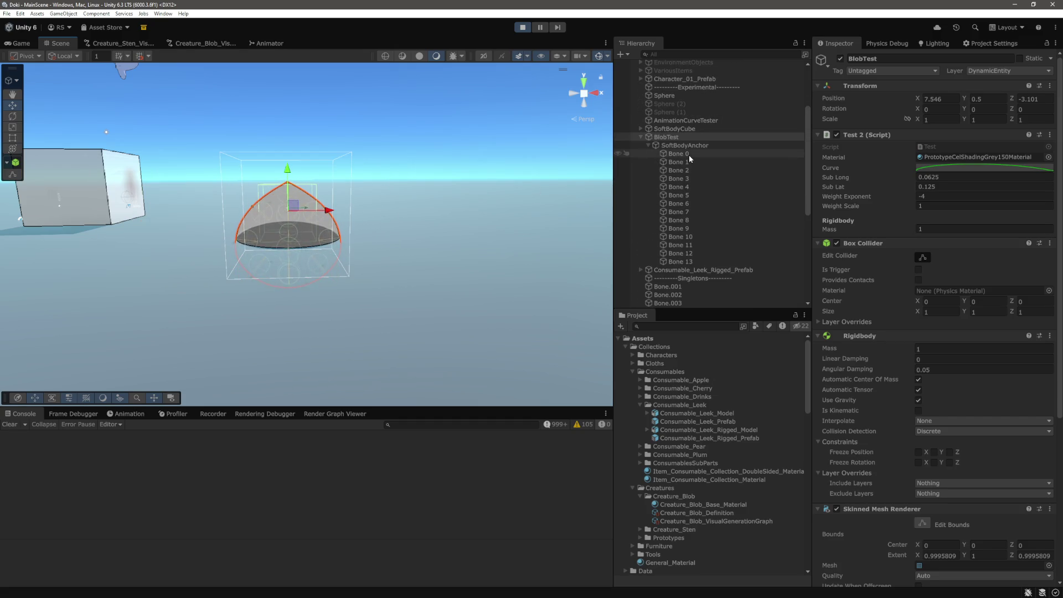
Step: Select Bone 0 through Bone 13 and move them out of SoftBodyAnchor to the scene root
click(689, 155)
shift+click(690, 263)
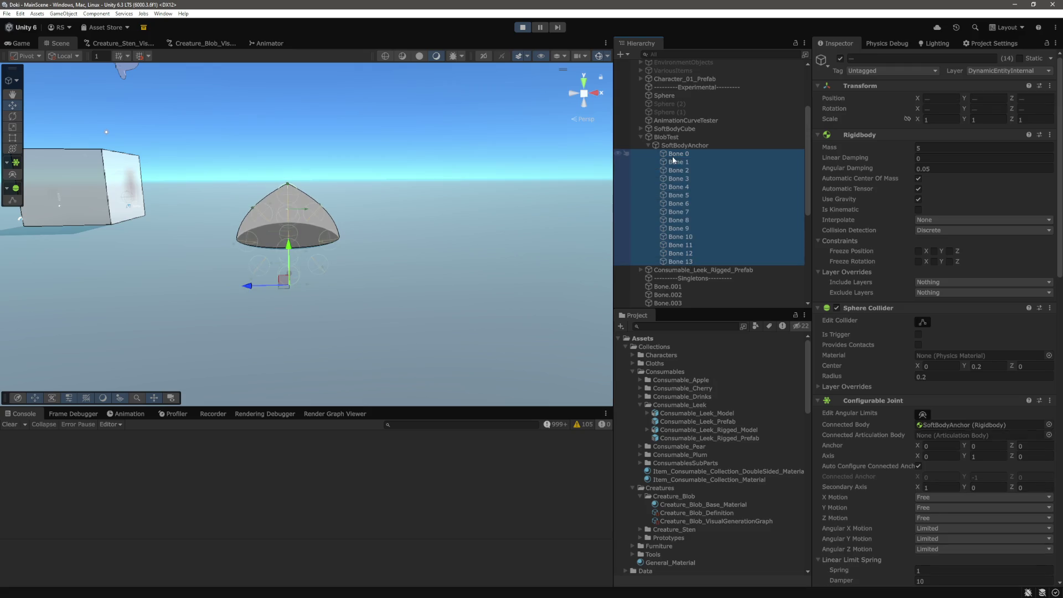
drag(678, 139, 678, 136)
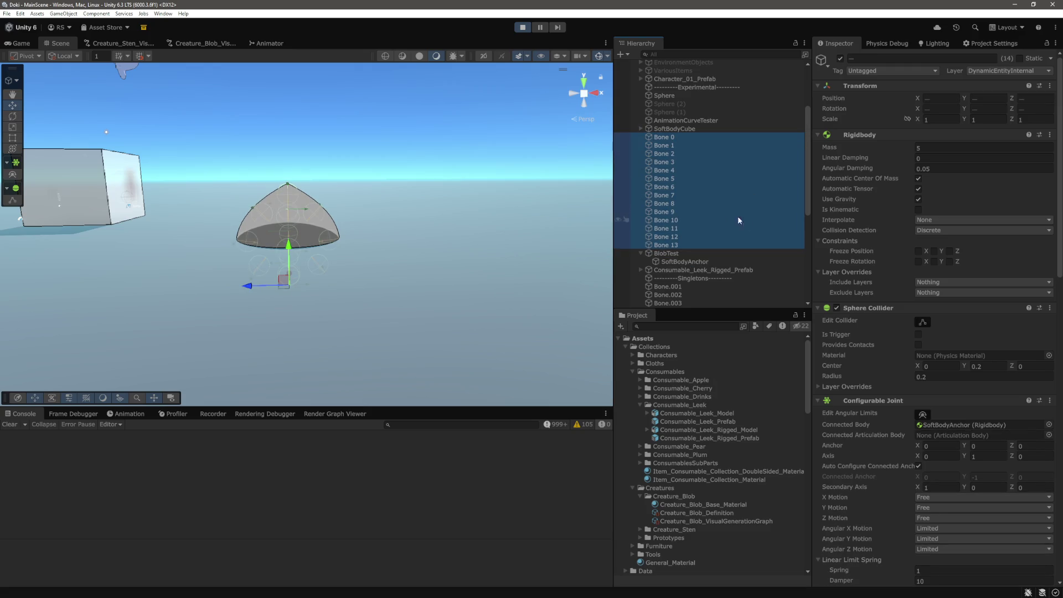
click(673, 254)
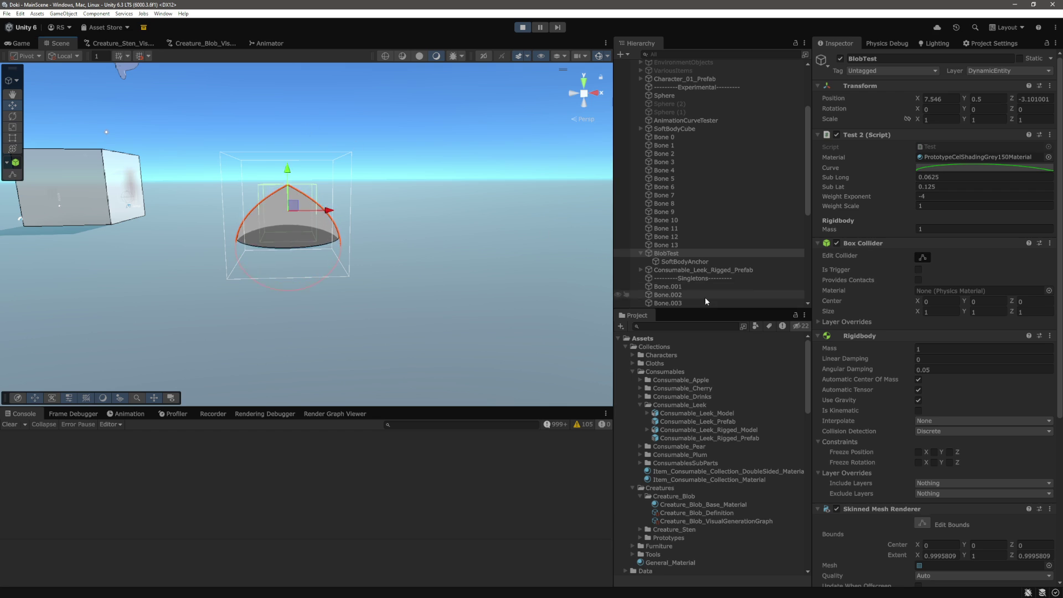
Step: Reselect the 14 bones and raise X, Y and Z Drive Position Spring to 1000
click(665, 136)
shift+click(667, 245)
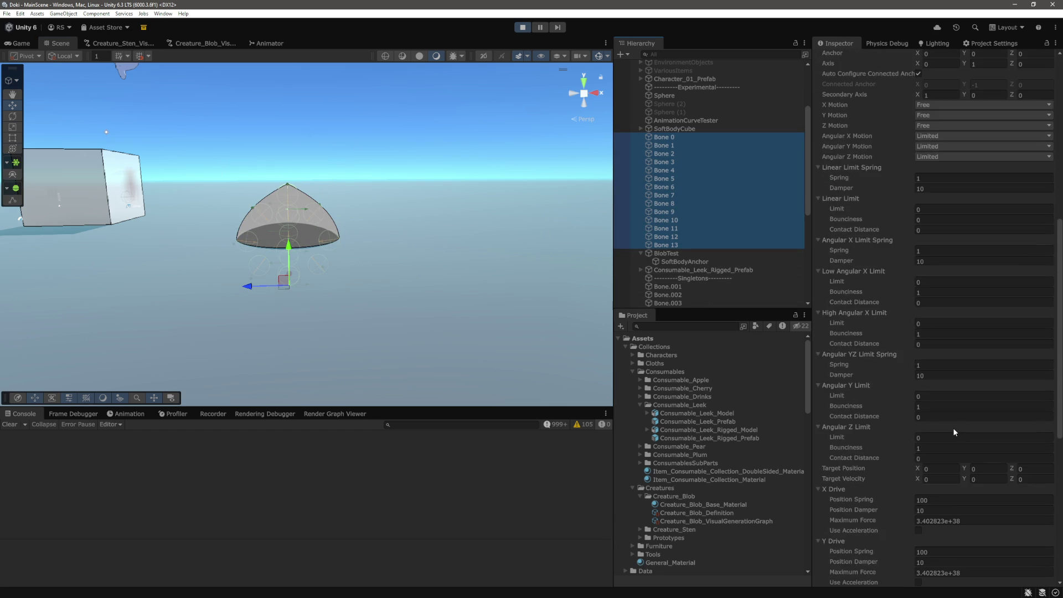
scroll(954, 426, down, 10)
scroll(955, 425, down, 5)
scroll(954, 426, up, 1)
click(979, 189)
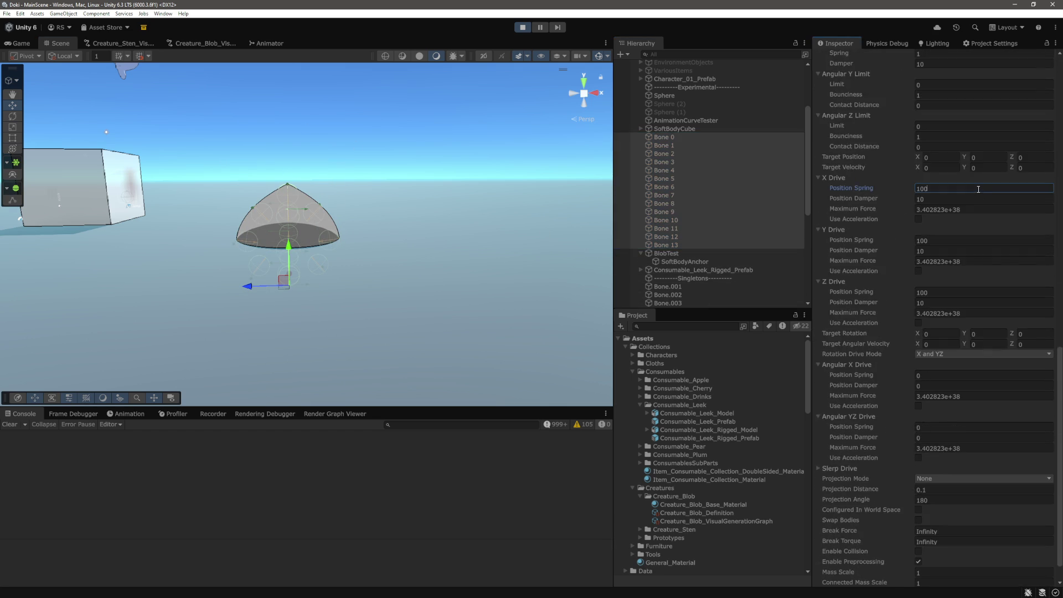
text(0)
click(957, 241)
text(0)
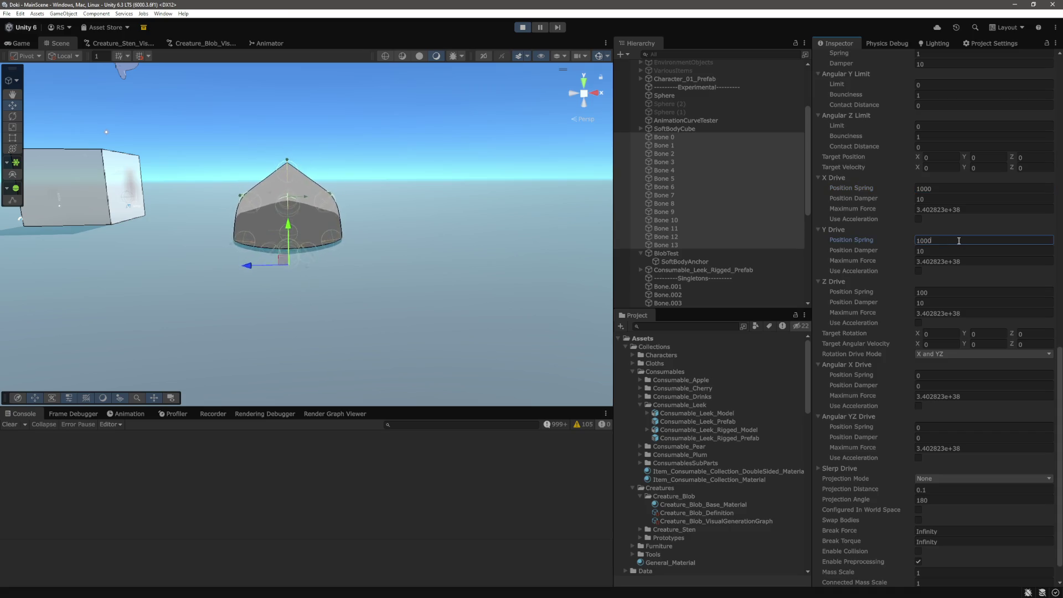
click(966, 294)
text(0)
click(675, 129)
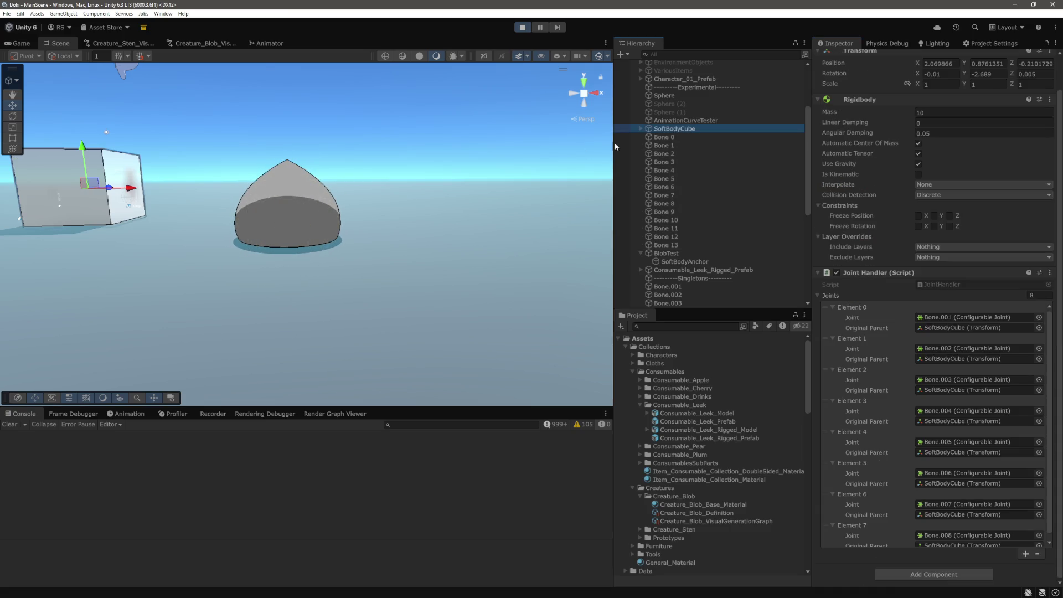
Step: Drag the BlobTest blob up and sideways with the Move gizmo to test its wobble
scroll(683, 164, up, 1)
scroll(684, 194, down, 1)
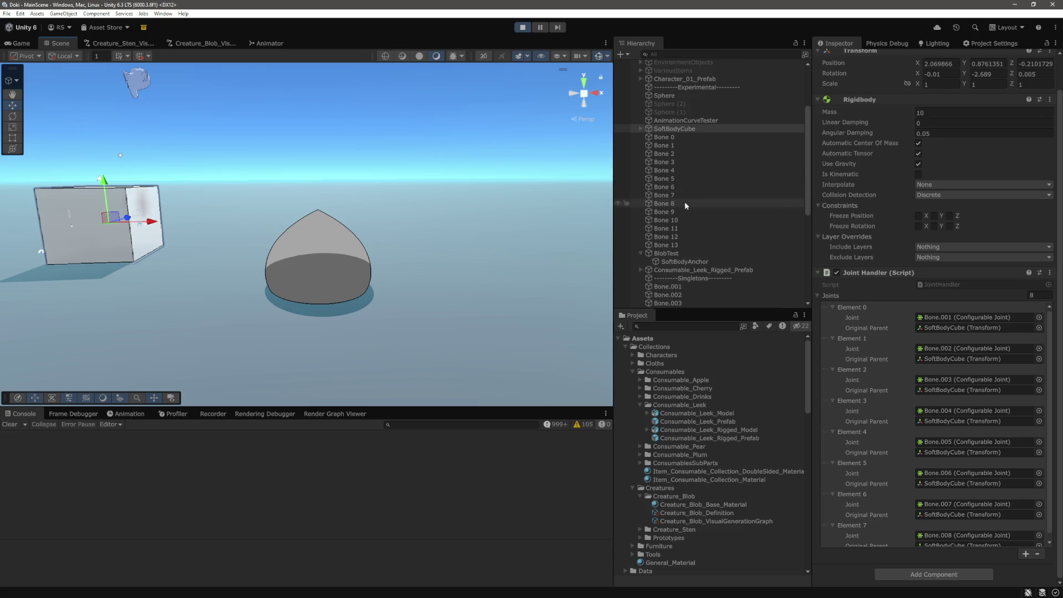
click(667, 254)
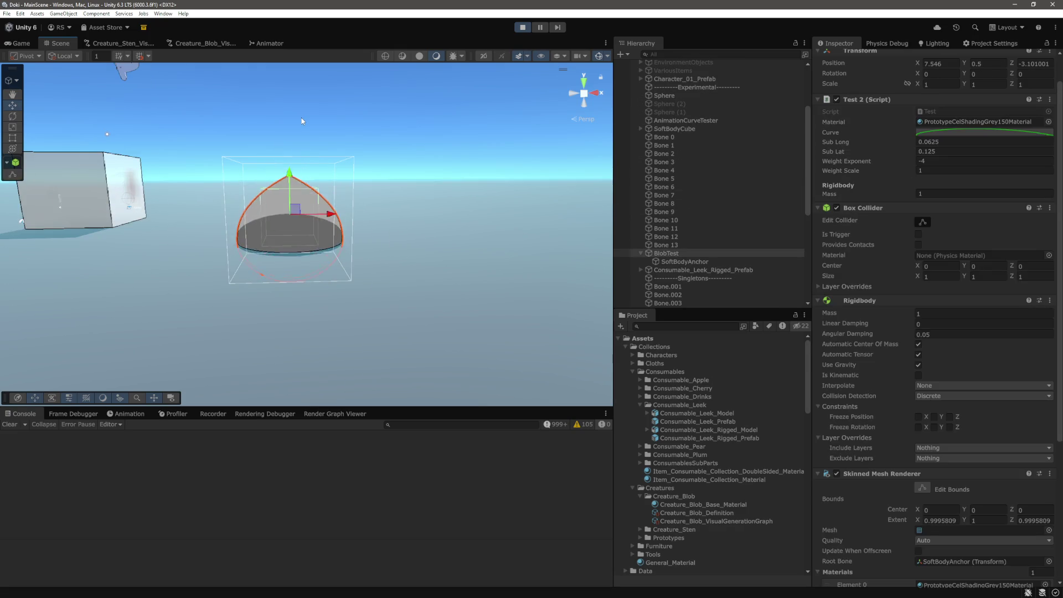
click(291, 170)
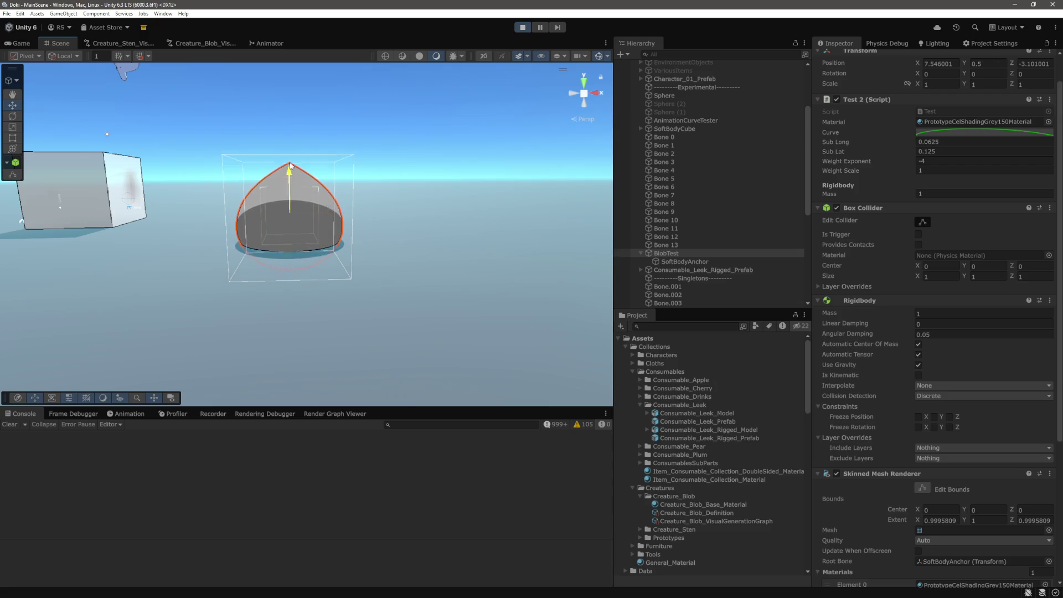
drag(290, 164, 290, 174)
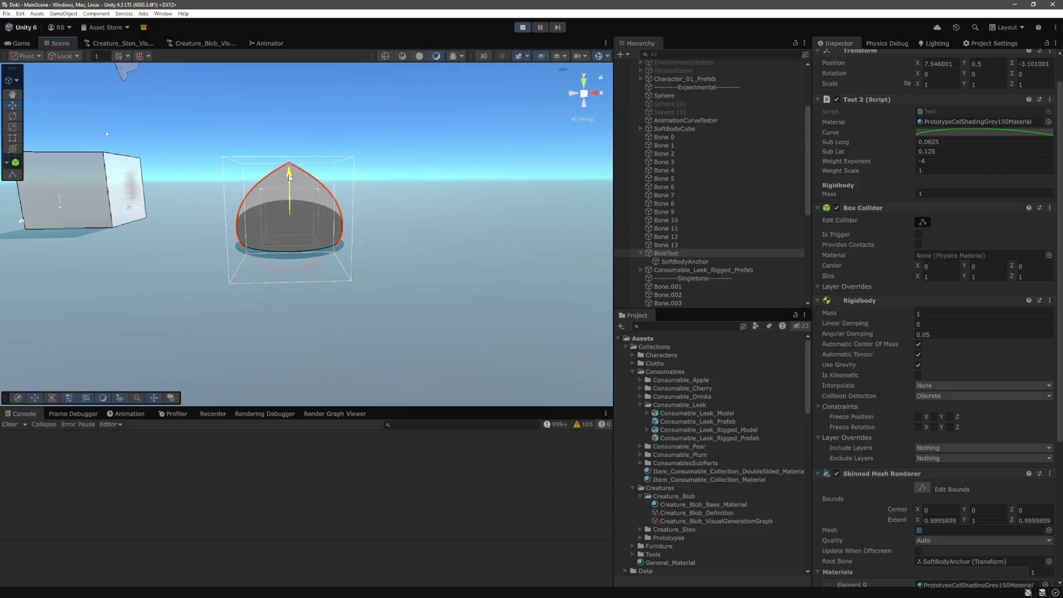
drag(290, 178, 289, 132)
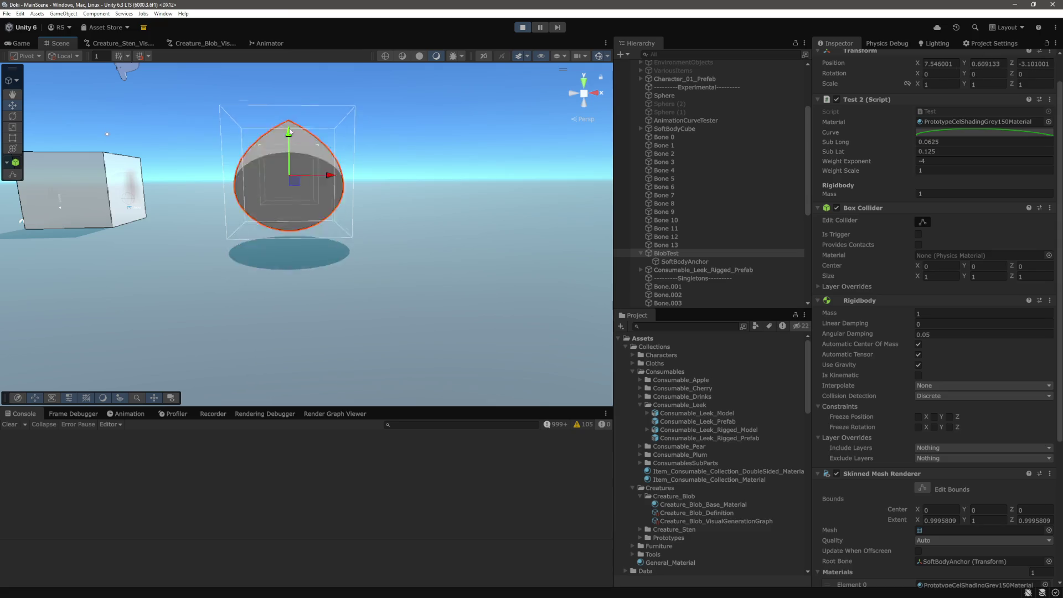
key(ctrl+z)
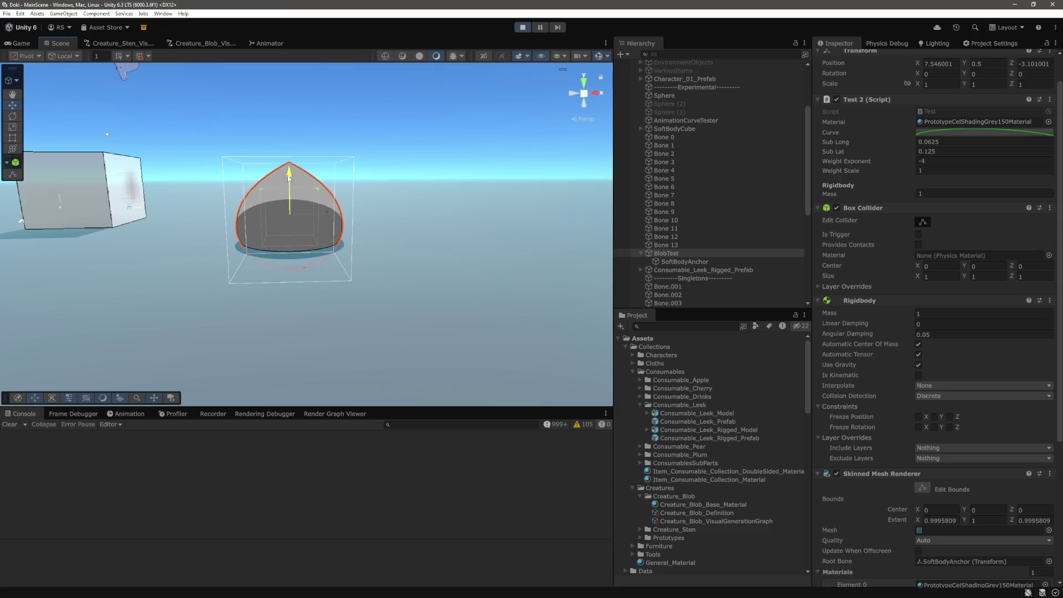
drag(288, 177, 293, 142)
mouse_move(331, 181)
mouse_down()
mouse_move(435, 205)
mouse_move(285, 210)
mouse_move(375, 216)
mouse_move(333, 217)
mouse_up()
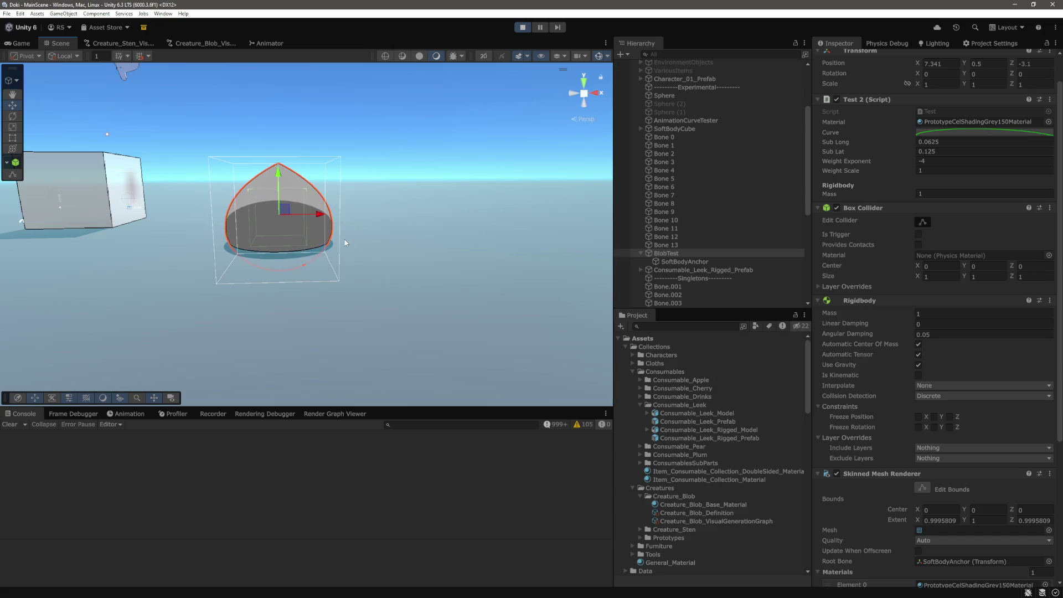
scroll(350, 221, up, 4)
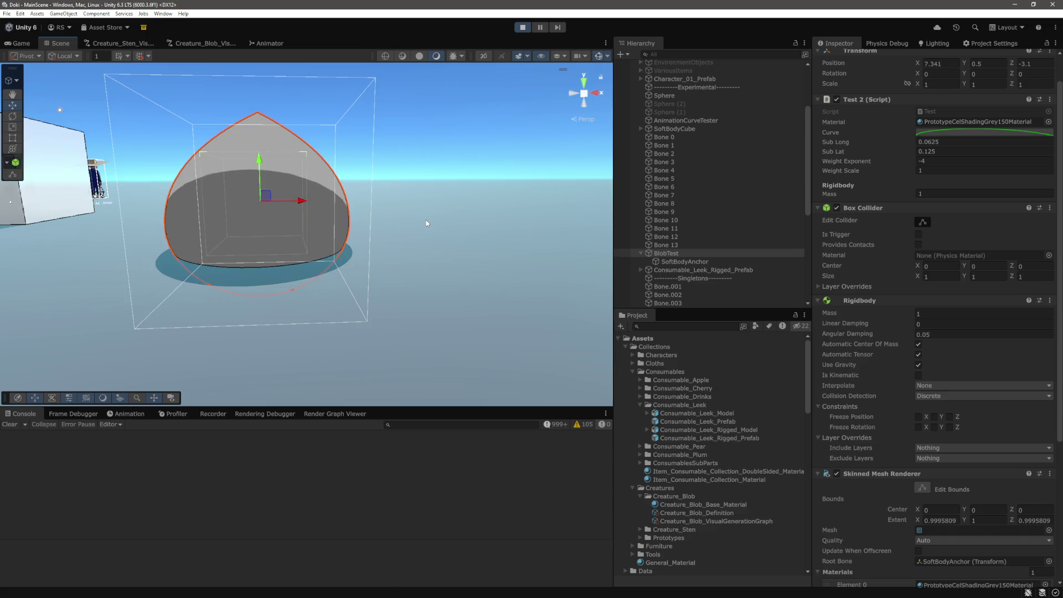
key(f)
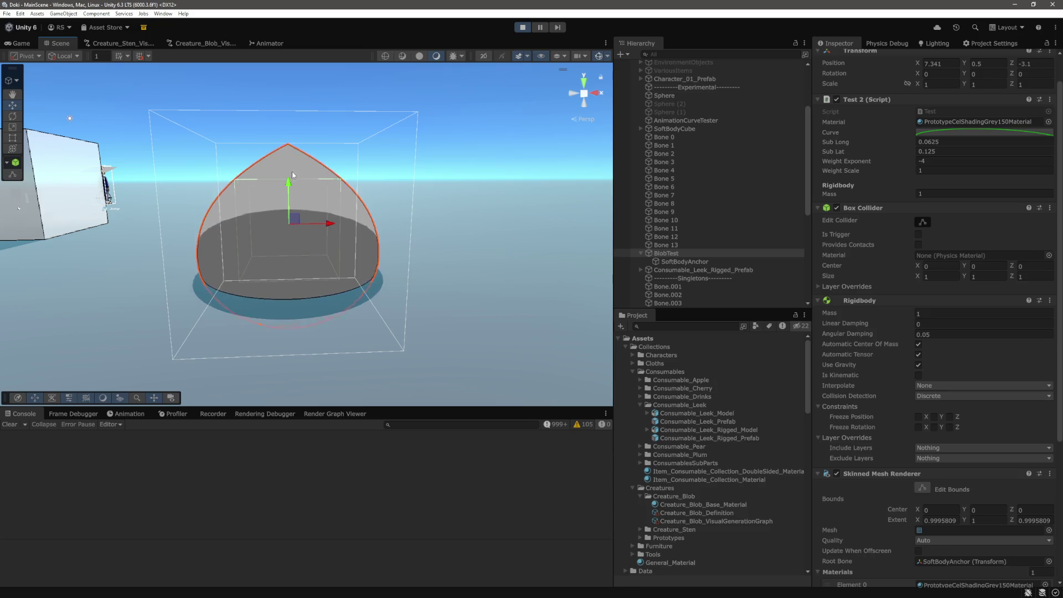
mouse_move(290, 178)
mouse_down()
mouse_move(288, 109)
mouse_move(284, 183)
mouse_up()
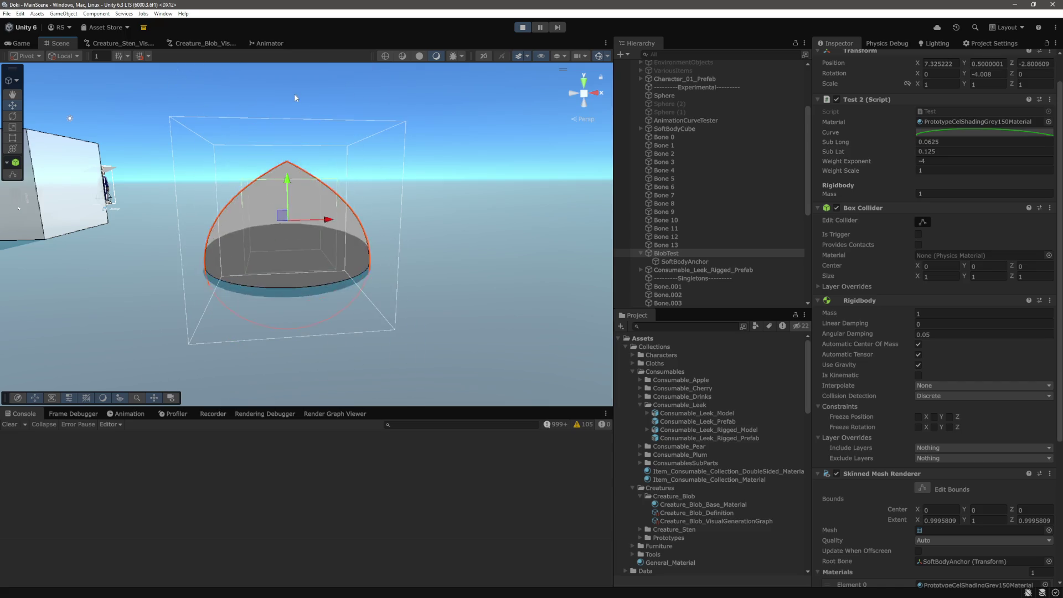
Step: Enable DynamicEntityInternal × DynamicEntityInternal collisions in the Physics layer collision matrix
click(991, 43)
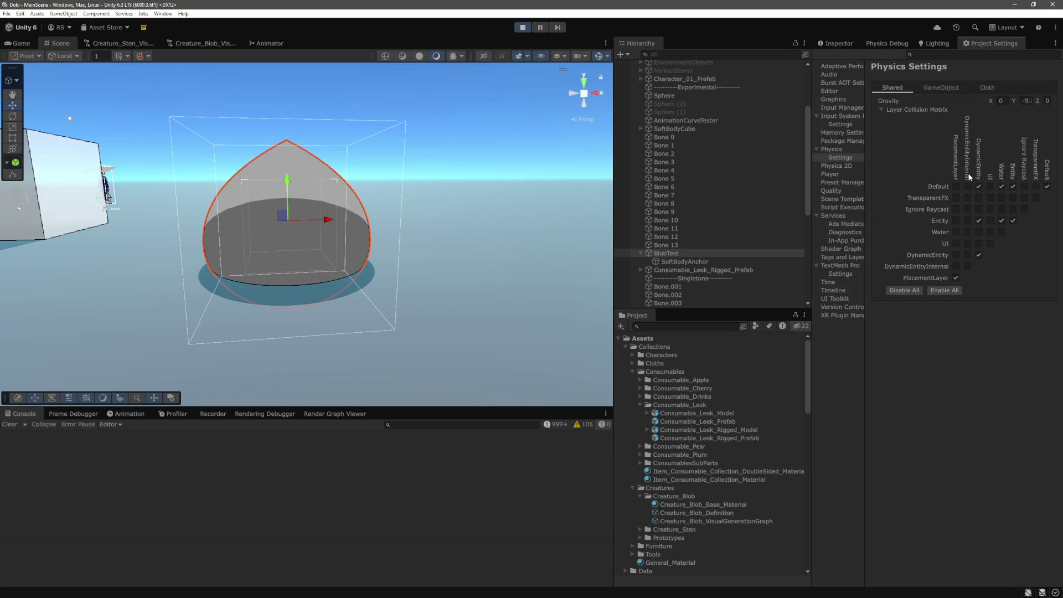
click(967, 267)
click(840, 44)
scroll(299, 210, down, 3)
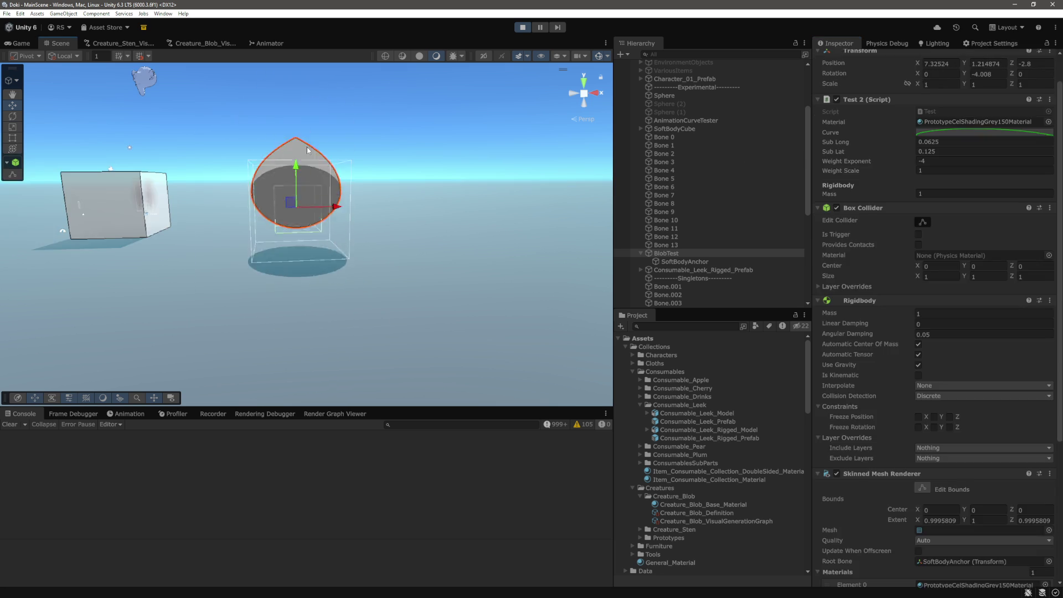
Step: Lift, push and drop the blob again to retest its wobble, then switch to the Game view
drag(297, 188, 293, 131)
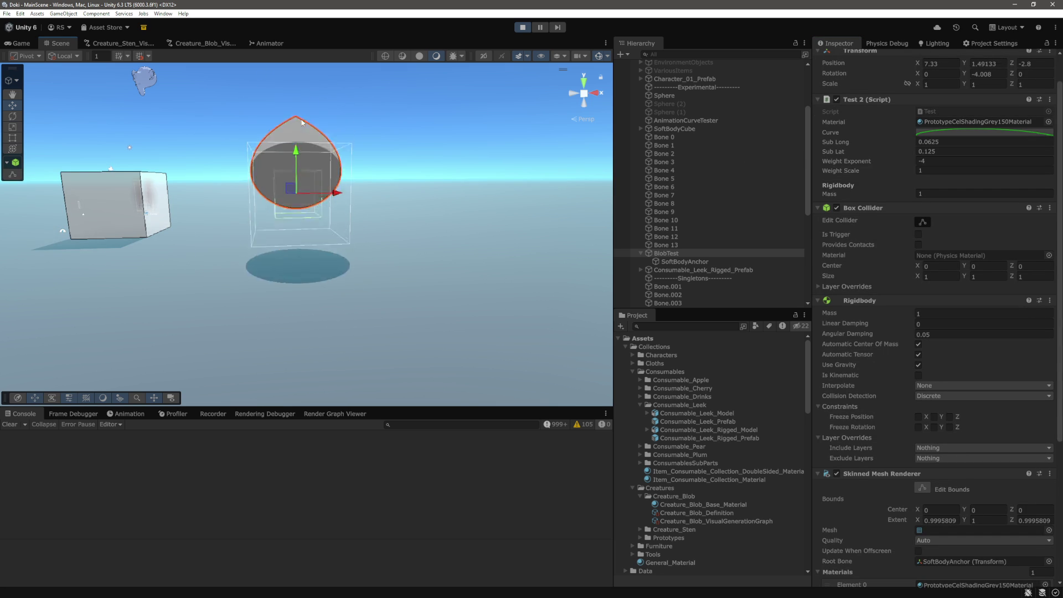
mouse_move(337, 227)
mouse_down()
mouse_move(367, 241)
mouse_move(345, 237)
mouse_move(447, 245)
mouse_move(360, 244)
mouse_move(432, 247)
mouse_move(377, 258)
mouse_up()
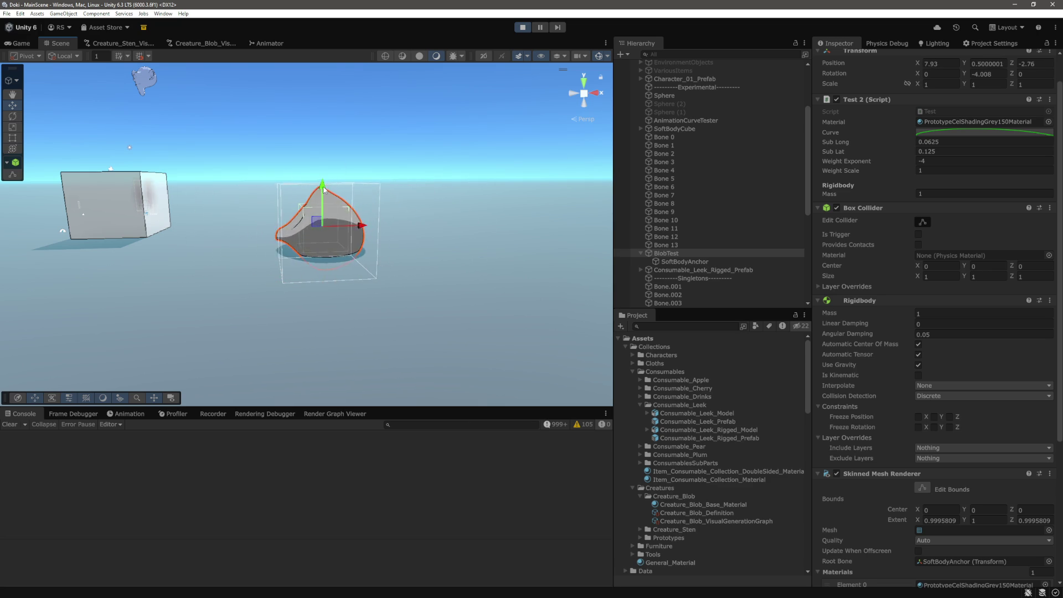
mouse_move(323, 185)
mouse_down()
mouse_move(323, 89)
mouse_move(322, 135)
mouse_move(303, 147)
mouse_up()
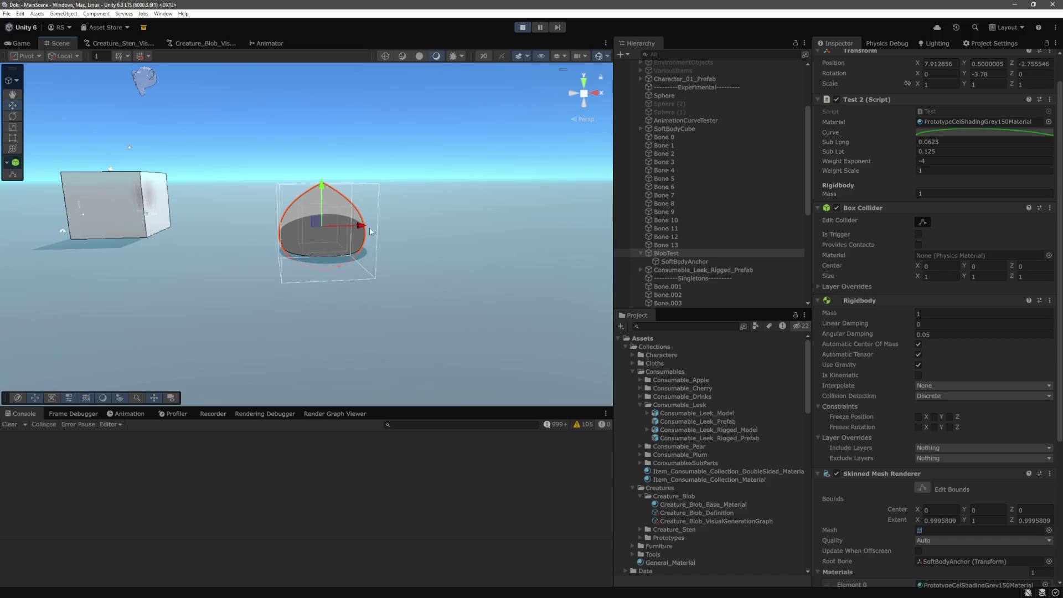
drag(348, 239, 313, 239)
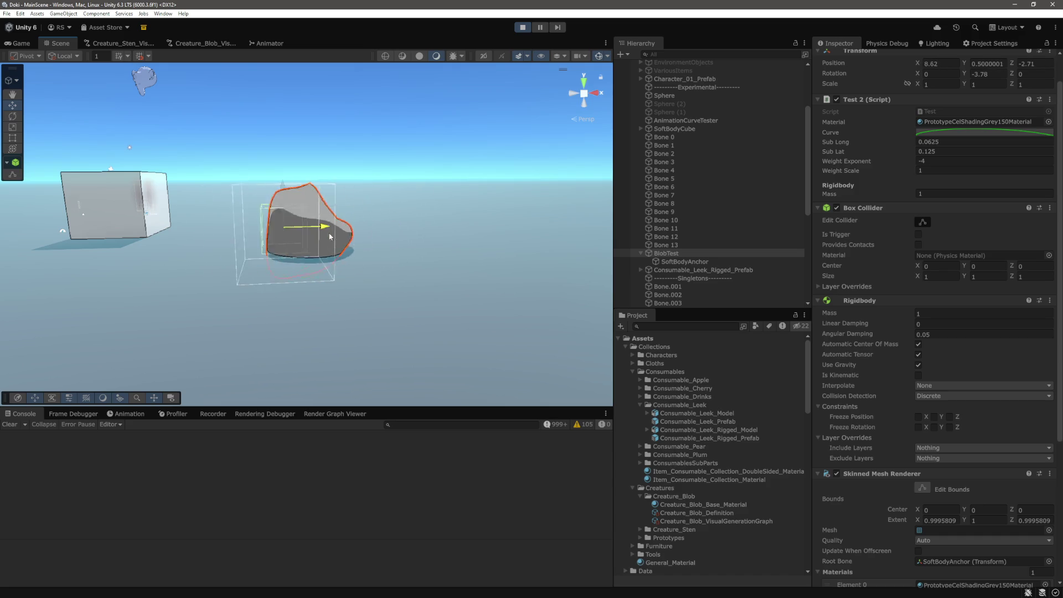
key(ctrl+2)
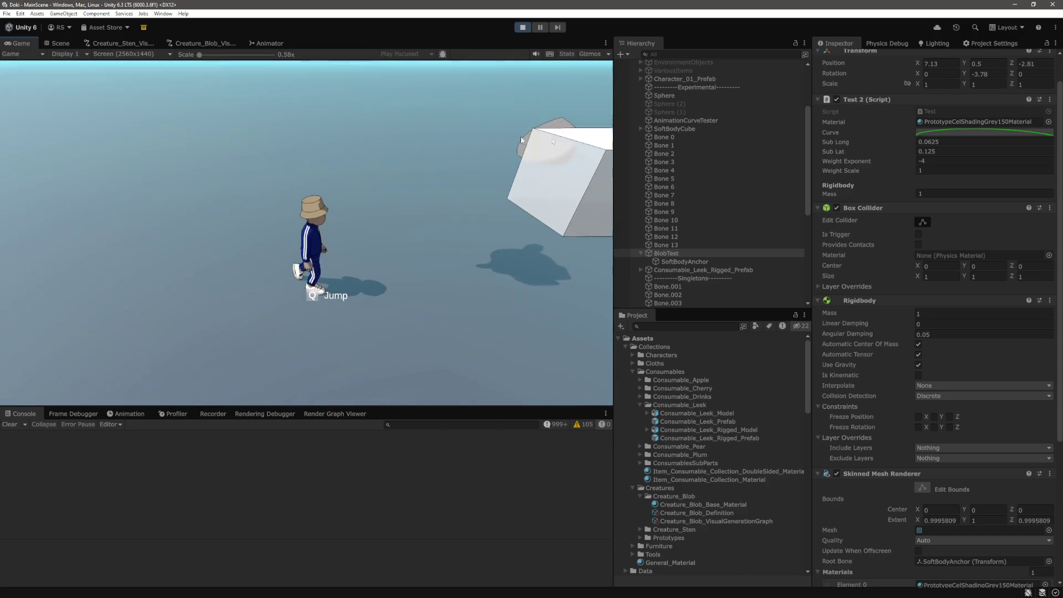
Step: In play mode, walk the character into the blob from the left and right to push it
click(497, 142)
key(w)
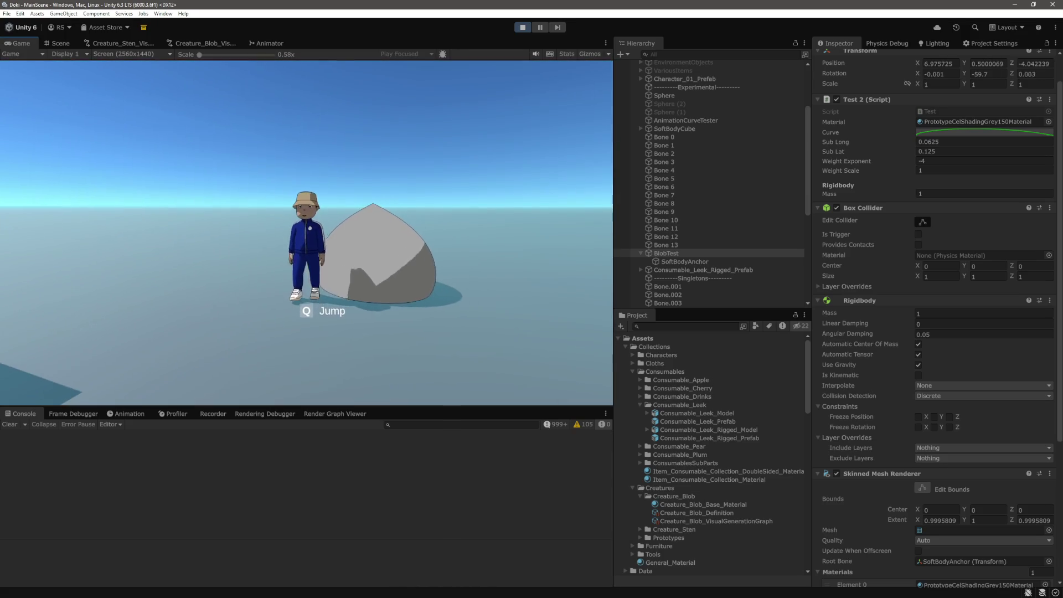
key(s)
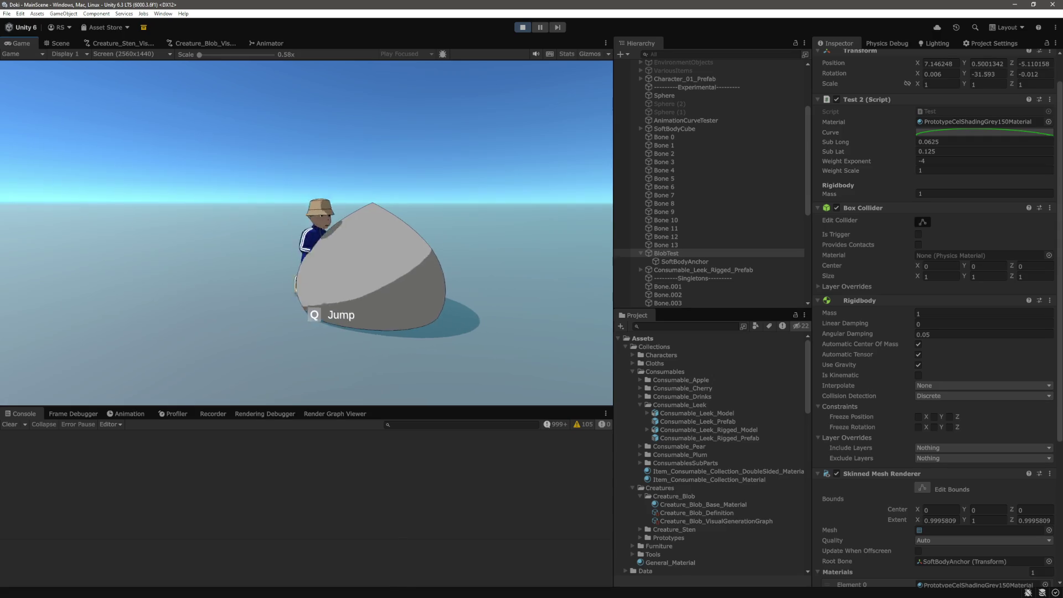
key(a)
key(d)
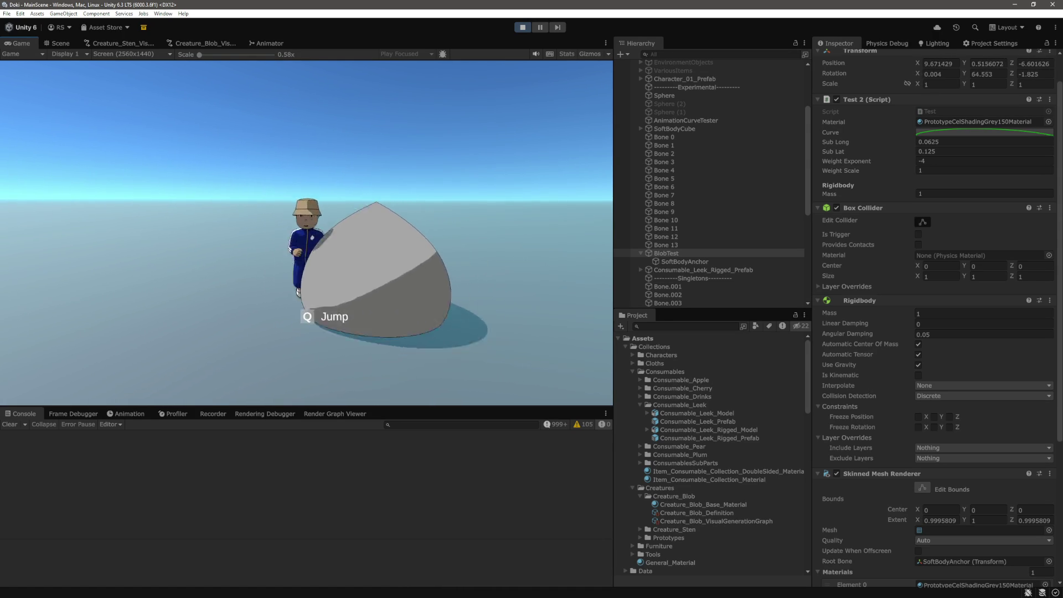
key(w)
Step: Climb the character onto the blob and push it again from its other sides
key(s)
key(a)
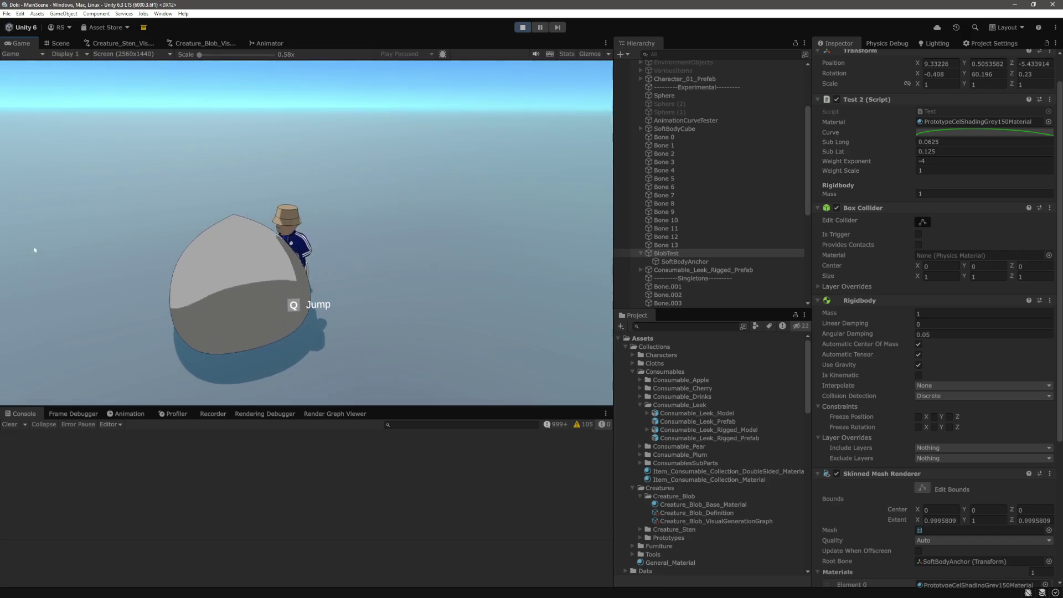
key(s)
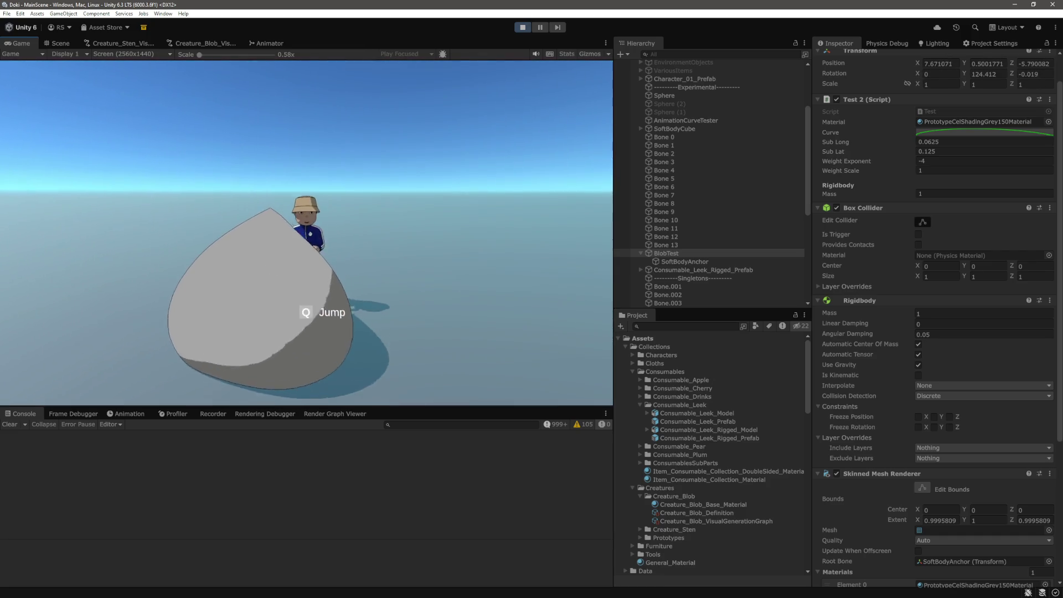
key(a)
key(w)
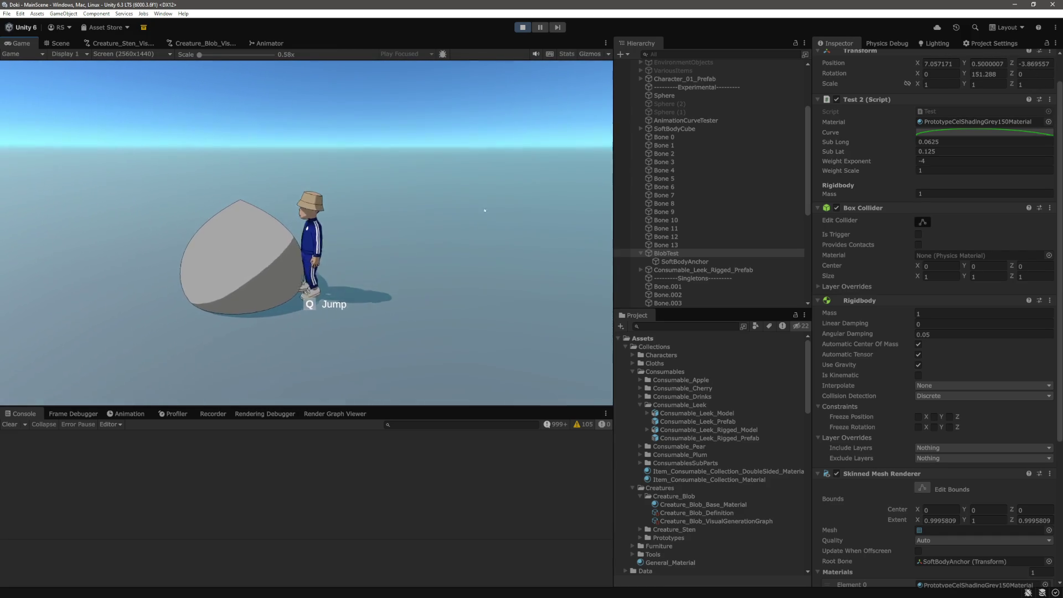
key(a)
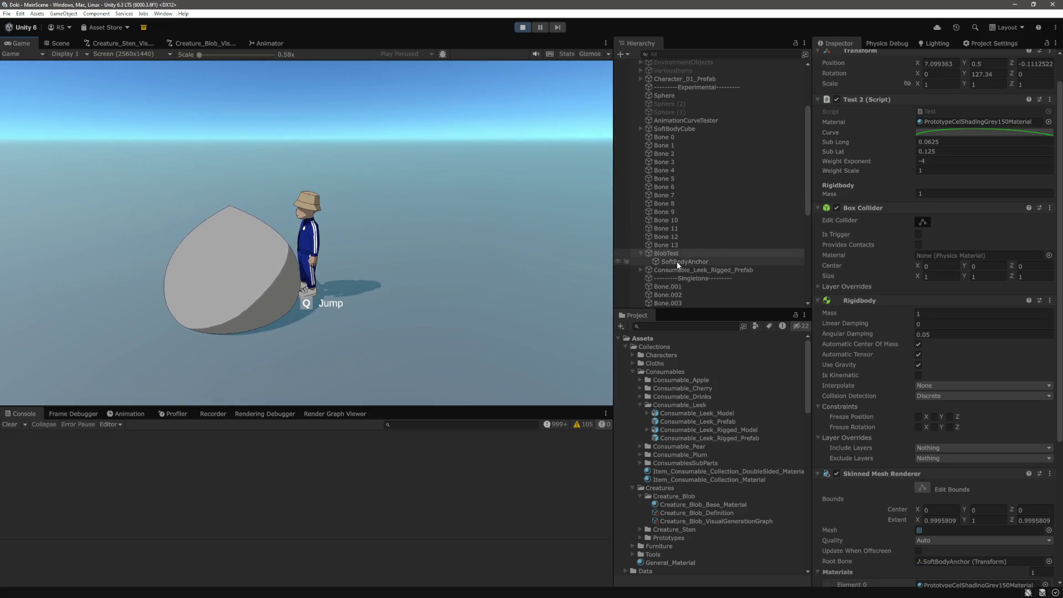
key(w)
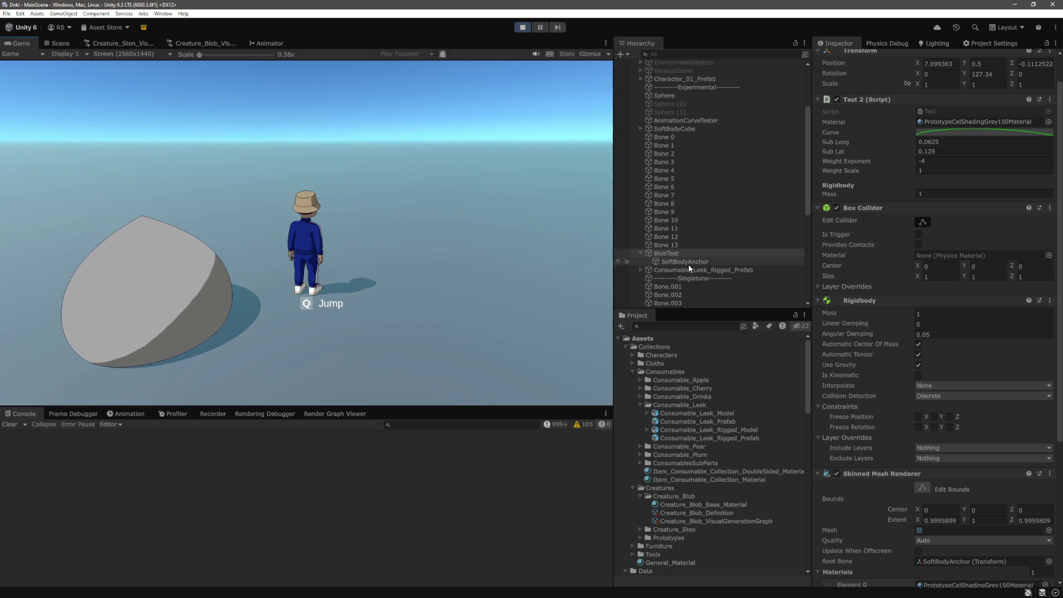
click(946, 313)
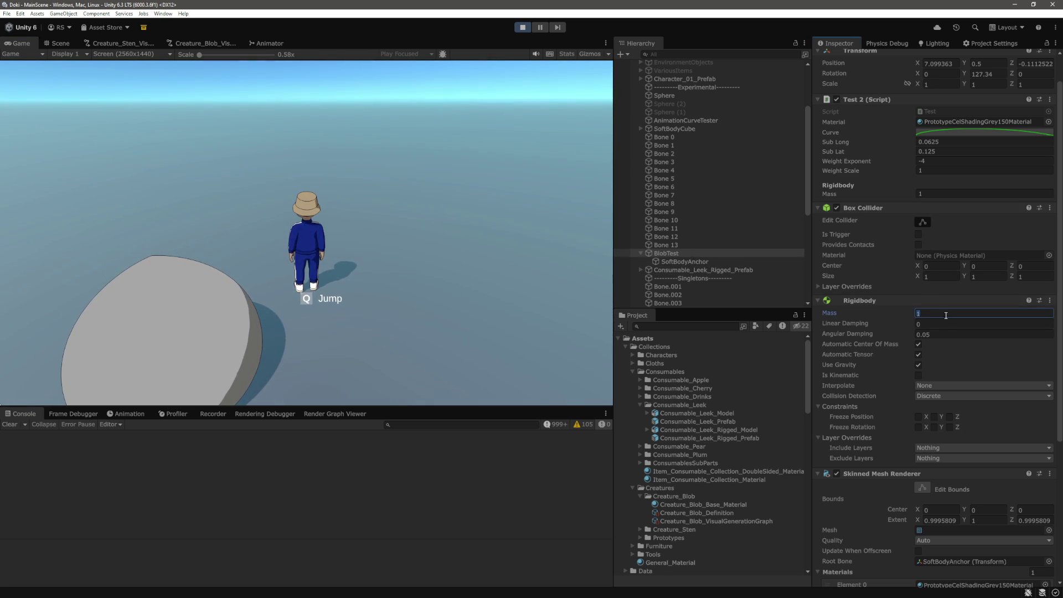
Step: Set the blob's Rigidbody mass to 10000 and push it with the character
text(10000)
key(Return)
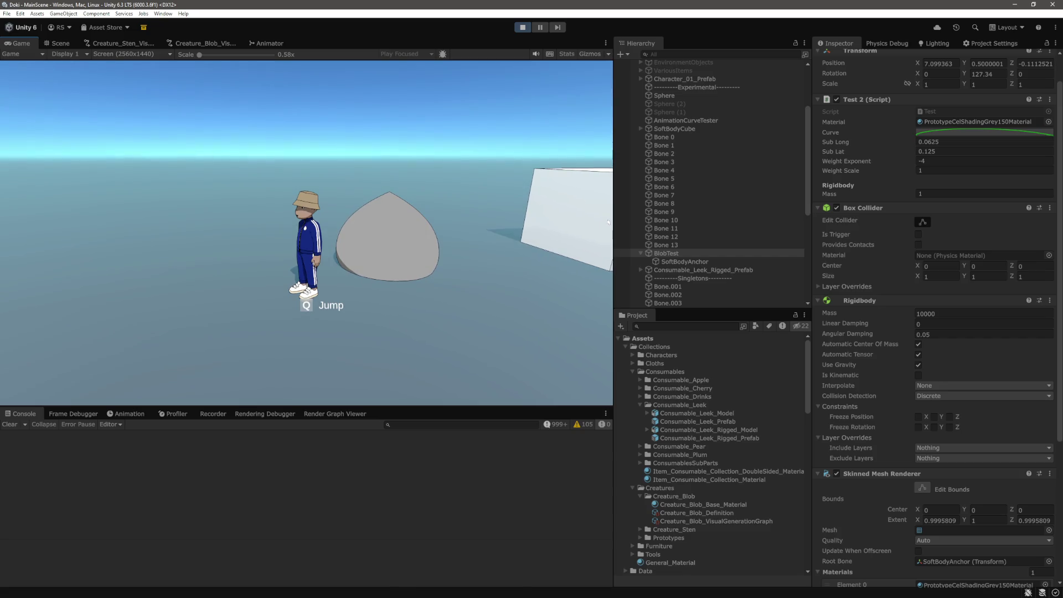
key(d)
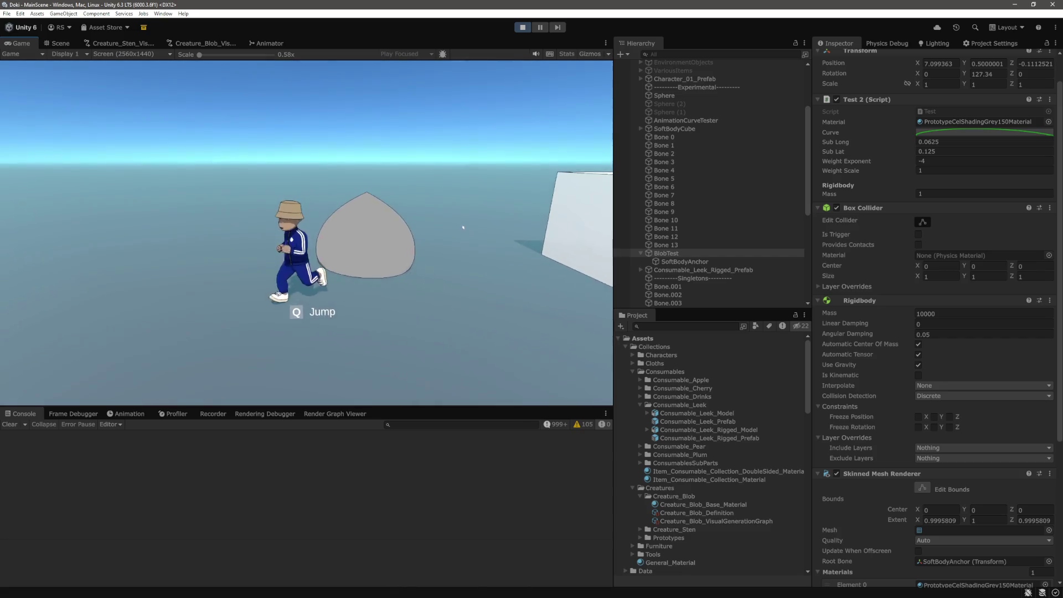
key(w)
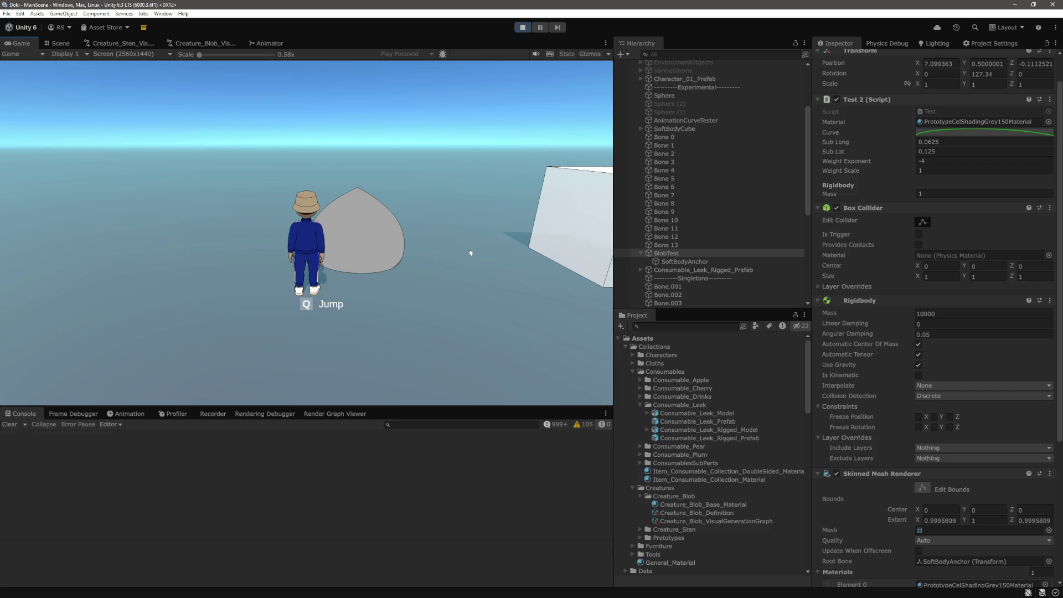
key(a)
key(s)
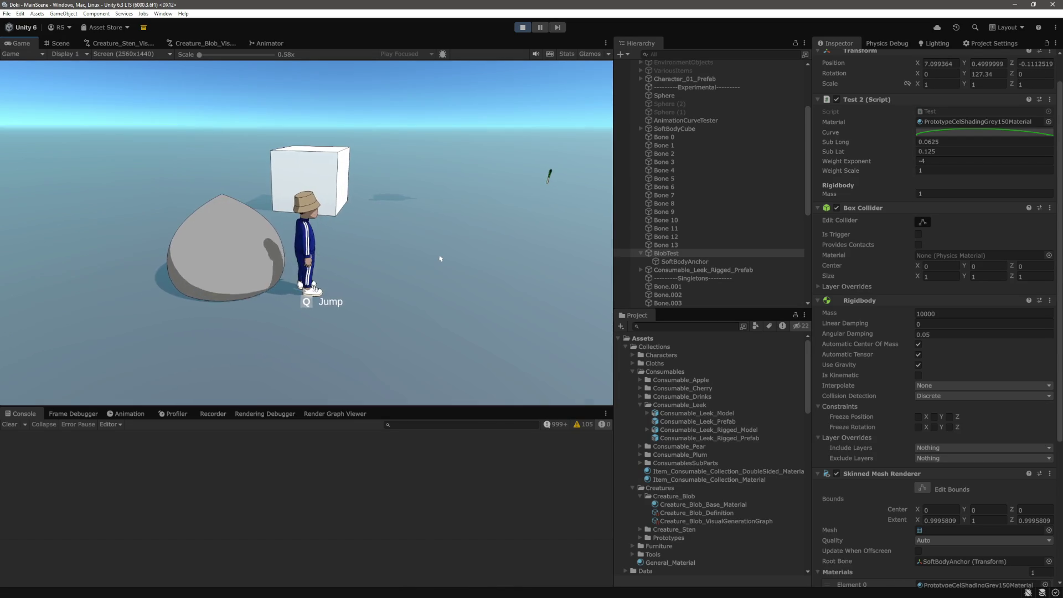
key(w)
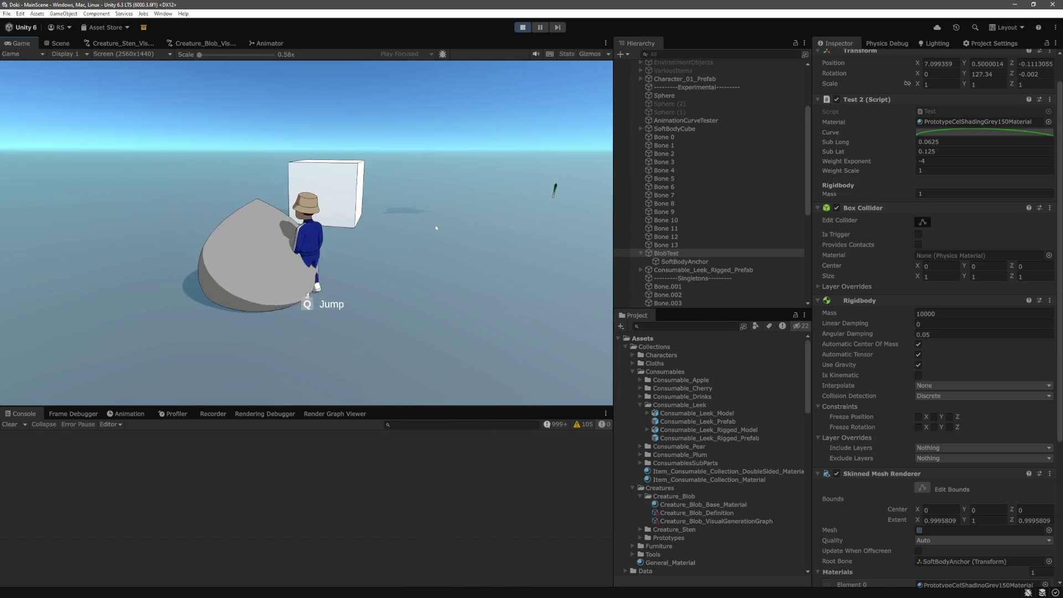
Step: Circle the character around the heavy blob, pushing it from several sides, then return to the Scene view
key(s)
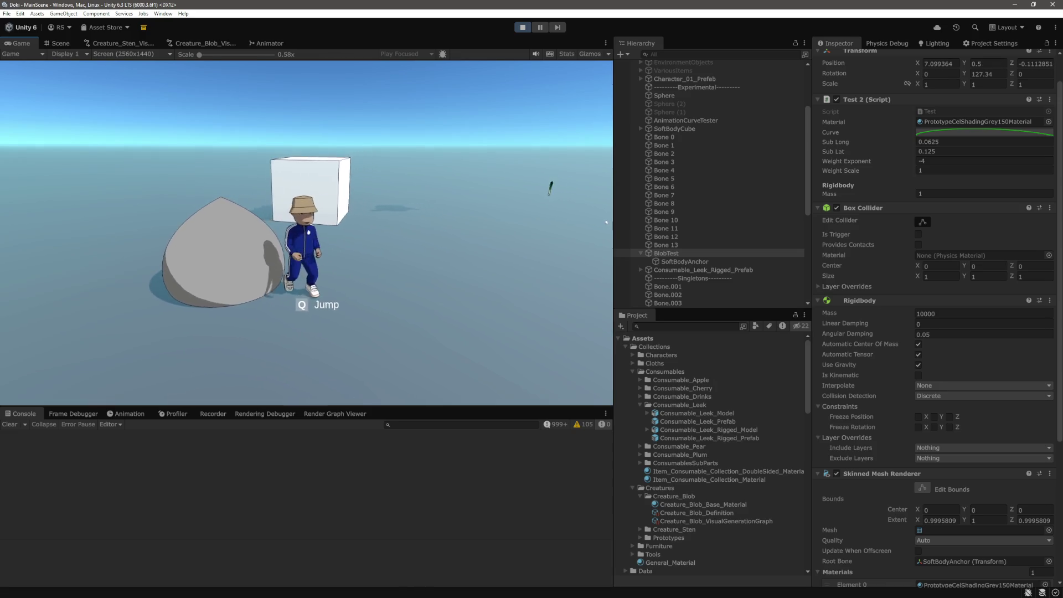
key(a)
key(s)
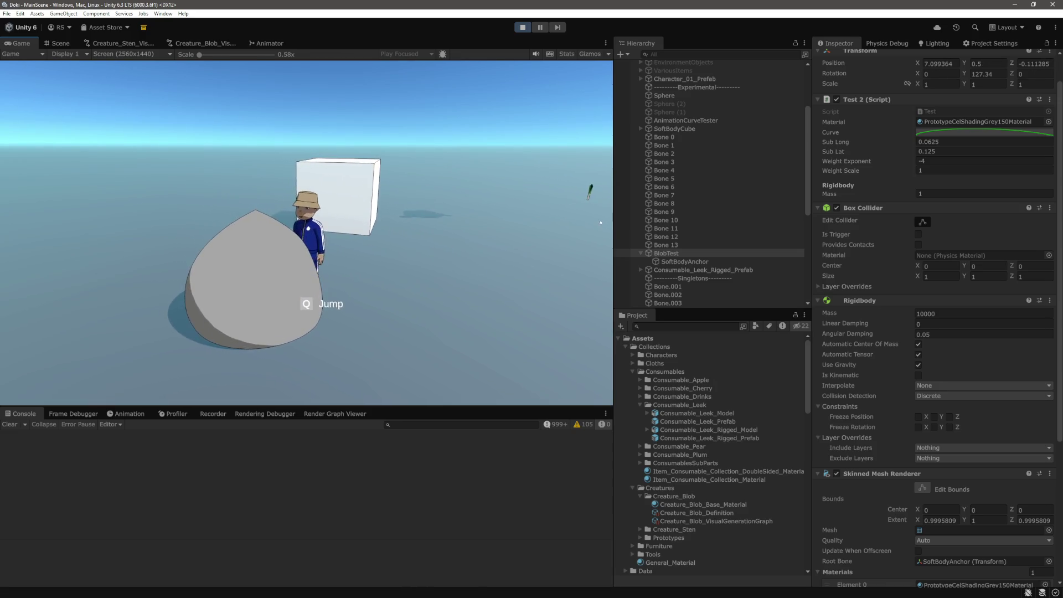
key(s)
key(d)
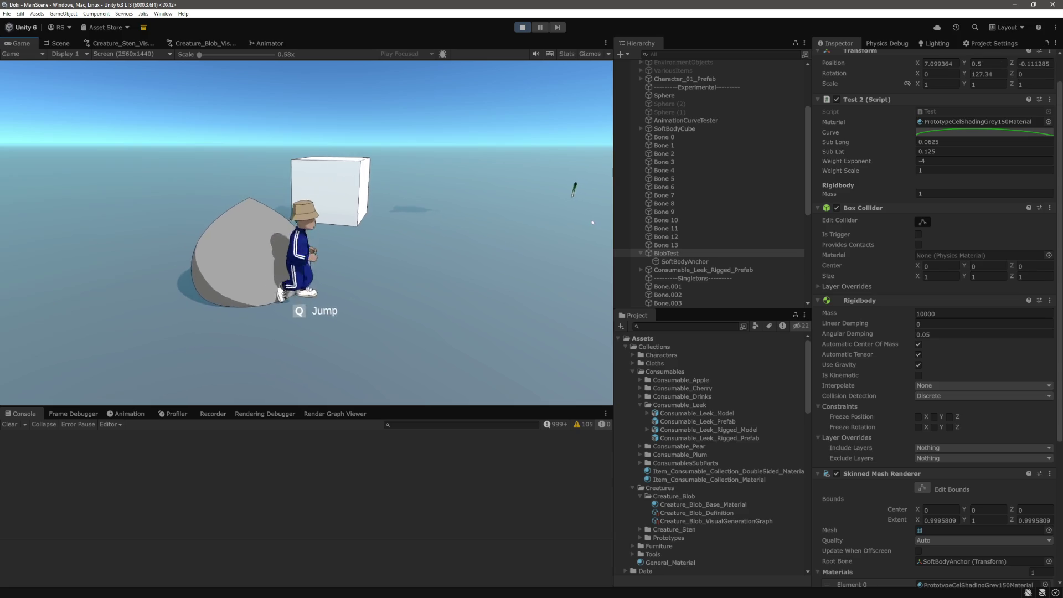
key(w)
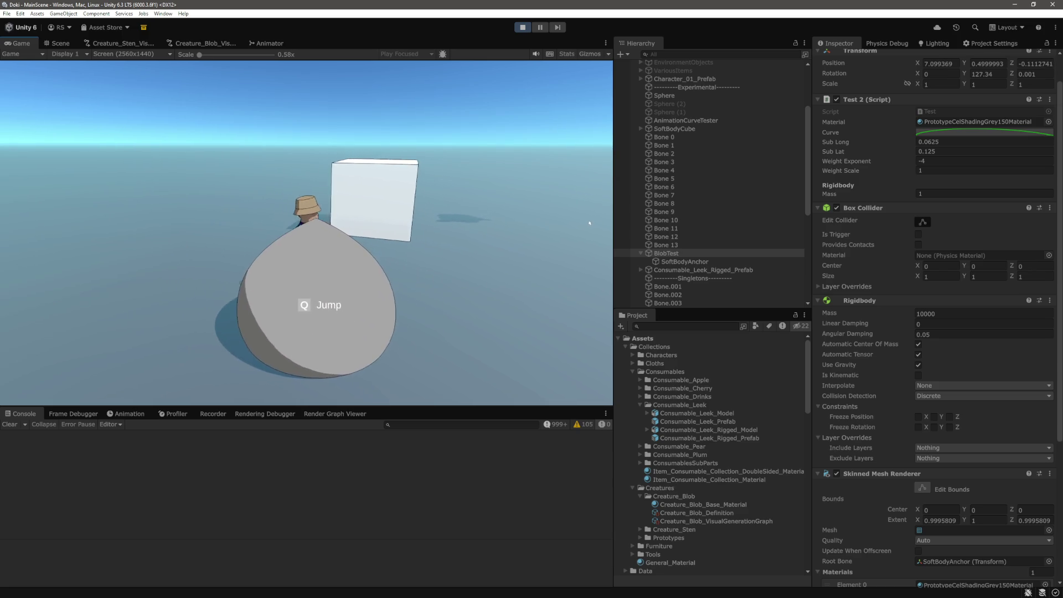
key(a)
key(w)
key(s)
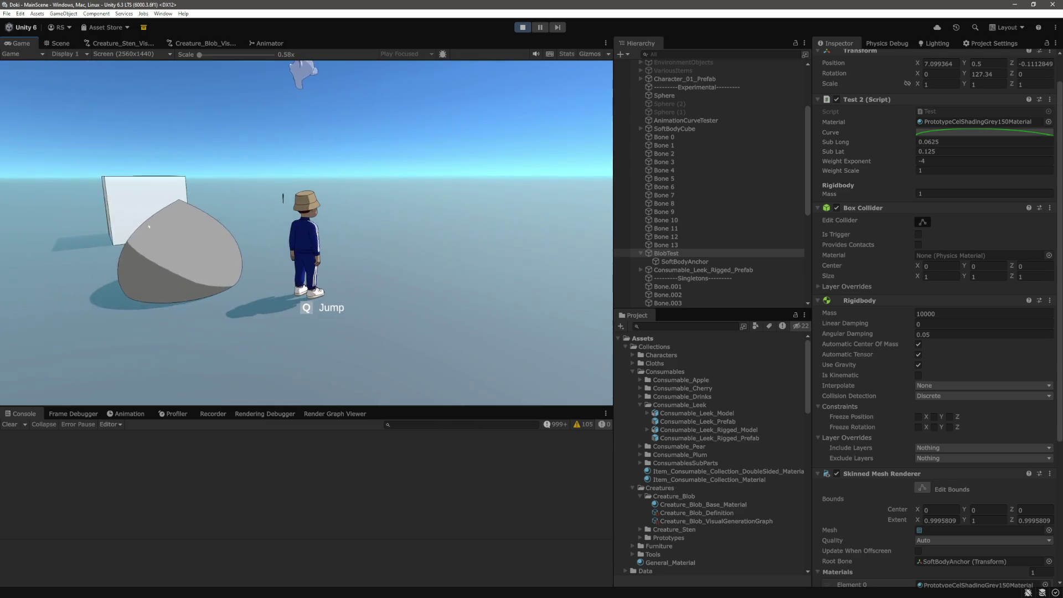
click(57, 44)
scroll(359, 190, up, 3)
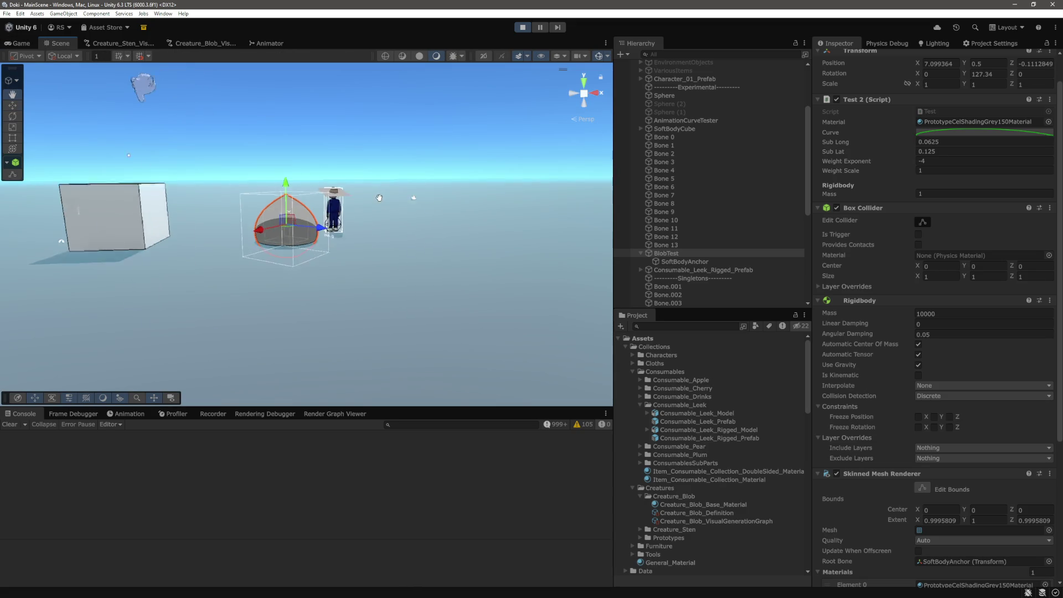
Step: Set the blob's Box Collider size to 2,2,2, raise it to about 1.4 units, and open Physics settings
scroll(379, 203, up, 1)
text(-0.11)
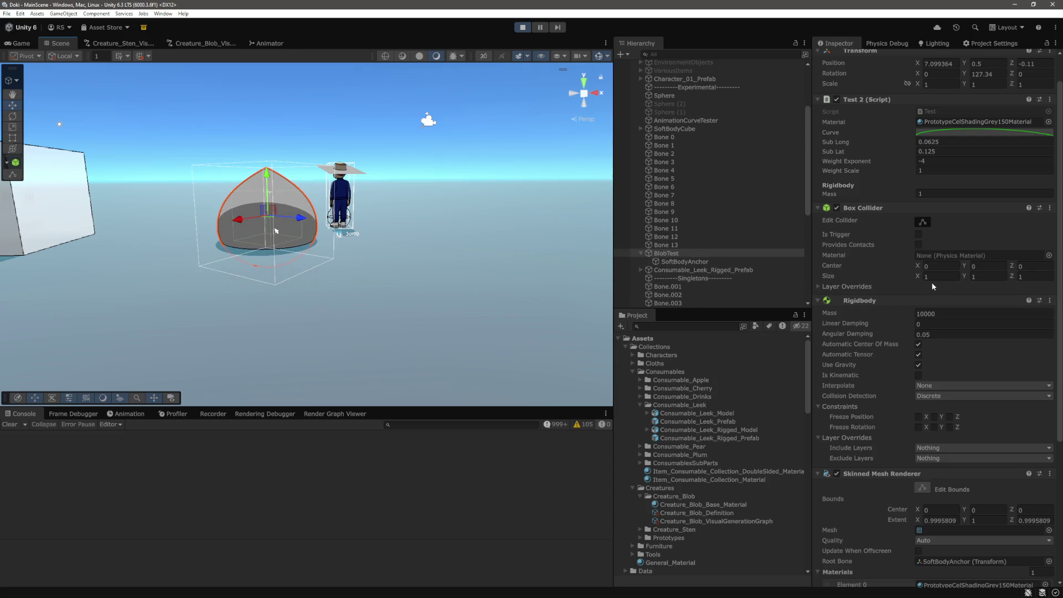
text(2)
key(Tab)
text(2)
key(Tab)
text(2)
key(Return)
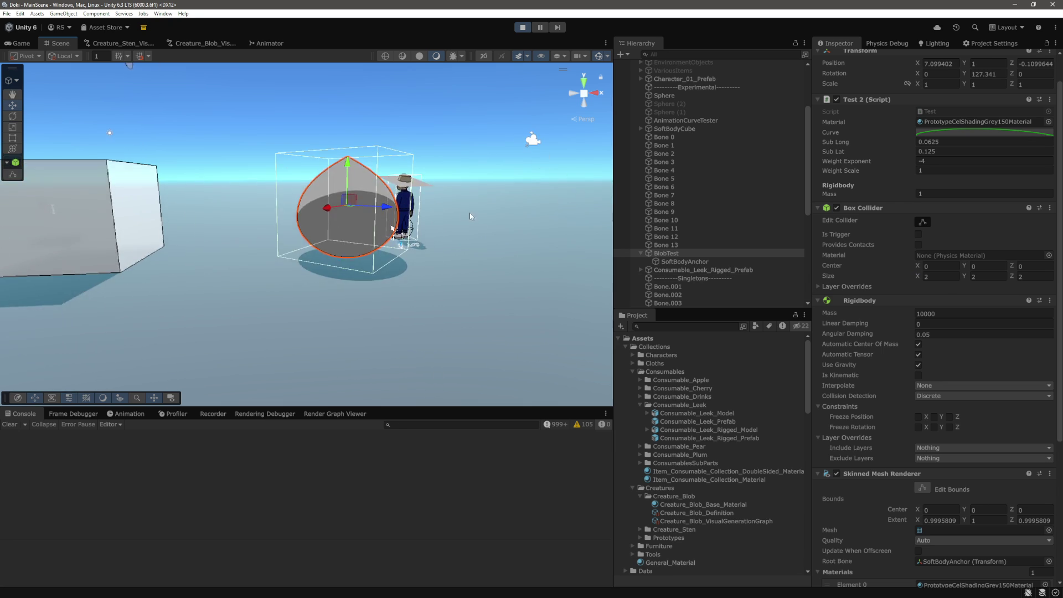
drag(349, 166, 331, 132)
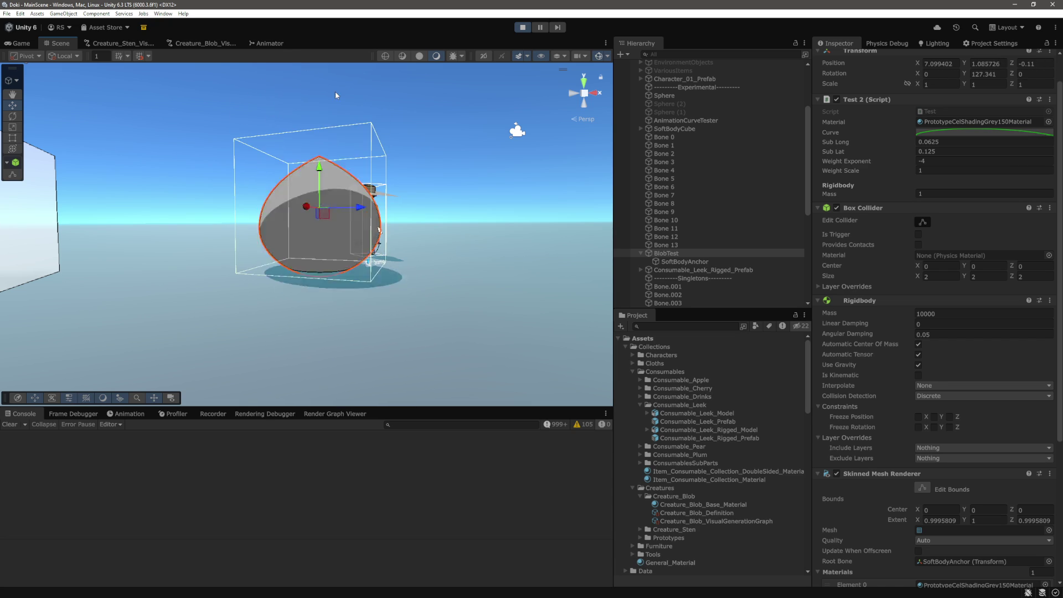
click(994, 43)
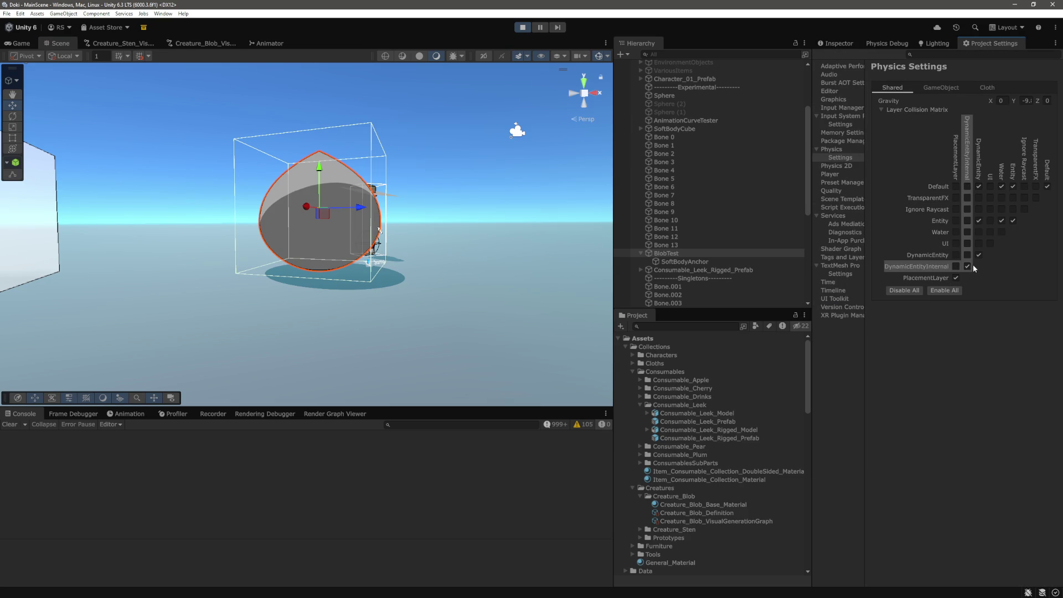
Step: Enable Entity × DynamicEntityInternal collisions, lift the blob so it drops, and select Bone 0–Bone 13
click(967, 223)
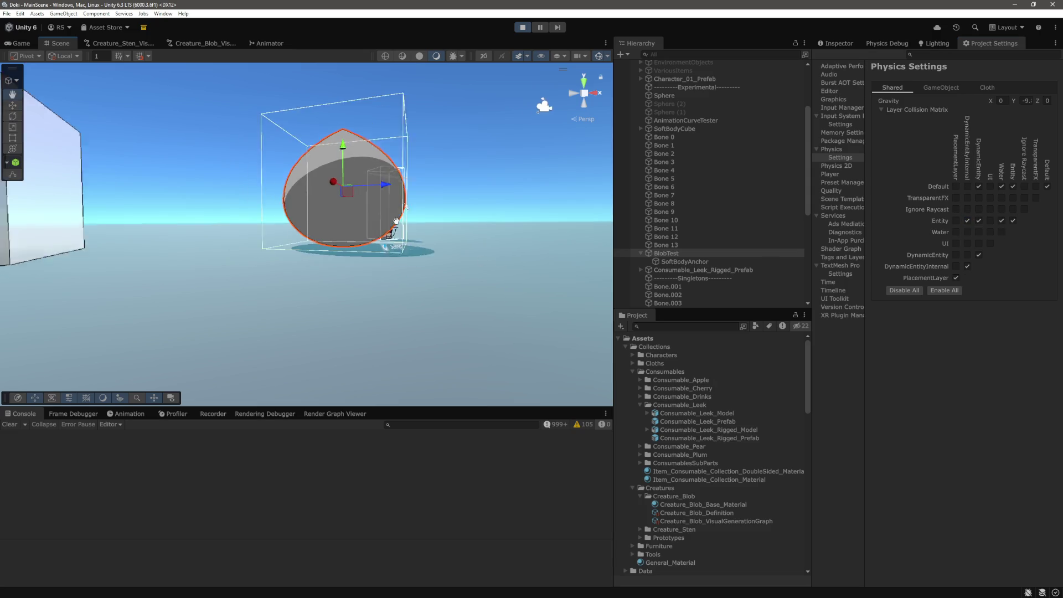
click(363, 146)
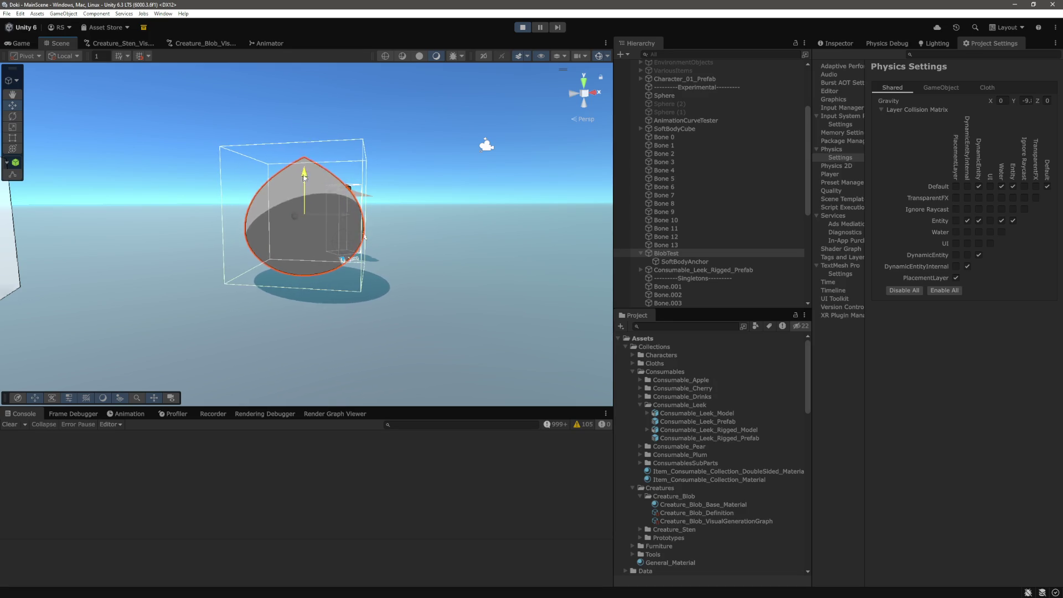
mouse_move(306, 182)
mouse_down()
mouse_move(322, 220)
mouse_move(356, 215)
mouse_move(464, 242)
mouse_move(448, 245)
mouse_move(423, 188)
mouse_up()
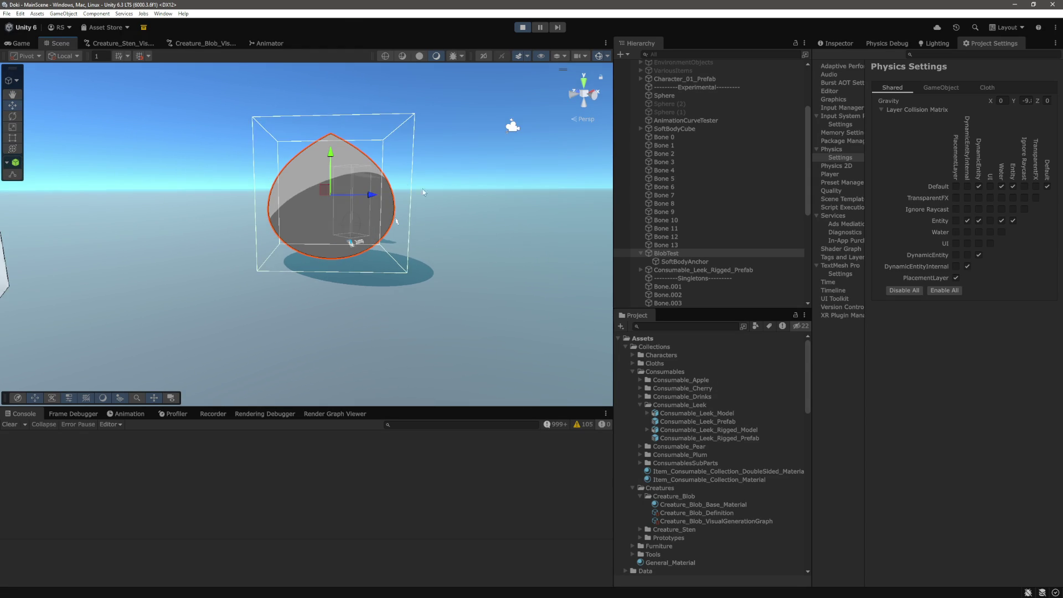
click(675, 248)
shift+click(673, 138)
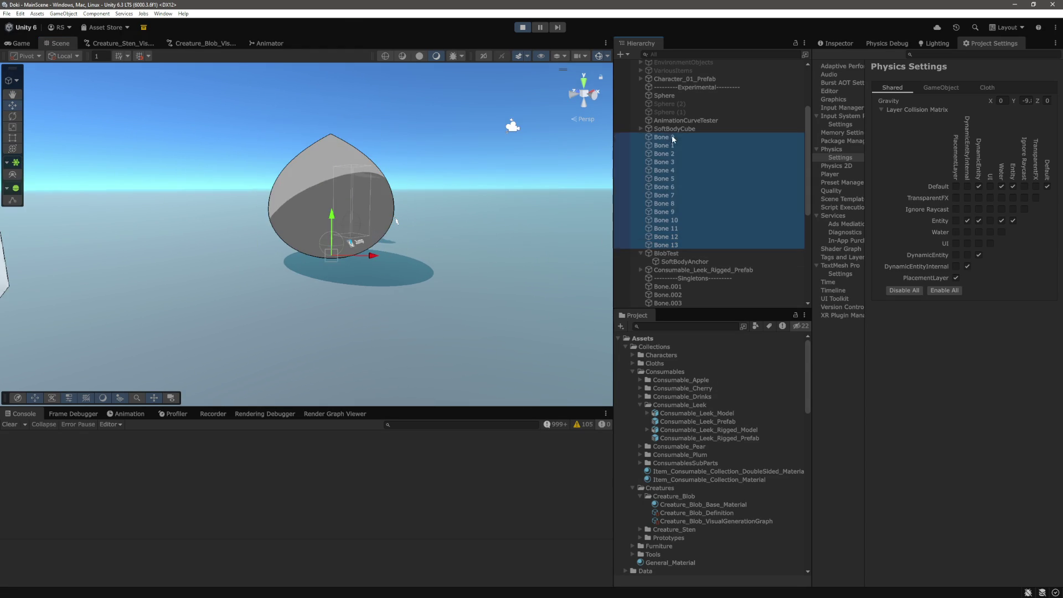
Step: Set the Rigidbody mass of the selected Bone 0–13 to 20, then clear the selection
click(833, 46)
scroll(936, 279, up, 2)
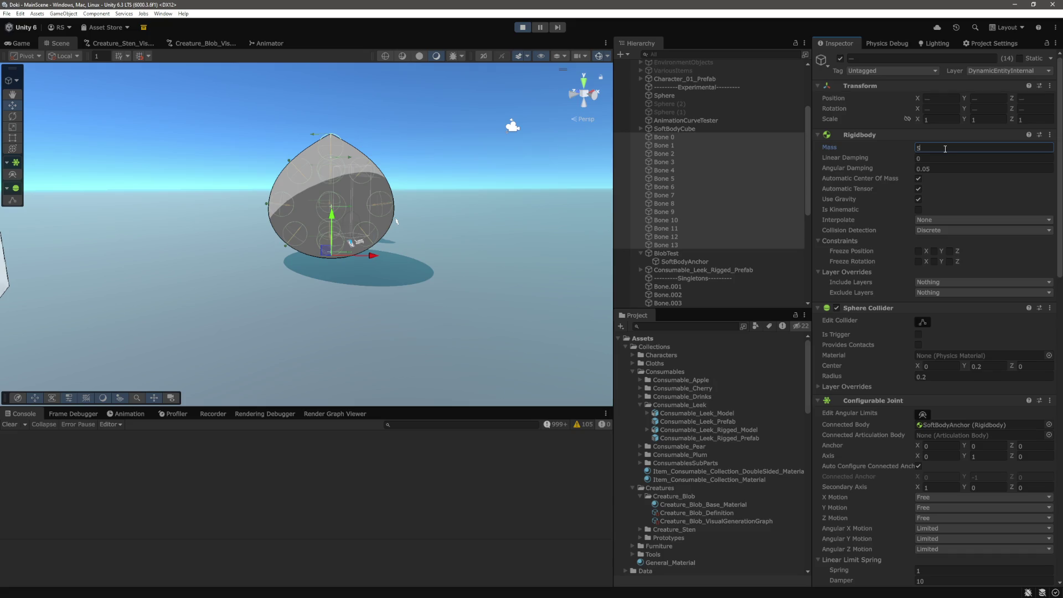
text(0)
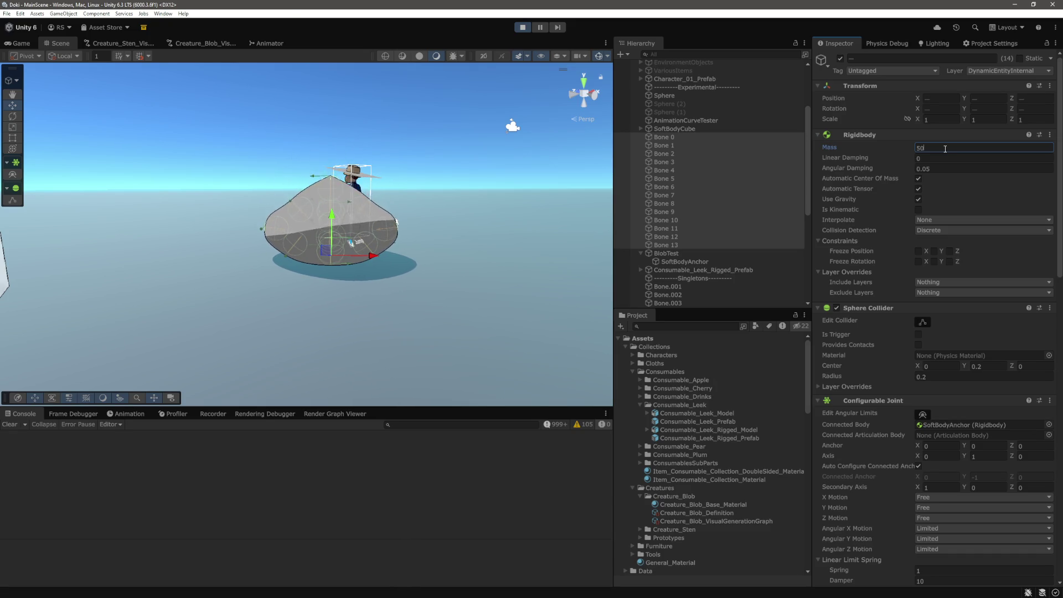
key(BackSpace)
key(BackSpace)
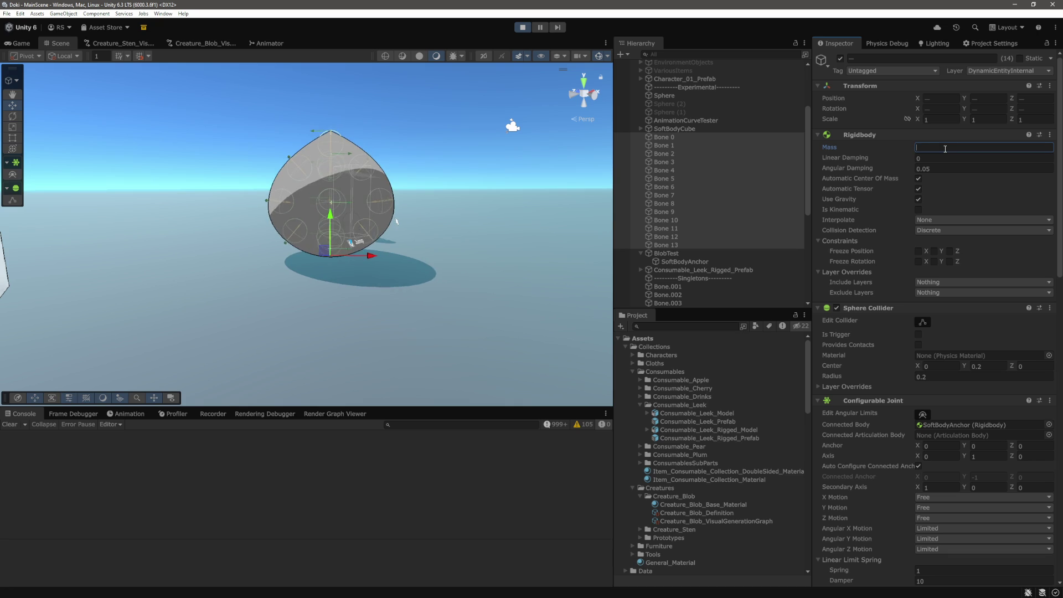
text(10)
key(BackSpace)
text(5)
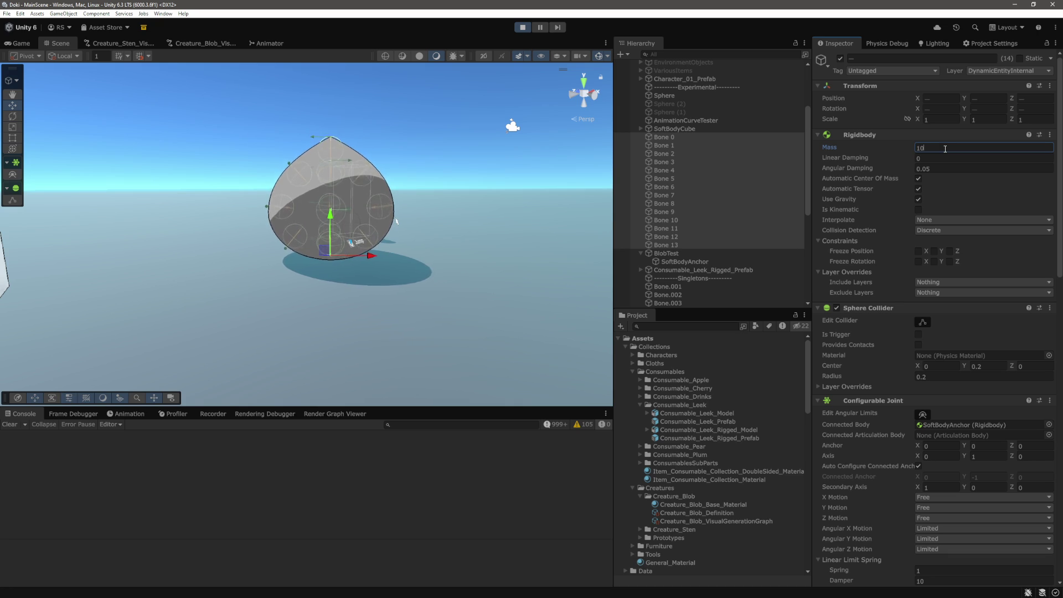
key(BackSpace)
key(BackSpace)
text(20)
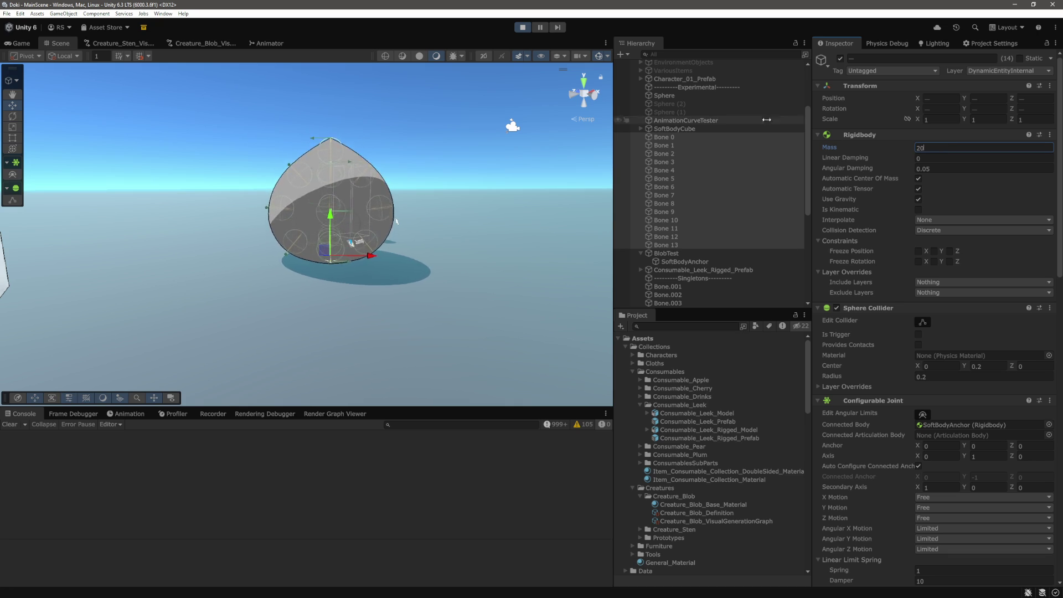
key(Return)
click(467, 154)
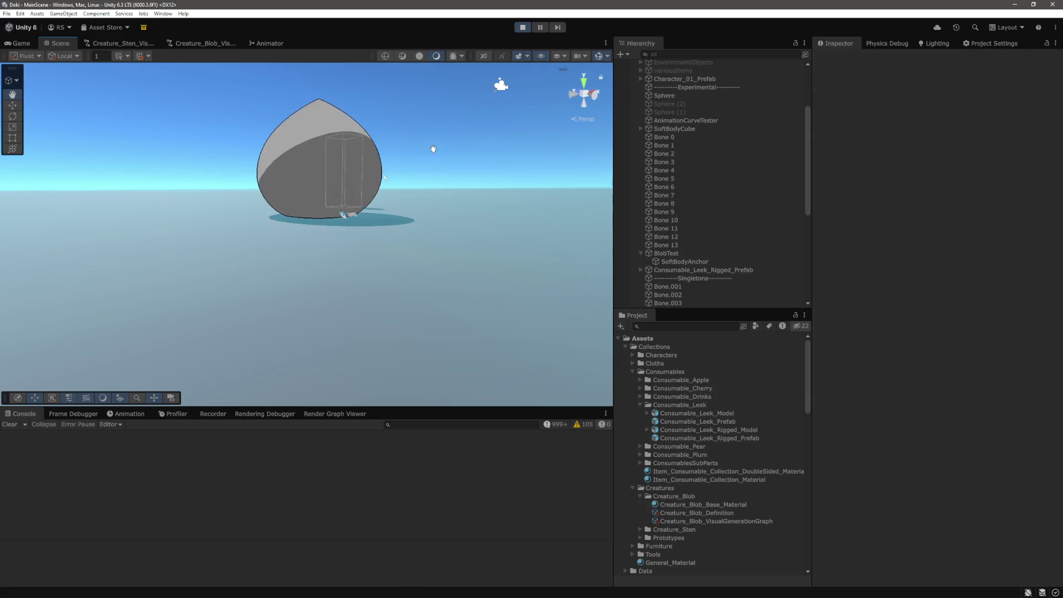
Step: Orbit and zoom around the deforming blob during play, selecting BlobTest to show its settings
drag(435, 156, 415, 213)
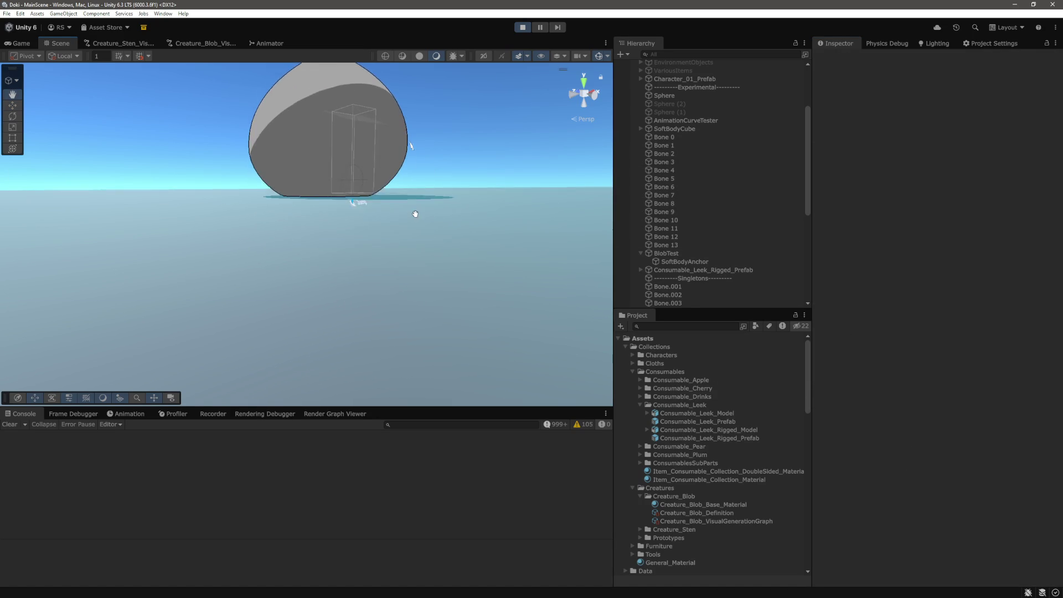
scroll(416, 213, down, 5)
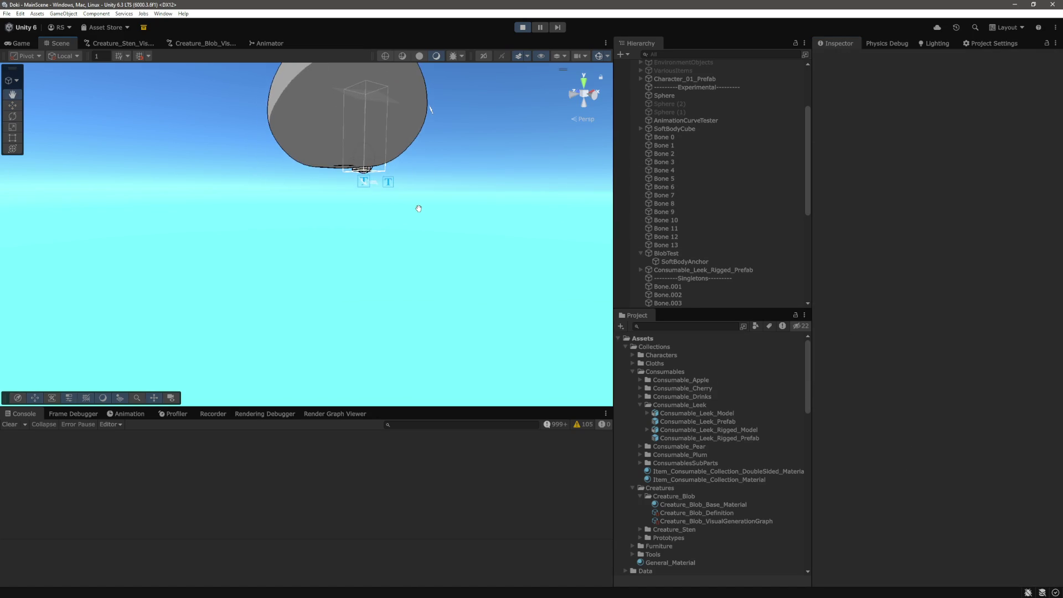
drag(411, 228, 428, 167)
click(314, 150)
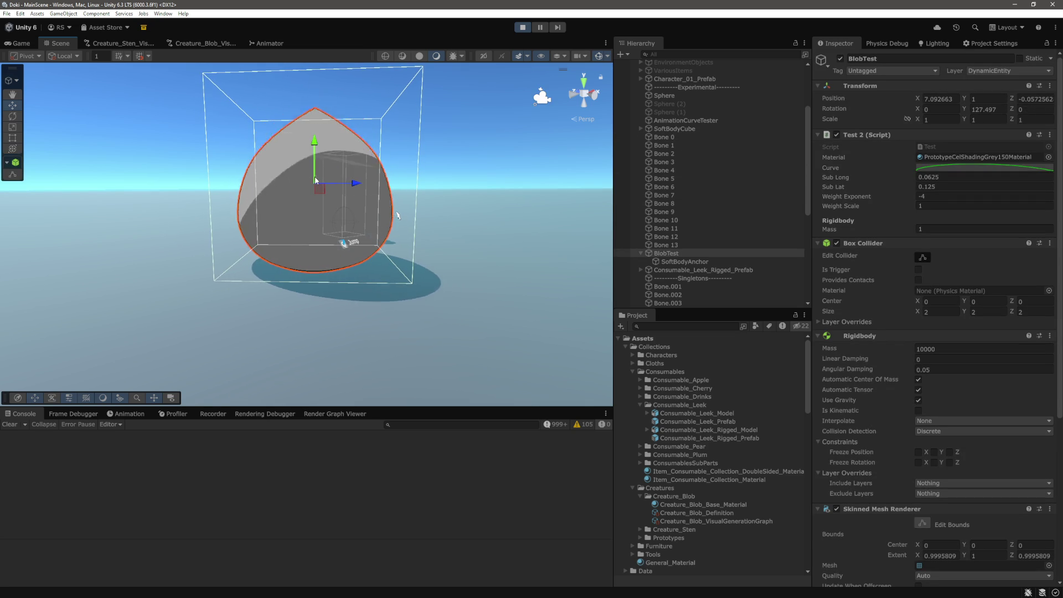
scroll(436, 190, down, 3)
mouse_move(442, 163)
mouse_down()
mouse_move(365, 72)
mouse_move(441, 167)
mouse_up()
scroll(440, 167, up, 2)
key(w)
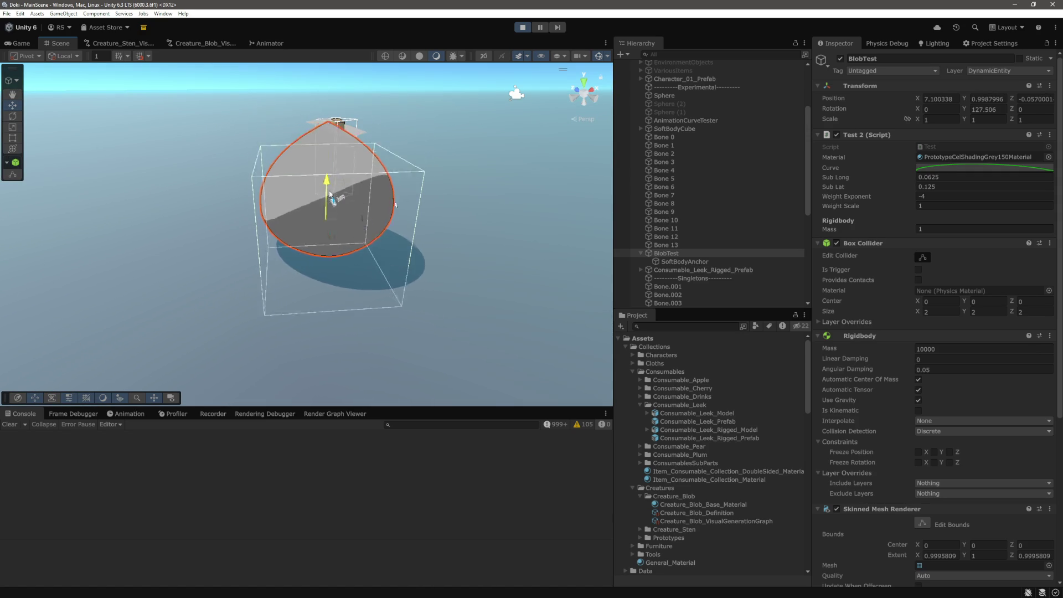
scroll(338, 193, down, 3)
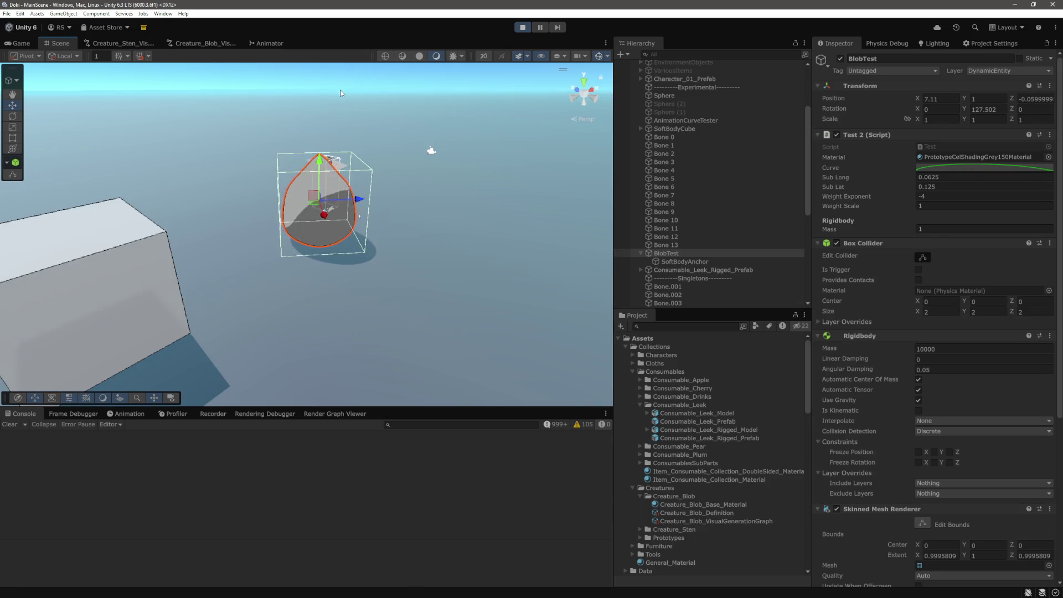
mouse_move(340, 86)
mouse_down()
mouse_move(420, 238)
mouse_move(404, 249)
mouse_move(299, 182)
mouse_up()
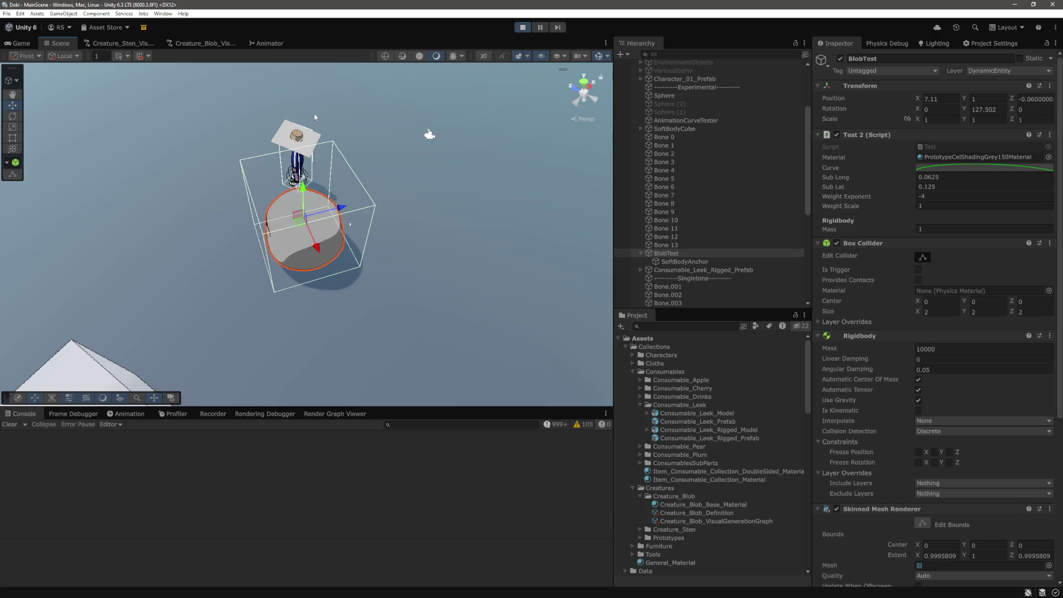
mouse_move(317, 102)
mouse_down()
mouse_move(470, 157)
mouse_move(514, 119)
mouse_up()
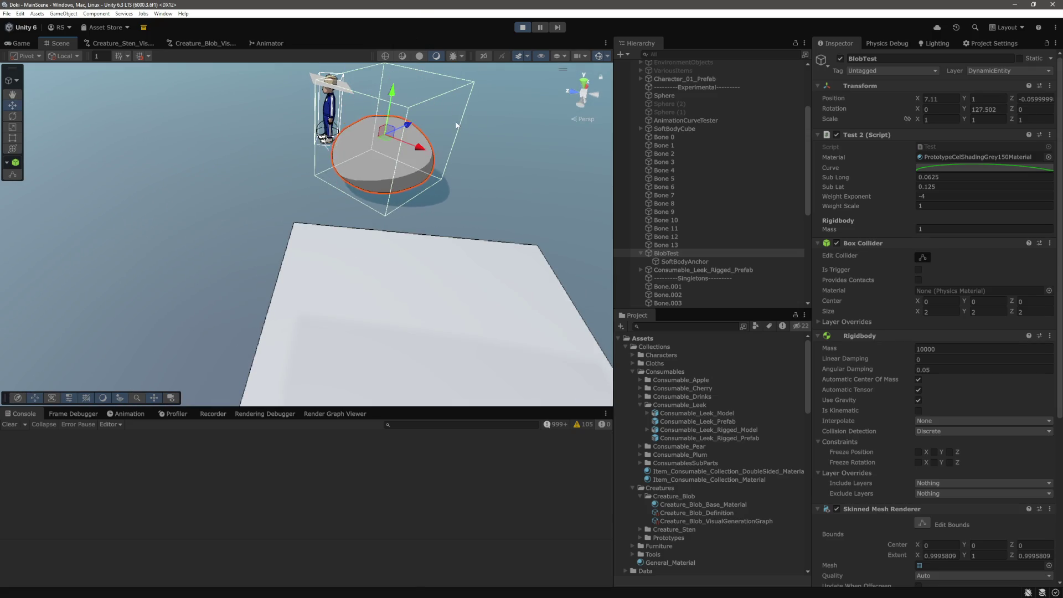
mouse_move(426, 161)
mouse_down()
mouse_move(443, 160)
mouse_move(427, 201)
mouse_up()
Step: Select Bone 0–13, set their shared Rigidbody mass to 2, then select BlobTest
click(666, 245)
shift+click(665, 137)
key(f)
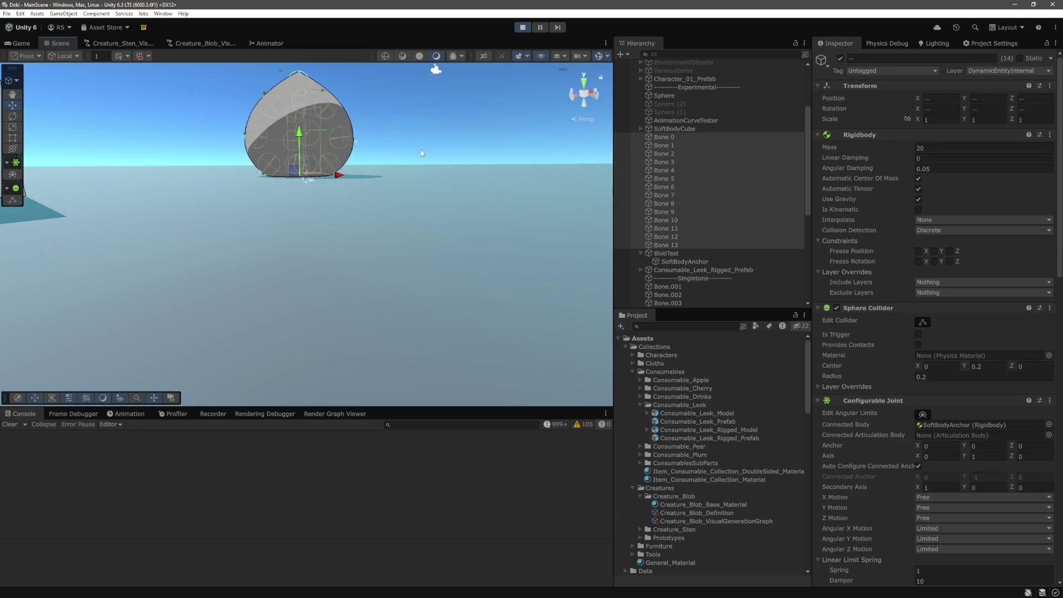
drag(271, 159, 365, 171)
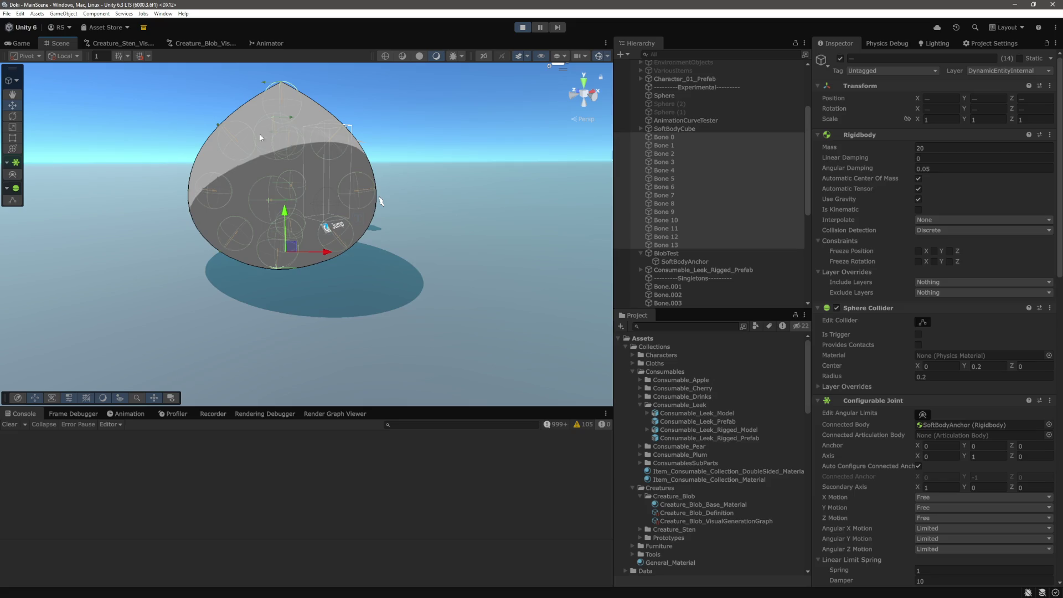
shift+click(680, 247)
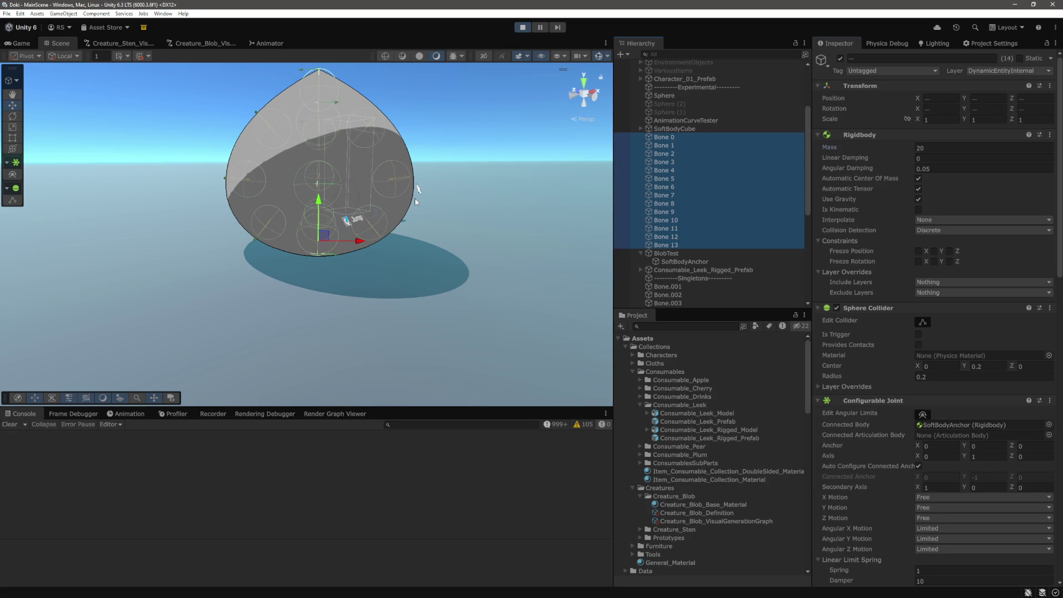
click(947, 148)
text(2)
click(676, 129)
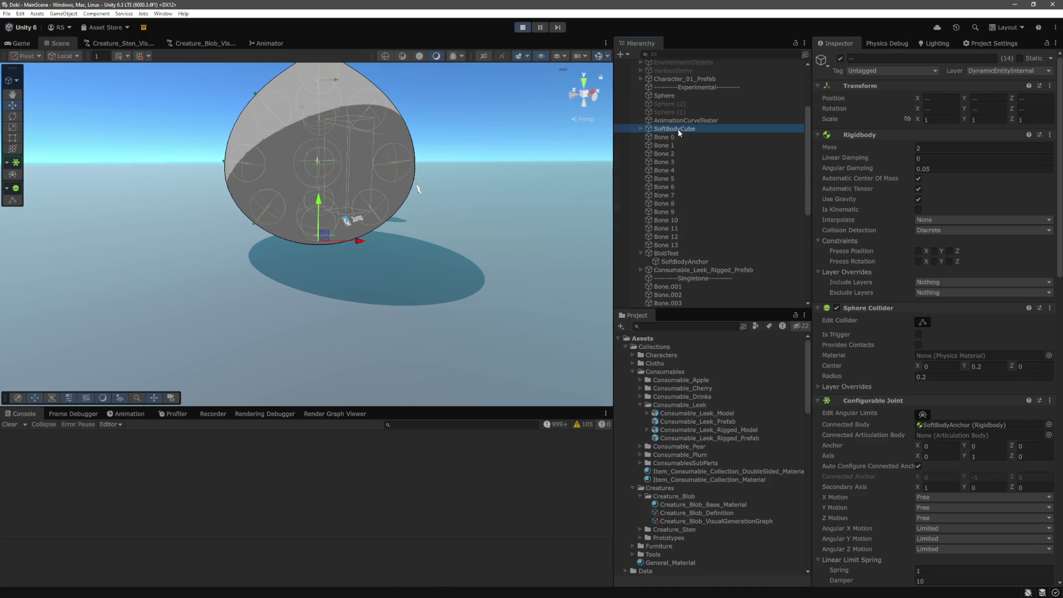
click(678, 254)
scroll(460, 208, down, 2)
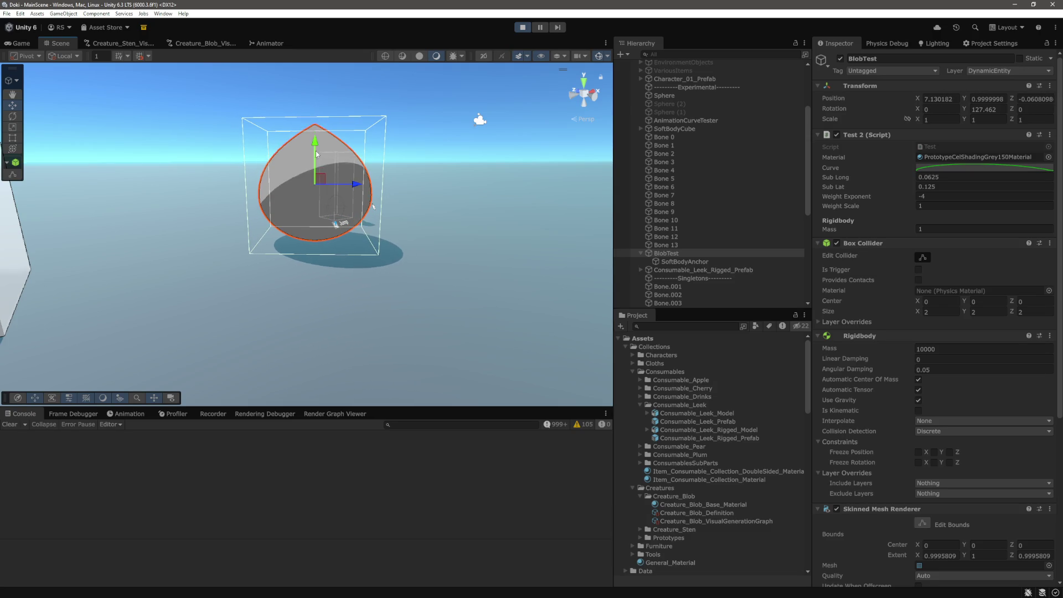
Step: Restart play mode, then in the Scene view select BlobTest and expand SoftBodyAnchor
drag(320, 185, 304, 267)
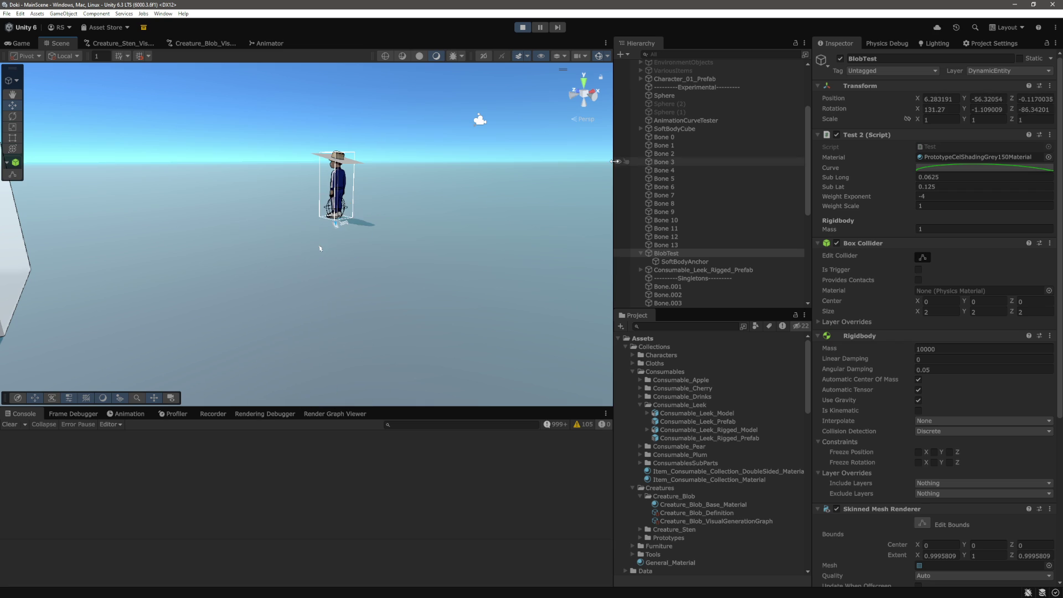
click(523, 27)
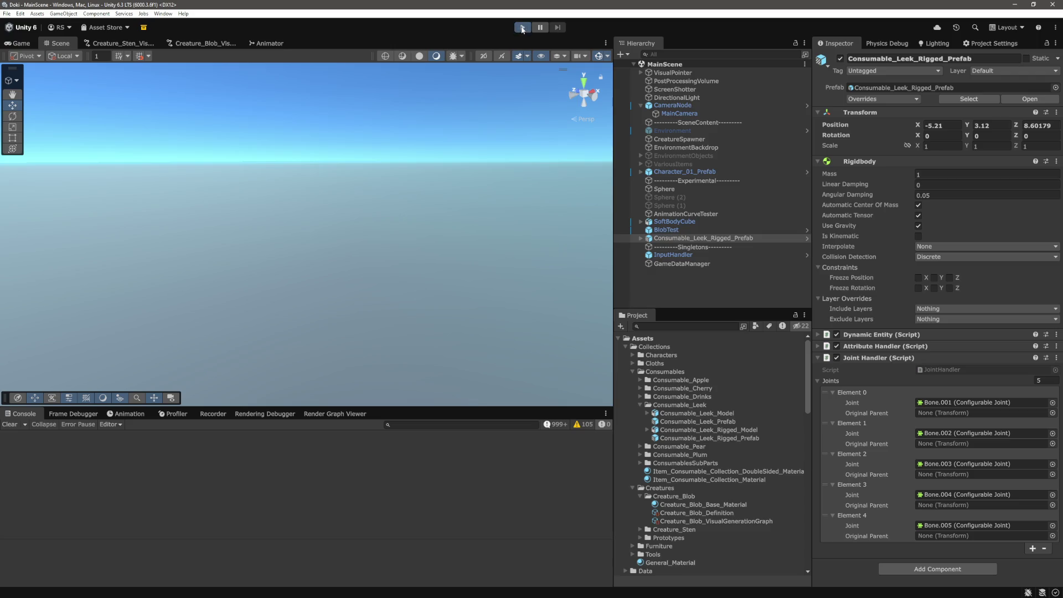
click(523, 27)
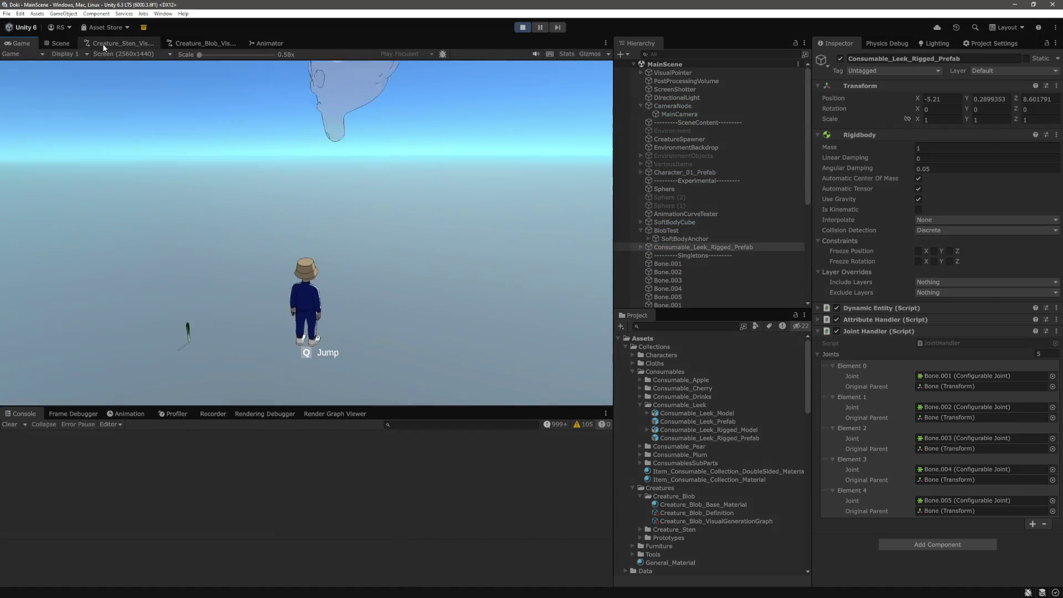
click(58, 43)
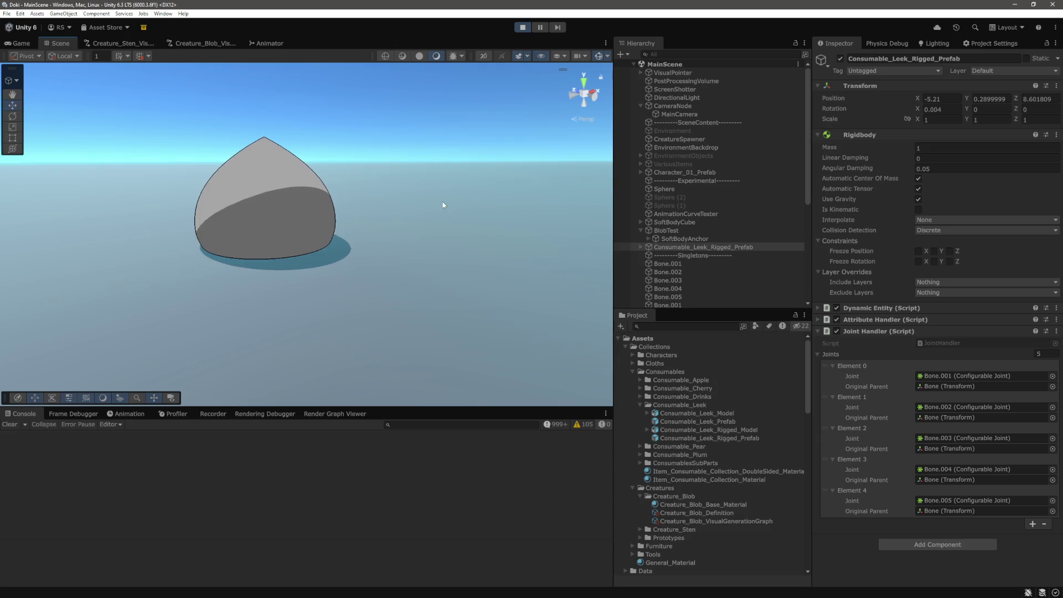
drag(443, 205, 447, 190)
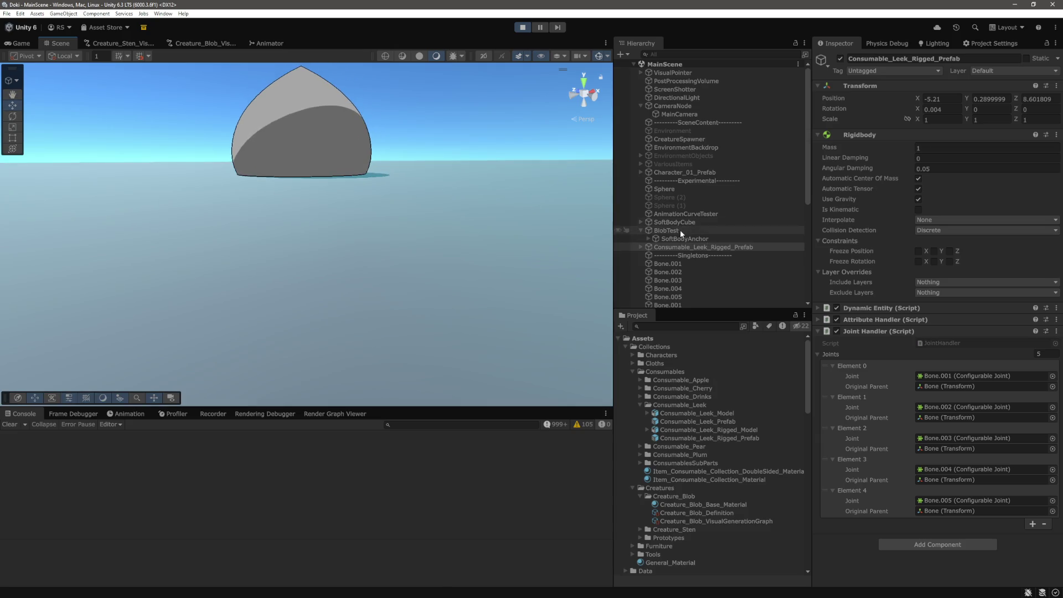
click(680, 231)
click(649, 239)
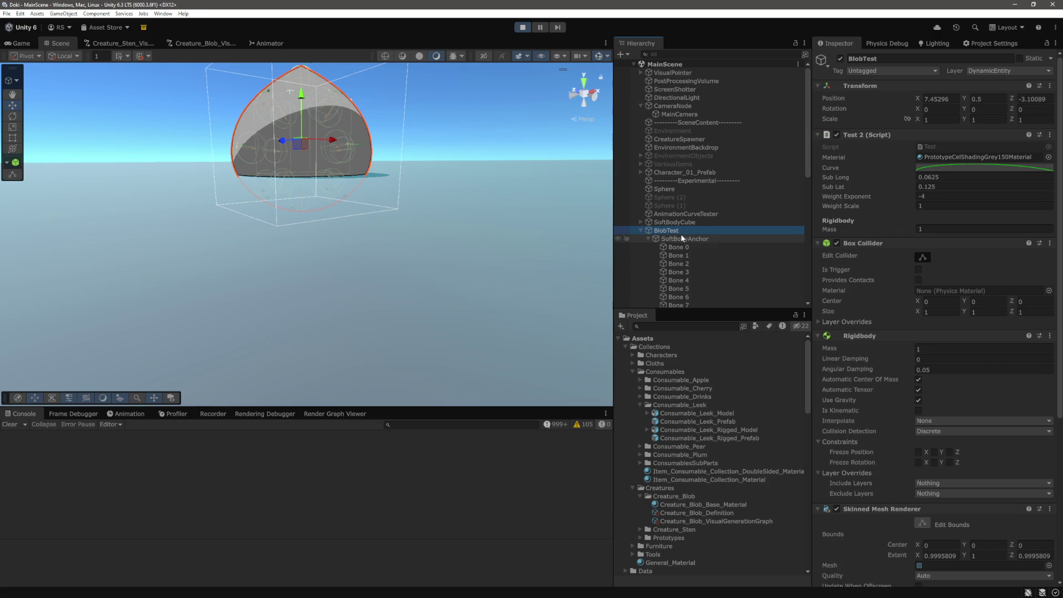
Step: Lift the BlobTest blob straight up with the Move tool
scroll(942, 256, down, 1)
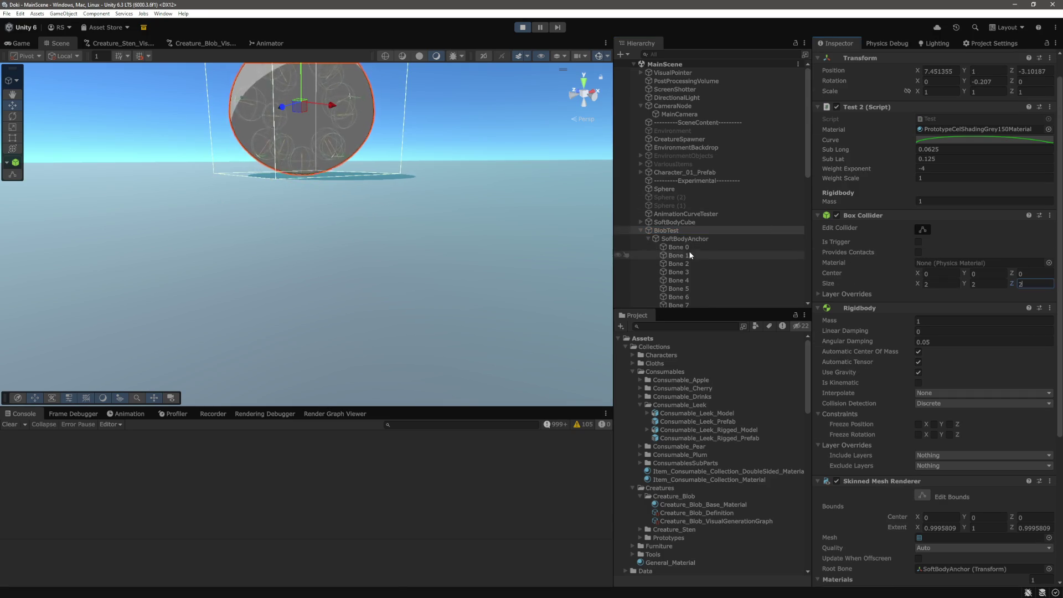
scroll(683, 210, down, 3)
key(w)
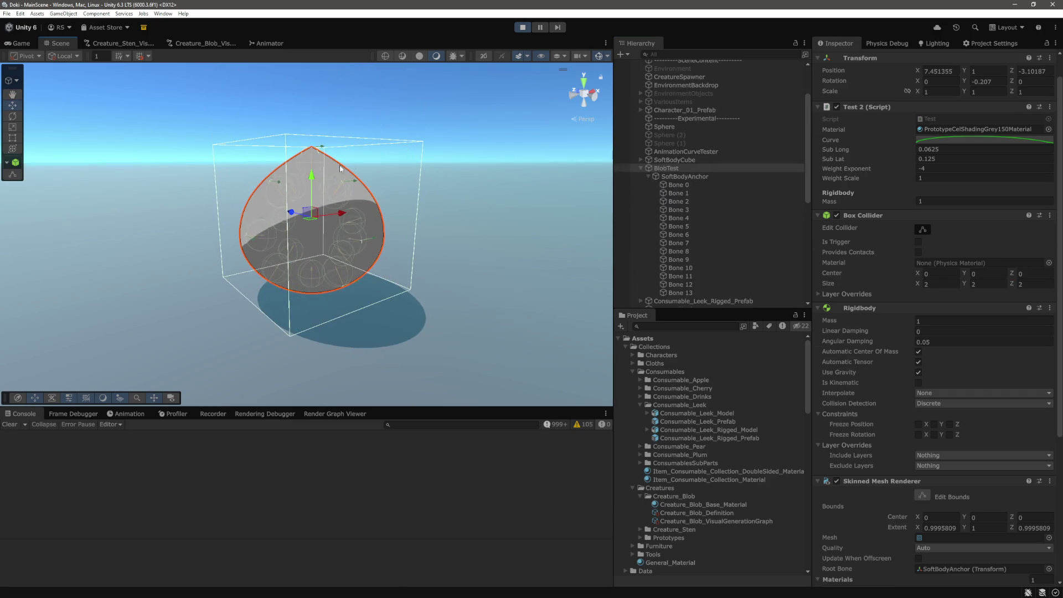
drag(313, 179, 312, 148)
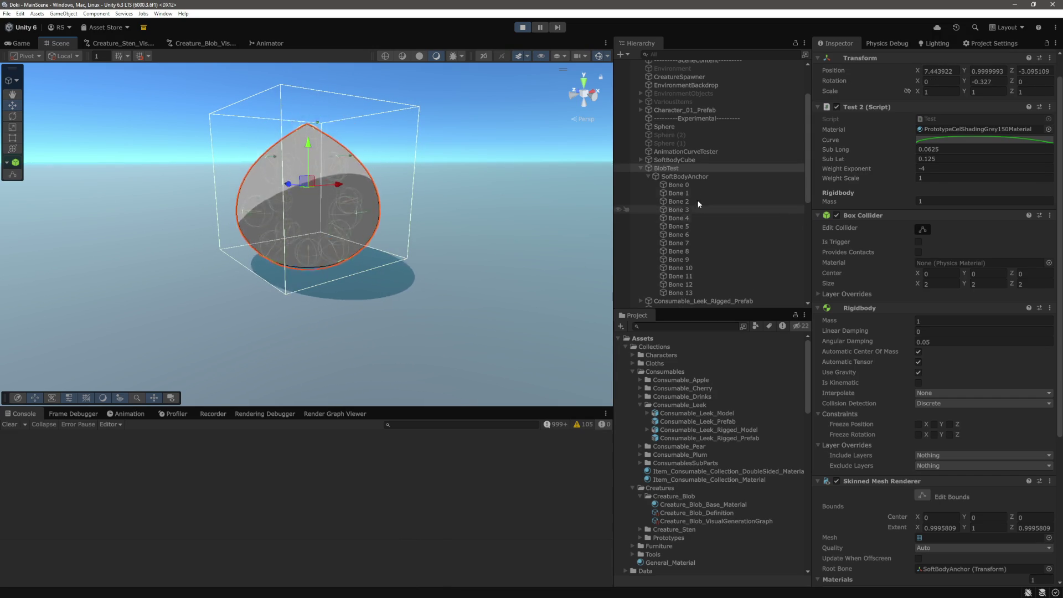
Step: Move Bone 0–13 out of SoftBodyAnchor to the scene root, nudge the blob, and stop play mode
click(677, 185)
shift+click(682, 292)
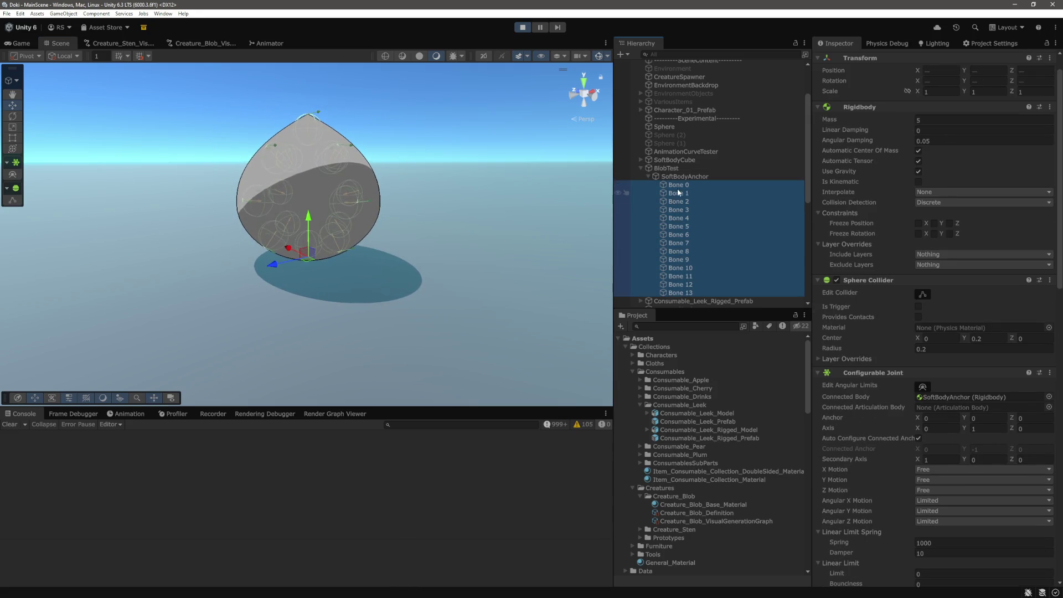
drag(681, 169, 680, 168)
click(680, 284)
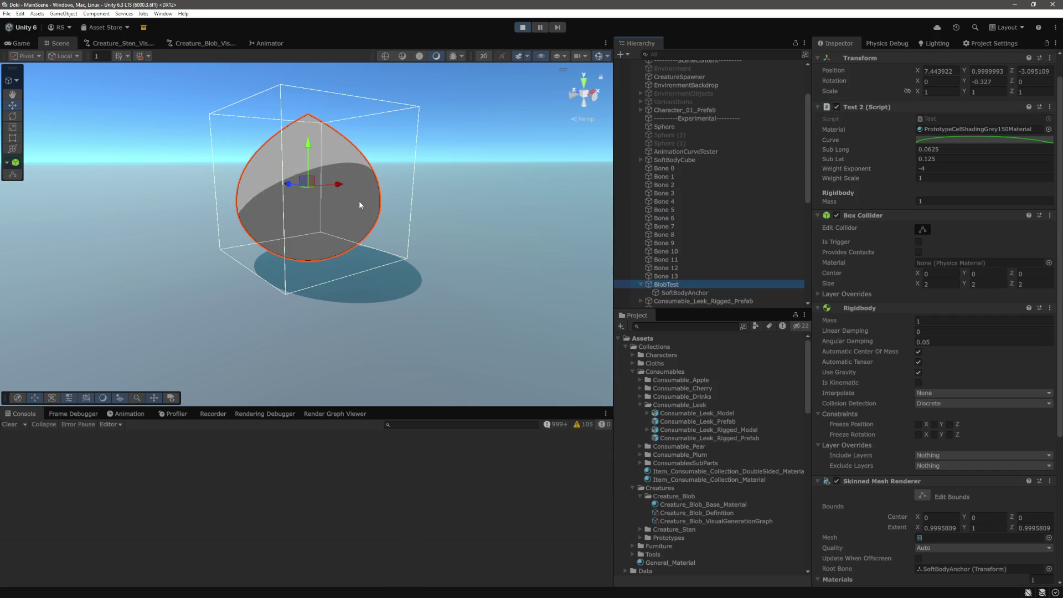
drag(307, 144, 311, 163)
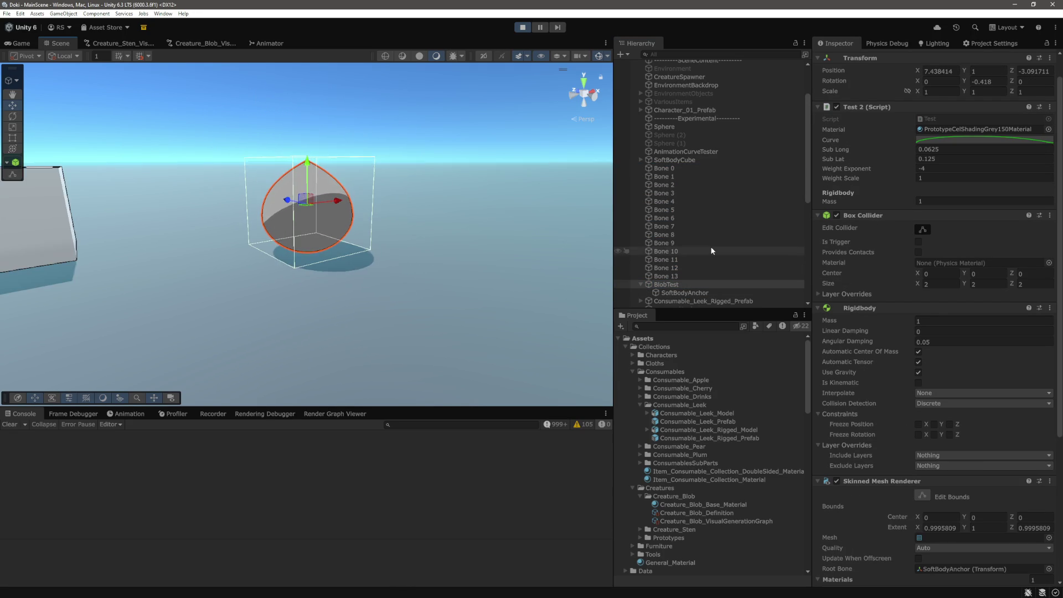
key(ctrl+z)
click(524, 30)
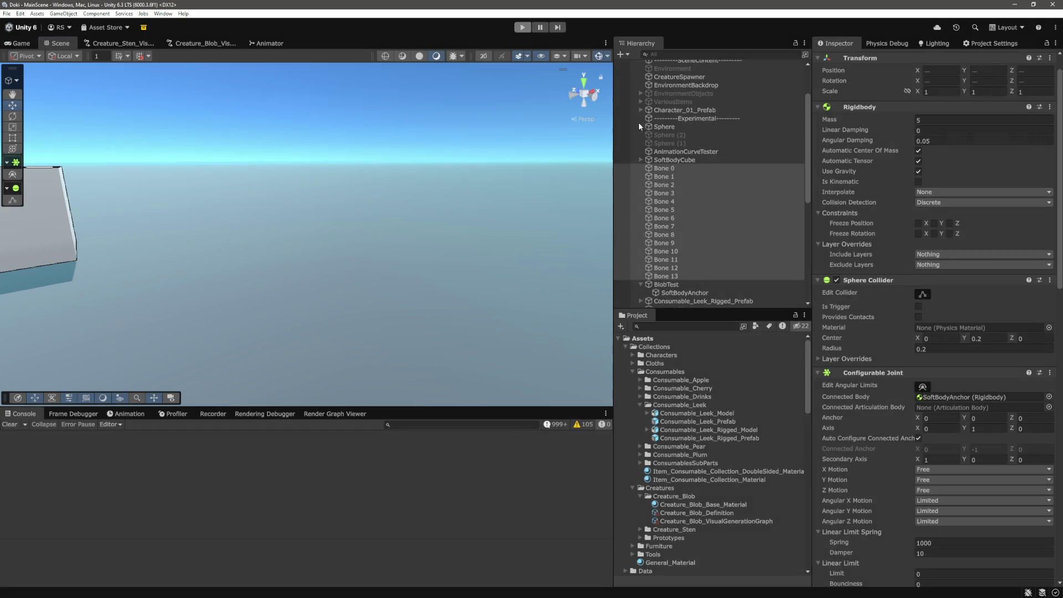
Step: Restart play mode and select BlobTest in the Hierarchy
click(523, 27)
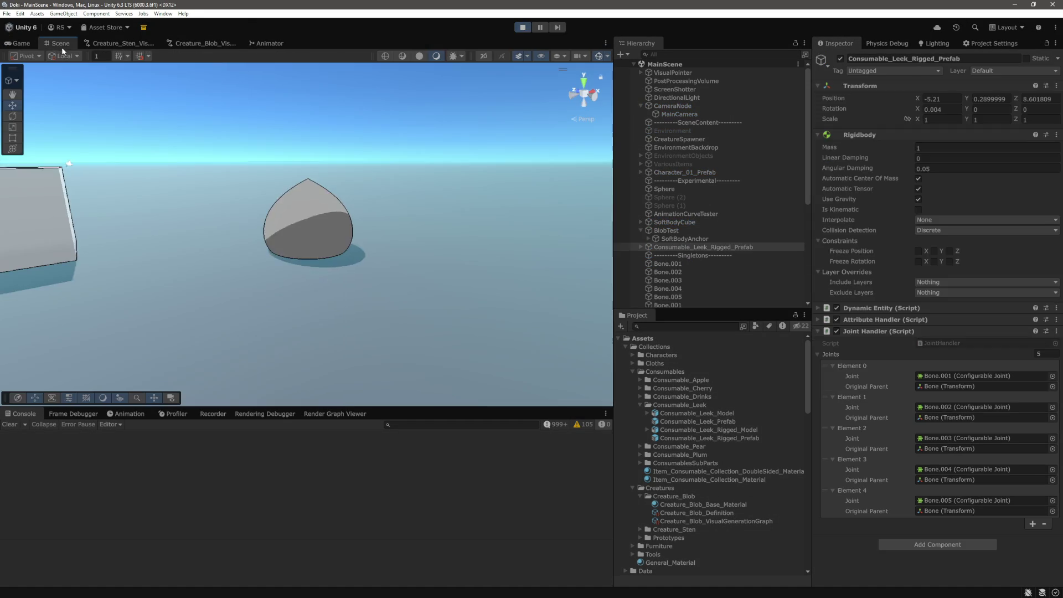
click(670, 231)
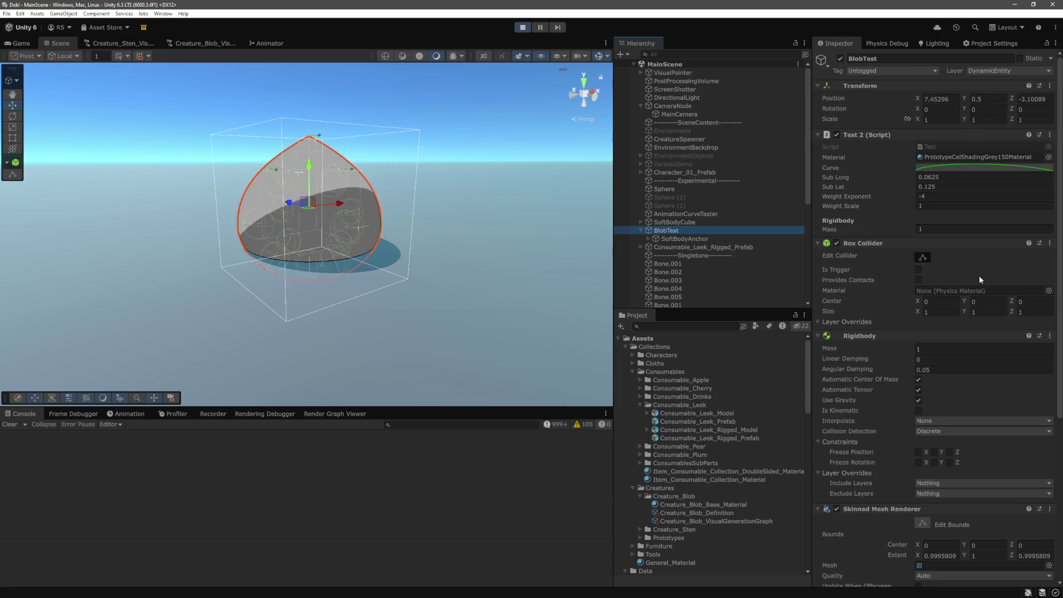
scroll(940, 324, down, 1)
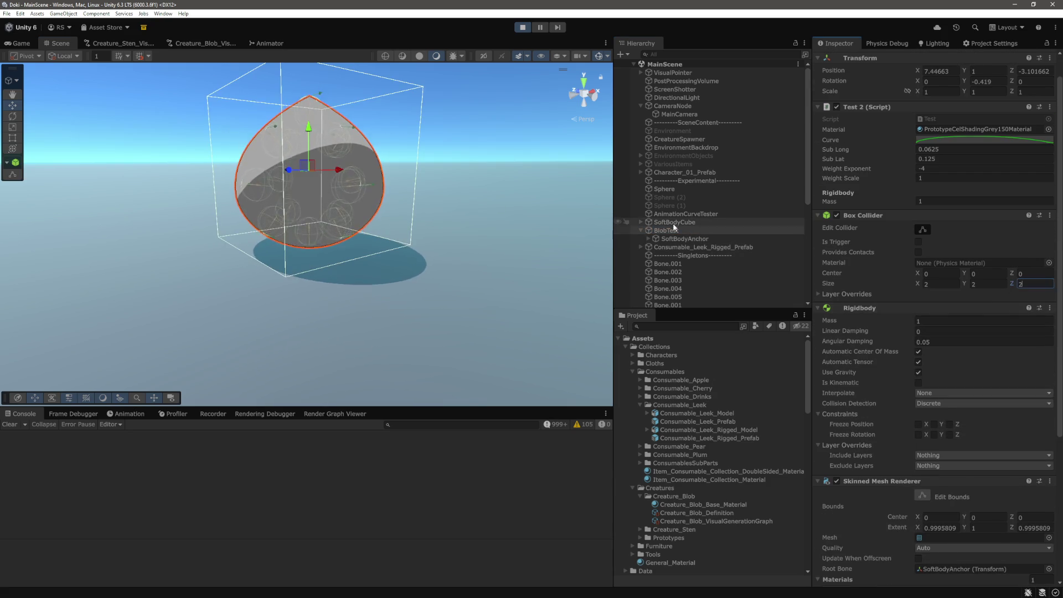
Step: Expand SoftBodyAnchor, select Bone 0 through Bone 13, and edit their shared mass of 5
click(651, 239)
scroll(720, 233, down, 4)
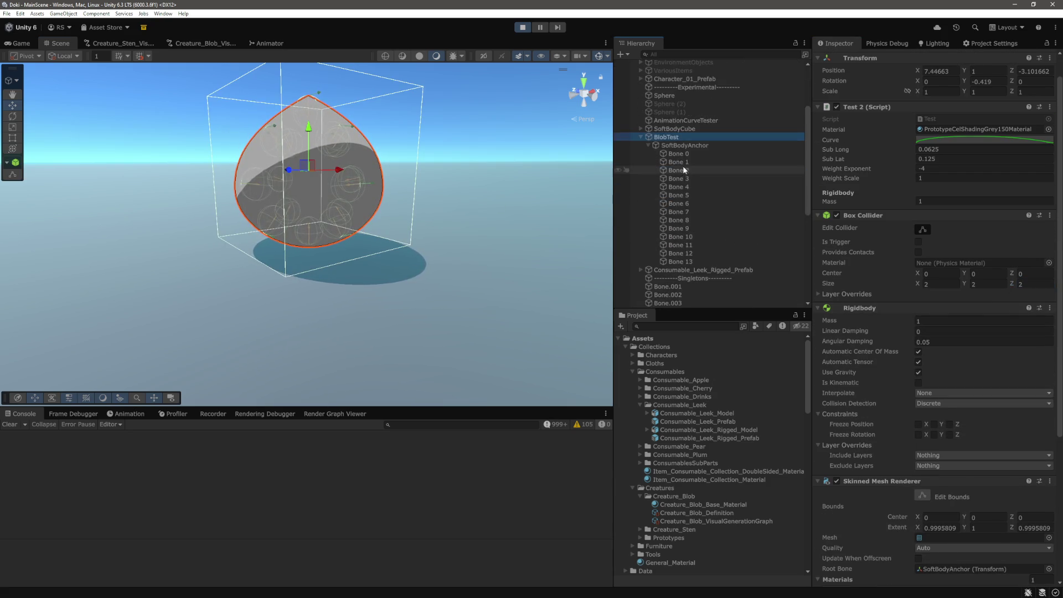
click(681, 154)
shift+click(694, 261)
click(954, 120)
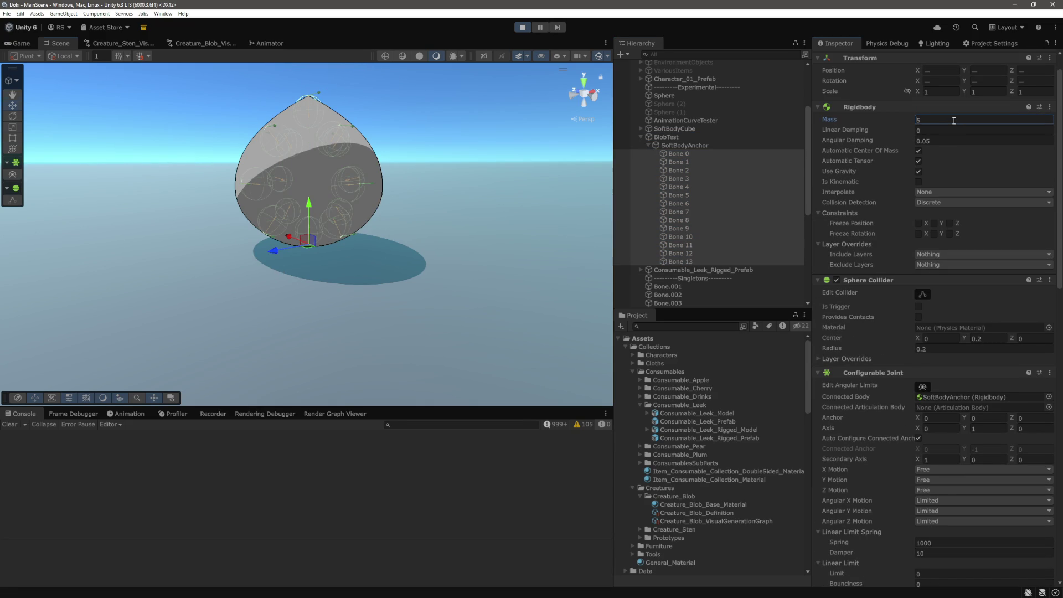
Step: Set the fourteen bones' Rigidbody mass to 25, then reselect BlobTest
text(25)
key(Return)
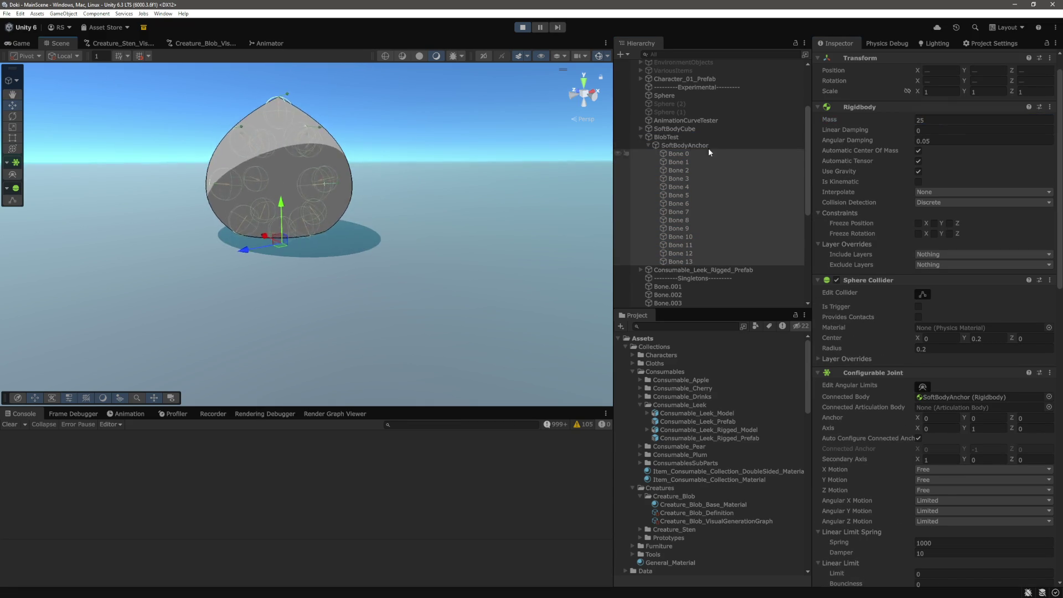
click(708, 148)
click(687, 138)
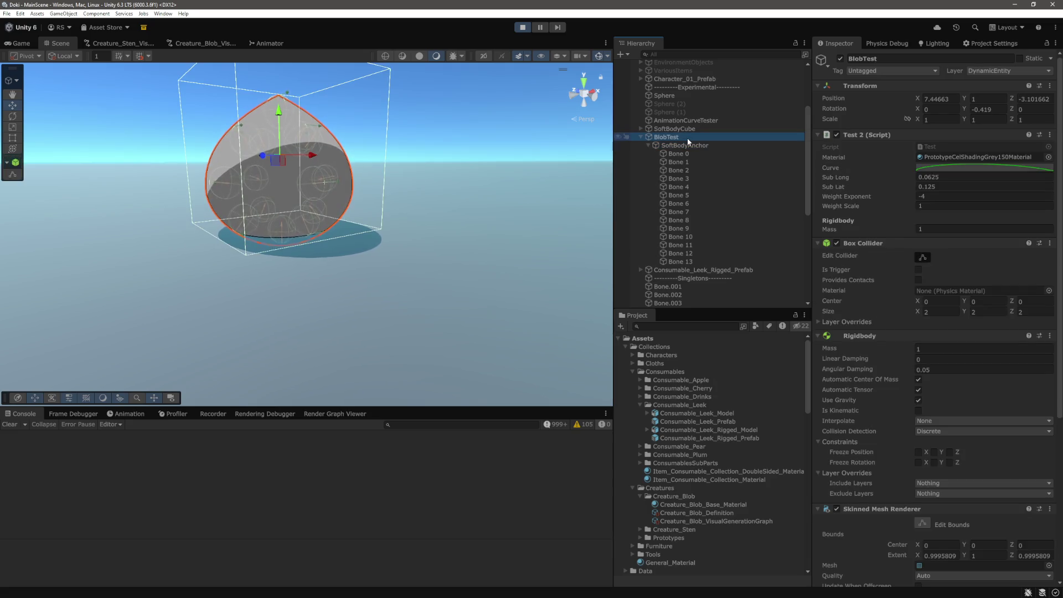
click(280, 114)
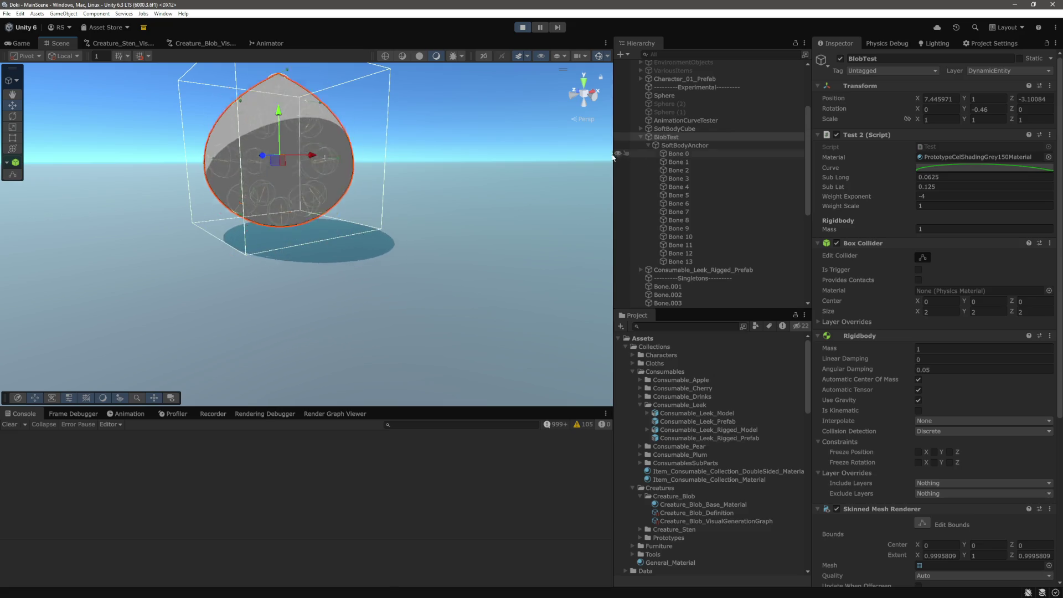
Step: Drag Bone 0 through Bone 13 out of SoftBodyAnchor to the hierarchy root, then reselect BlobTest
click(682, 156)
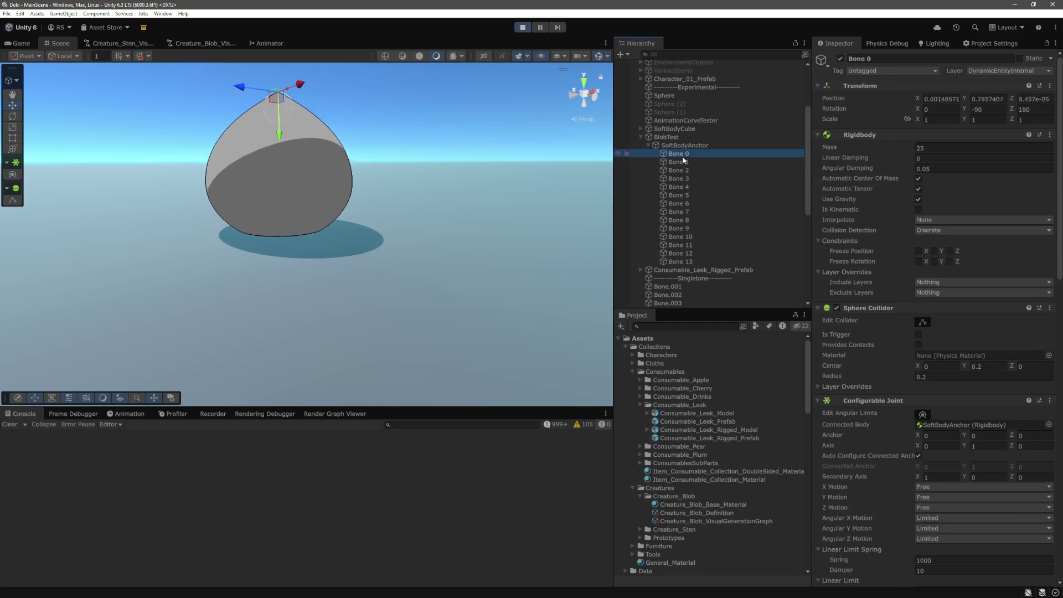
click(681, 261)
shift+click(678, 154)
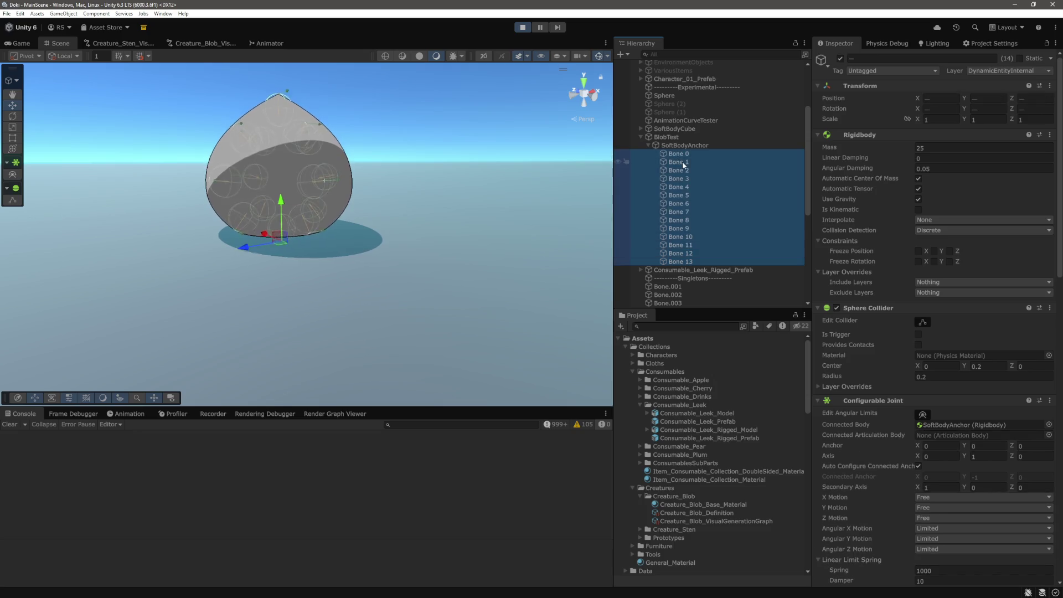
drag(676, 145, 676, 136)
click(294, 146)
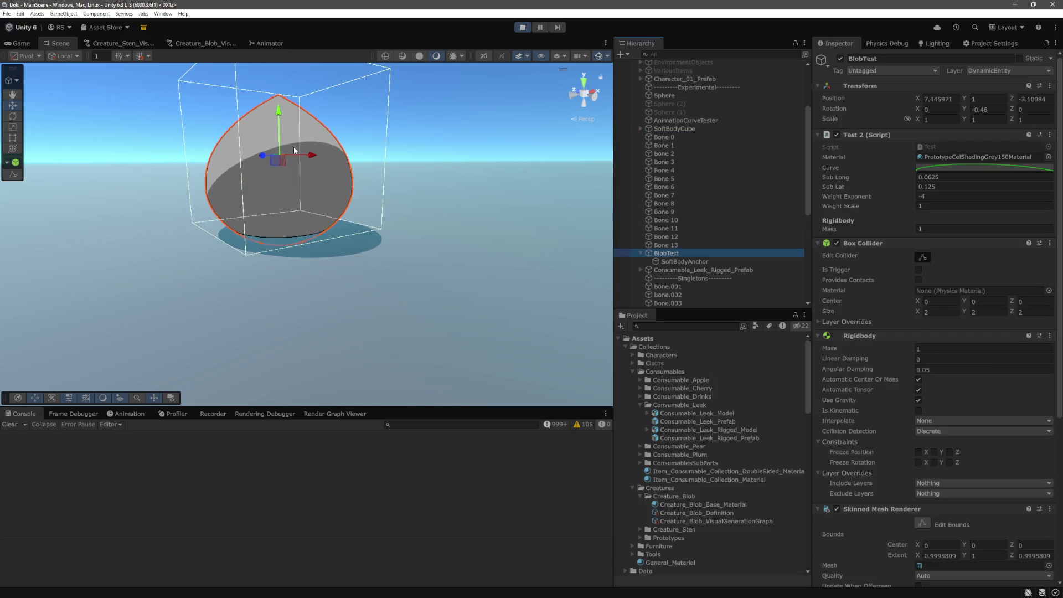
scroll(280, 114, down, 3)
click(667, 253)
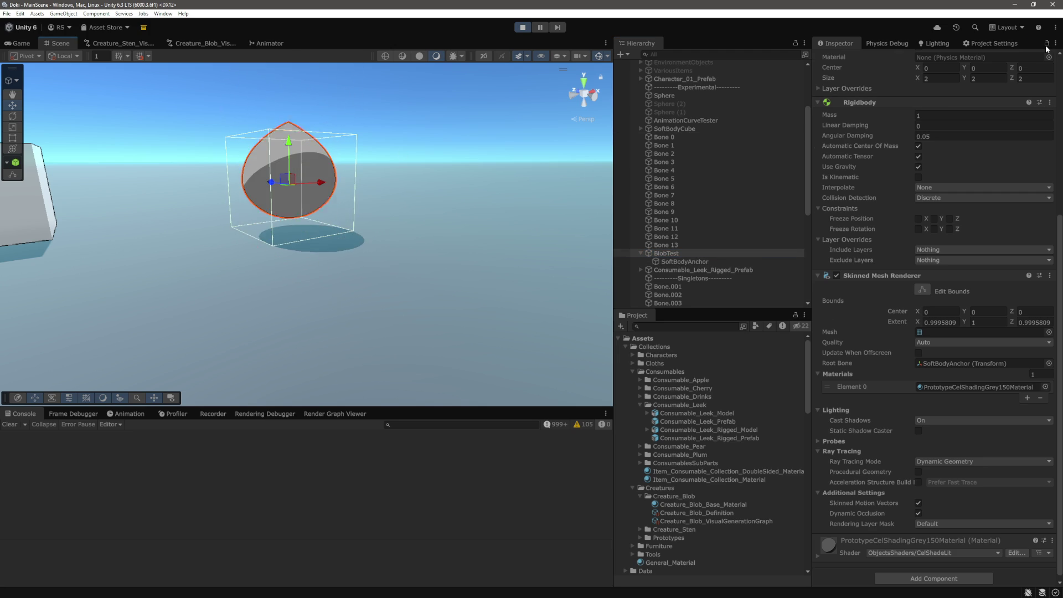
Step: In the Physics Layer Collision Matrix, enable DynamicEntityInternal with itself and with Entity
click(1022, 43)
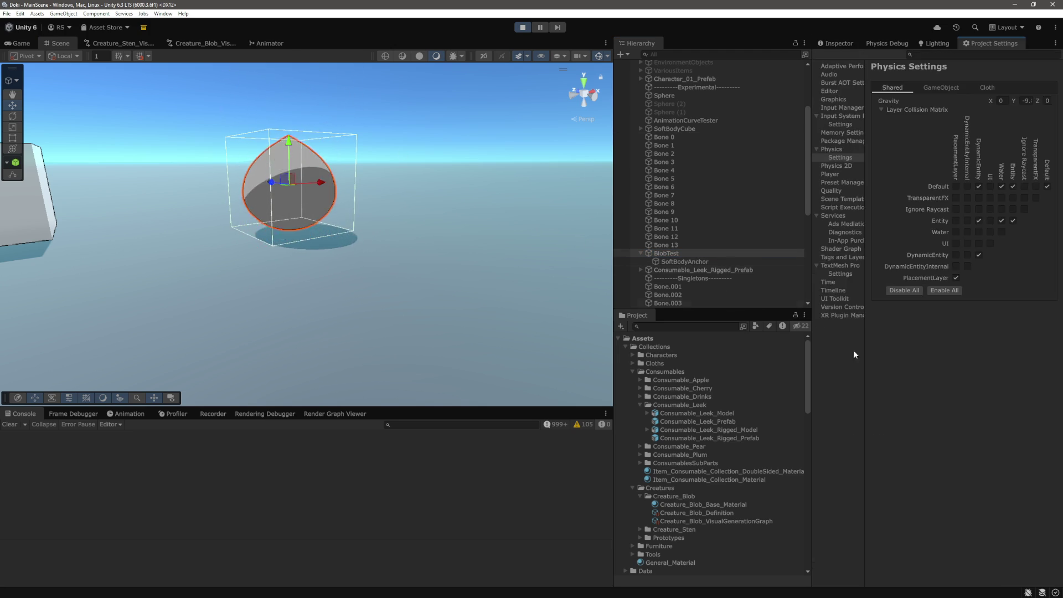
click(968, 267)
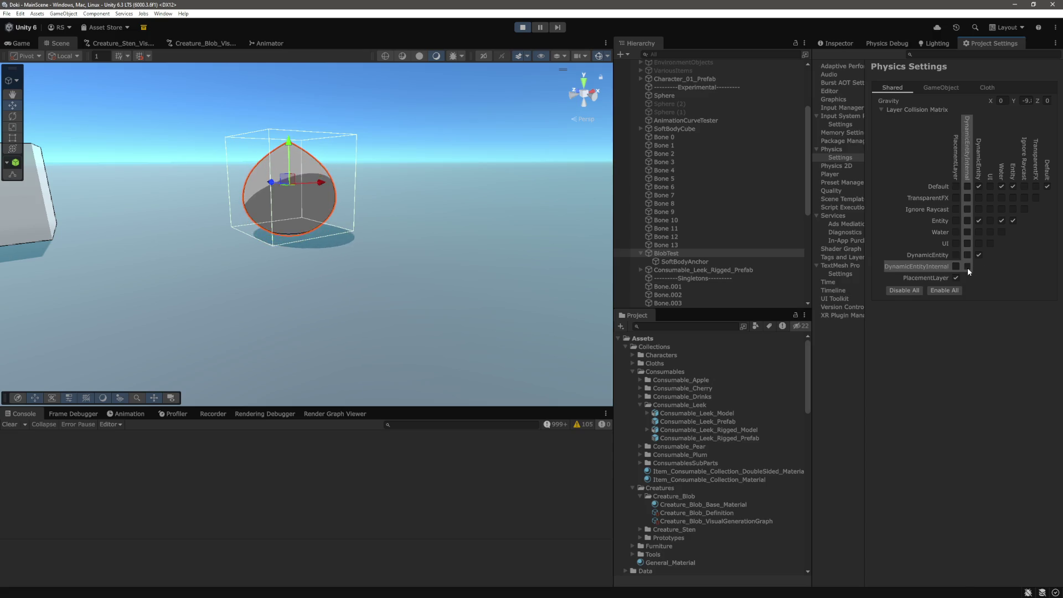
click(967, 221)
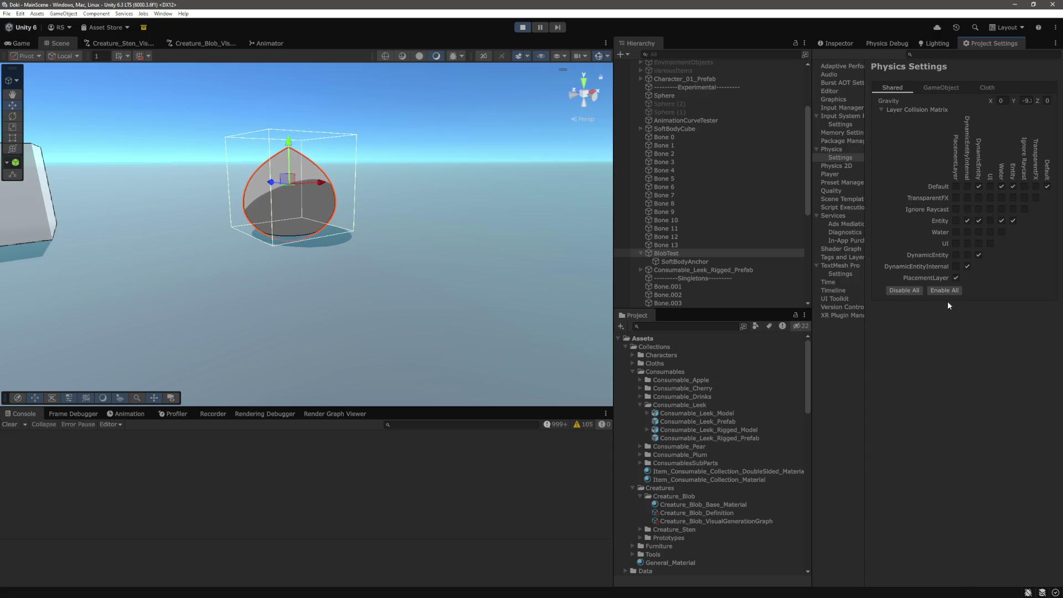
click(426, 264)
Step: Bring back the Inspector and reselect BlobTest to show its component settings
click(837, 44)
click(289, 194)
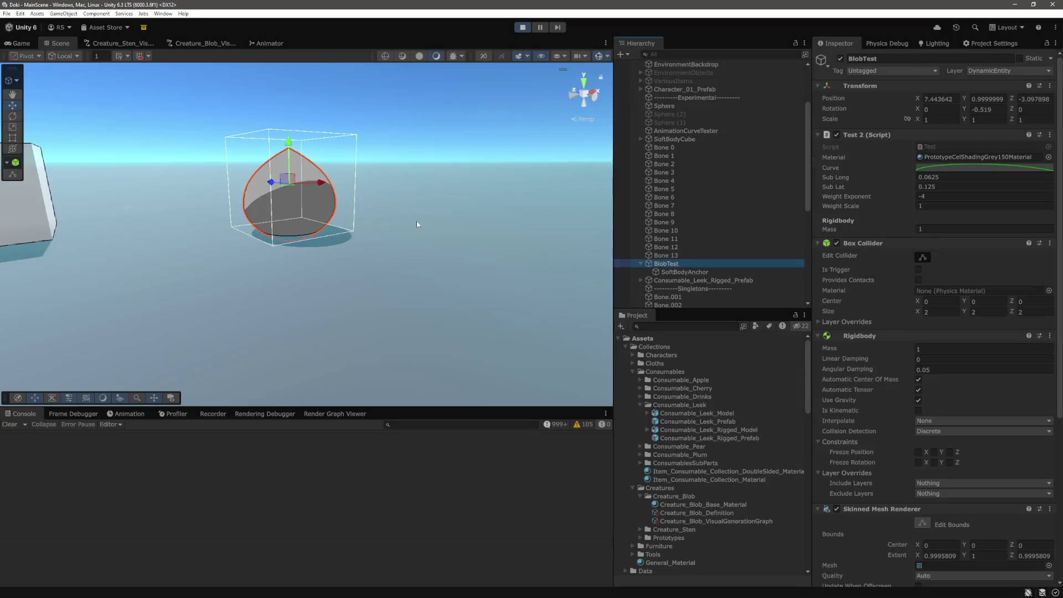
click(286, 149)
Step: Zoom and pan the Scene view to watch the blob settle into a teardrop dome
scroll(399, 168, up, 3)
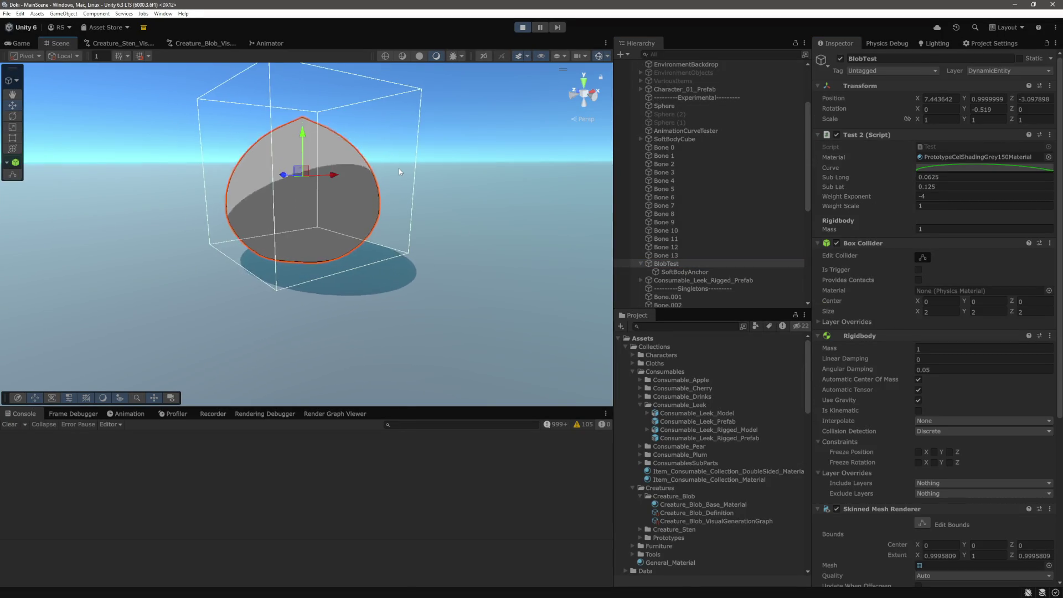
scroll(342, 160, down, 1)
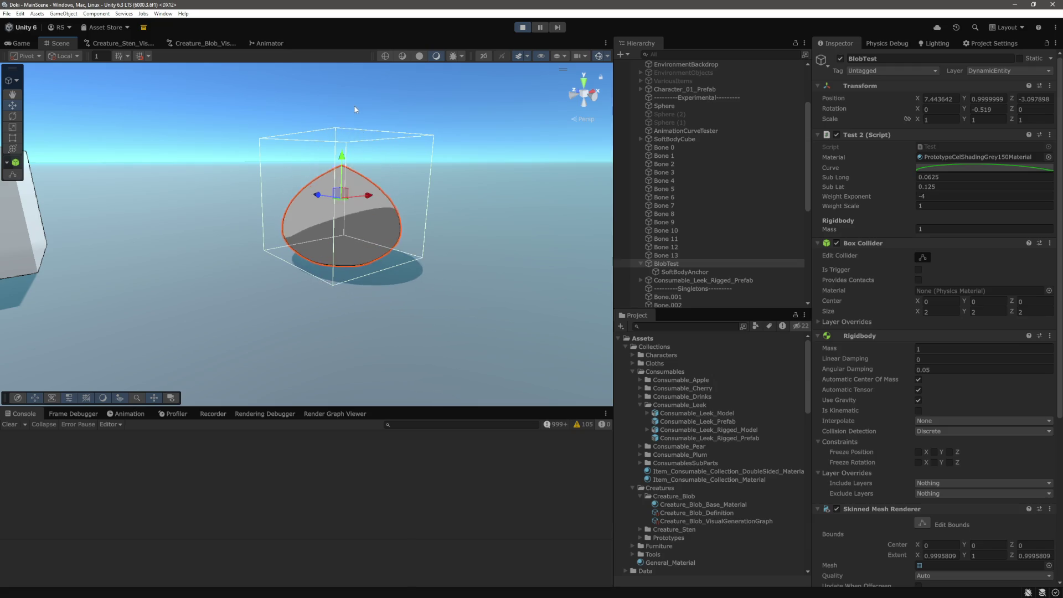
scroll(343, 171, down, 4)
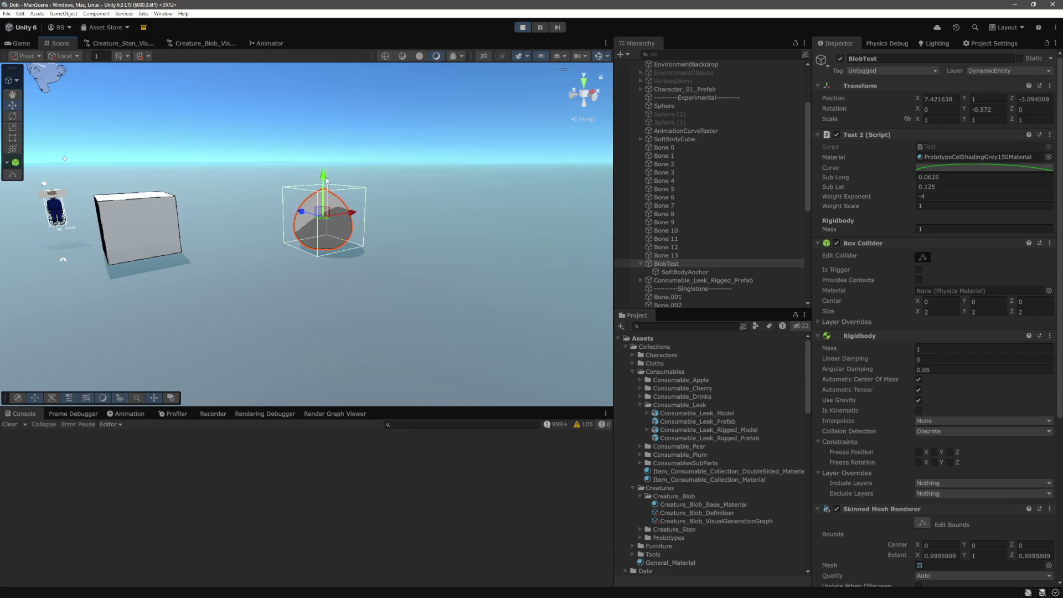
scroll(324, 189, up, 3)
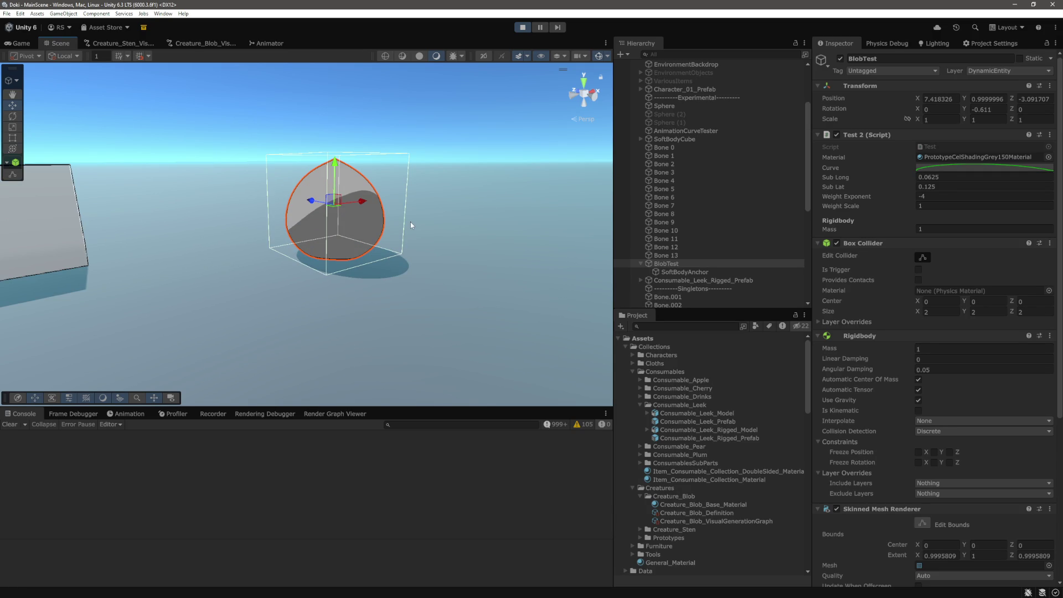
scroll(324, 188, up, 2)
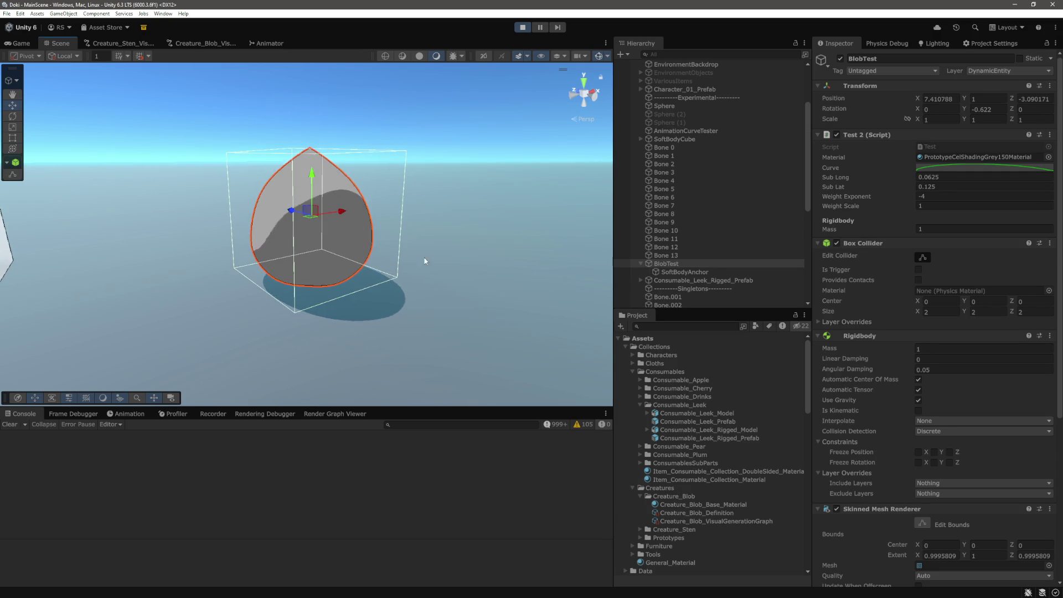
scroll(430, 243, down, 2)
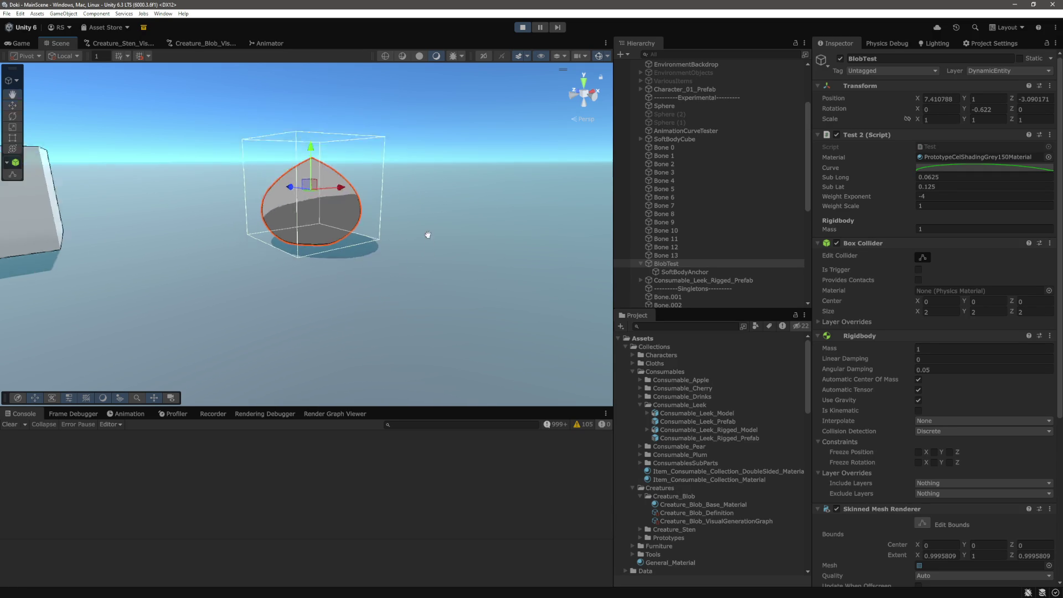
drag(428, 234, 419, 235)
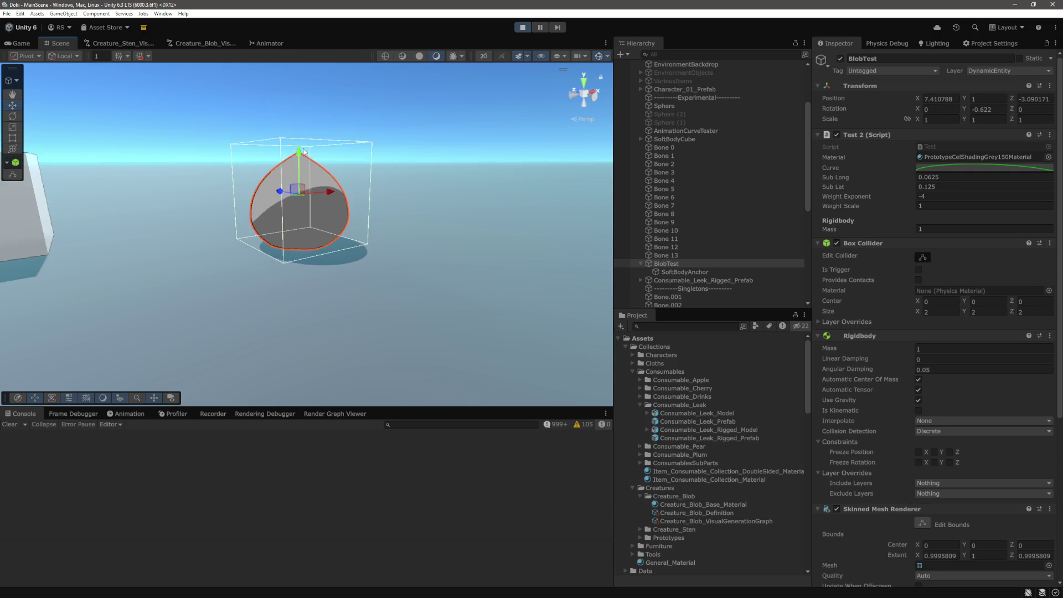
Step: Select Bone 0 through Bone 4 and frame them in the Scene view
click(675, 148)
shift+click(675, 189)
ctrl+click(674, 189)
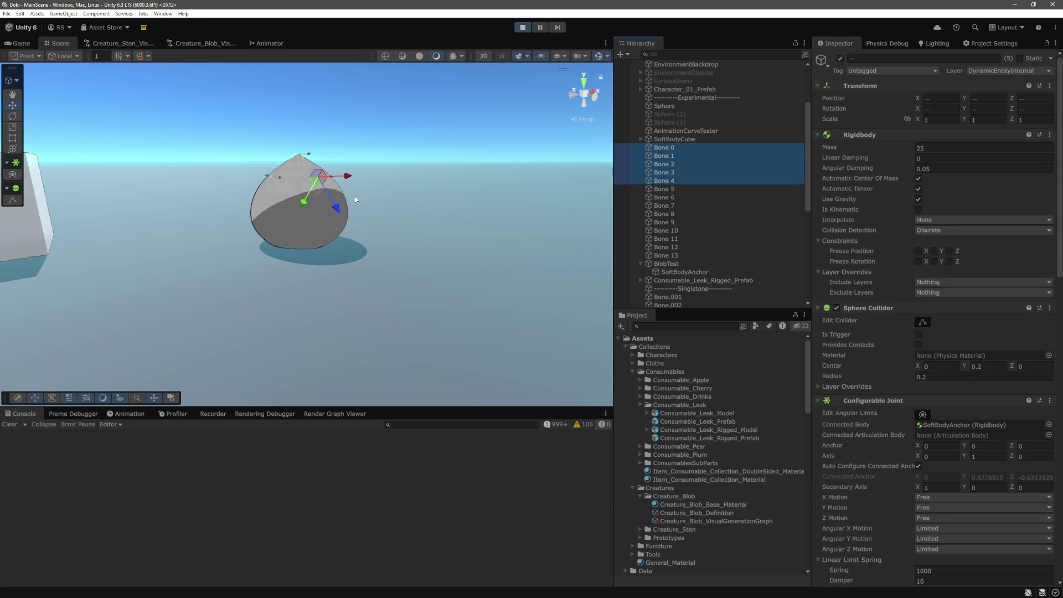
key(f)
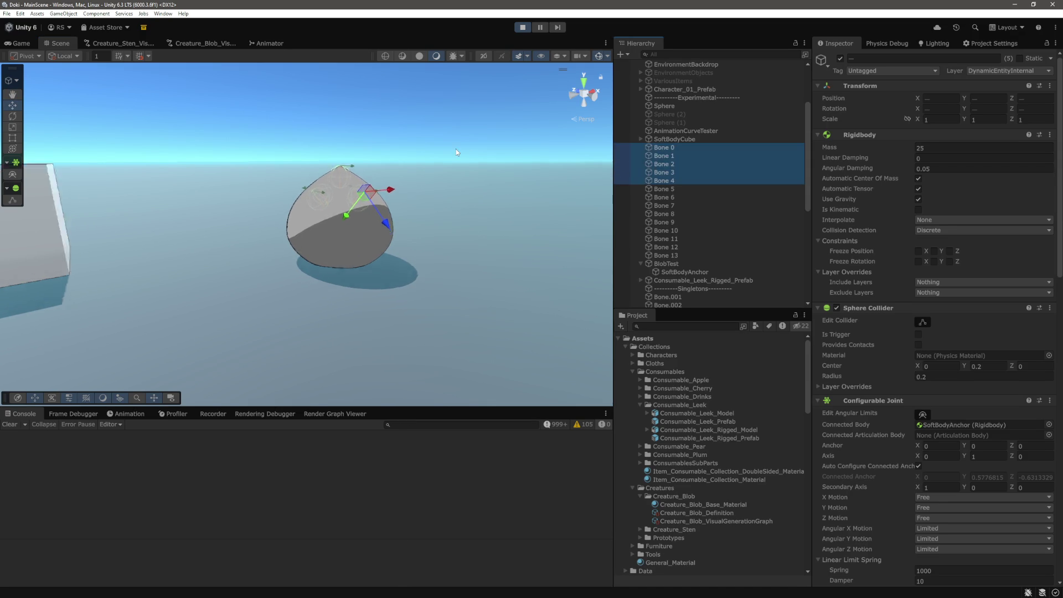
Step: Adjust the bone selection, adding Bone 5 and reselecting Bone 0 through Bone 4
click(672, 177)
ctrl+click(668, 188)
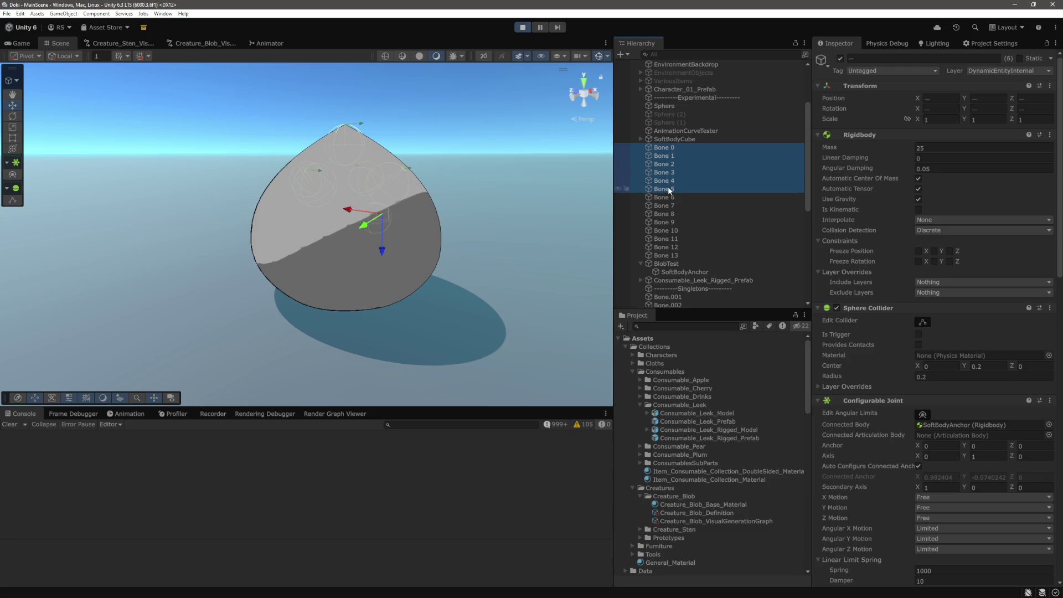
click(672, 180)
ctrl+click(672, 173)
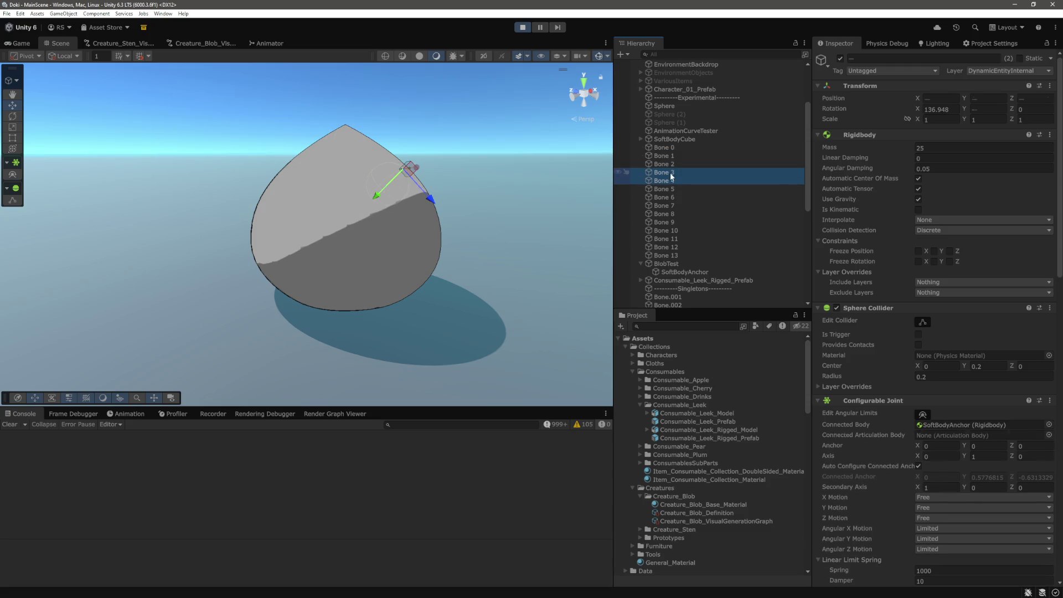
ctrl+click(671, 164)
ctrl+click(670, 157)
ctrl+click(671, 149)
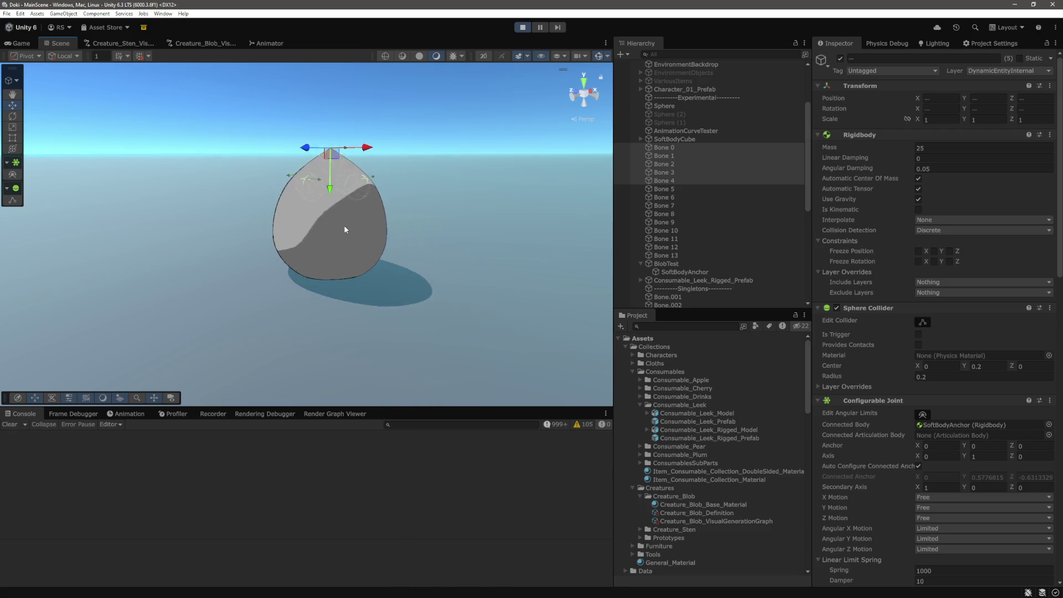
Step: Select BlobTest and repeatedly lift and drop it, raising it to about 2.65 height
scroll(344, 225, down, 3)
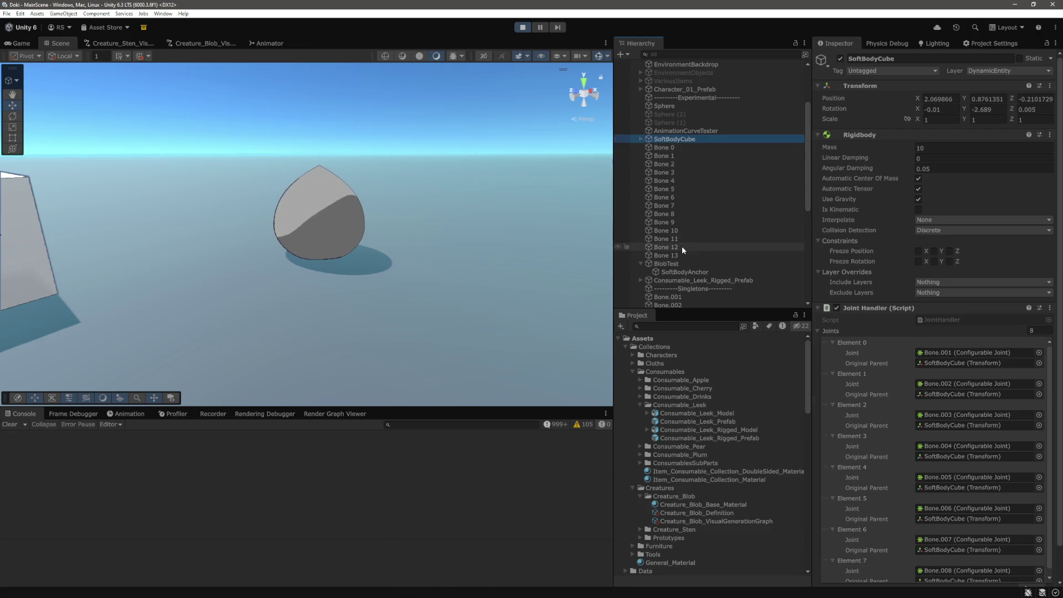
scroll(682, 247, down, 2)
click(667, 232)
mouse_move(322, 174)
mouse_down()
mouse_move(333, 112)
mouse_move(333, 124)
mouse_up()
mouse_move(320, 172)
mouse_down()
mouse_move(336, 103)
mouse_move(335, 114)
mouse_up()
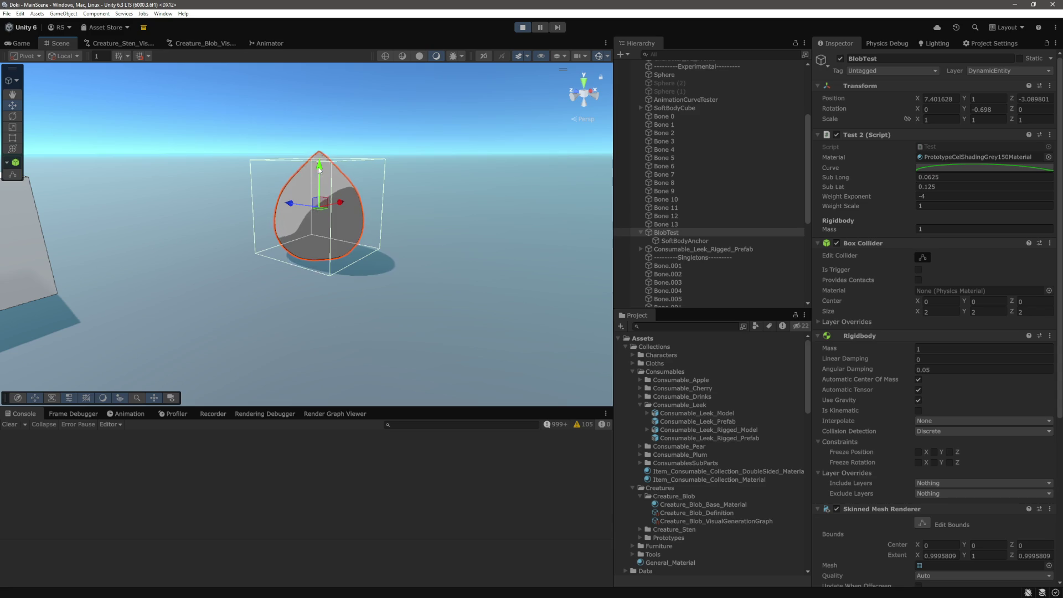
mouse_move(320, 169)
mouse_down()
mouse_move(339, 79)
mouse_move(351, 271)
mouse_move(144, 192)
mouse_move(188, 188)
mouse_up()
Step: Shove the blob sideways along X, ending at X 8.564
scroll(351, 271, up, 3)
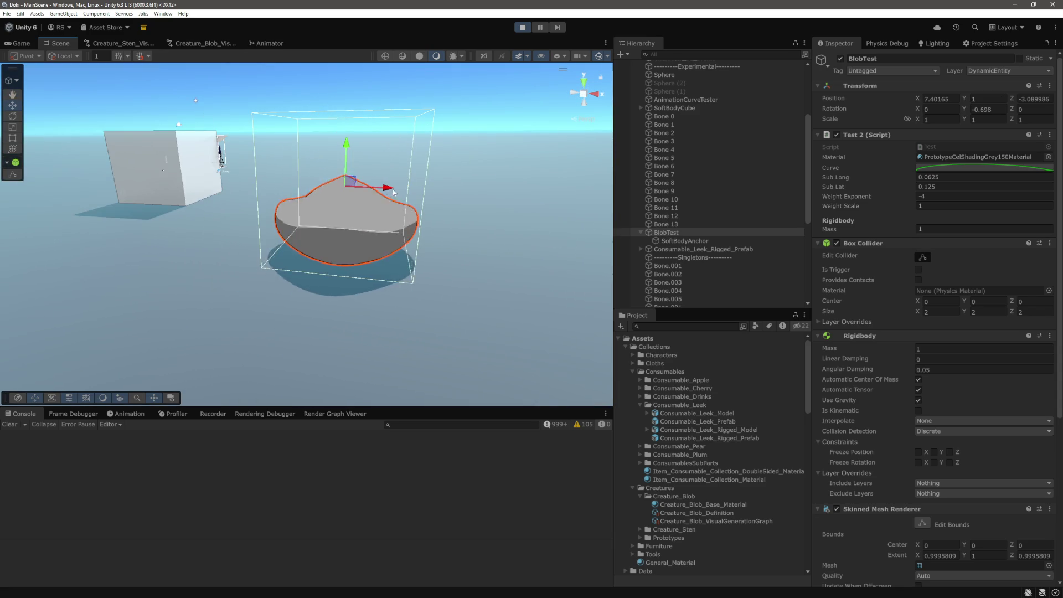
mouse_move(396, 188)
mouse_down()
mouse_move(311, 188)
mouse_move(442, 204)
mouse_move(445, 191)
mouse_move(424, 224)
mouse_move(475, 253)
mouse_move(416, 247)
mouse_move(453, 254)
mouse_up()
mouse_move(354, 161)
mouse_down()
mouse_move(332, 145)
mouse_move(252, 151)
mouse_move(473, 177)
mouse_move(361, 182)
mouse_up()
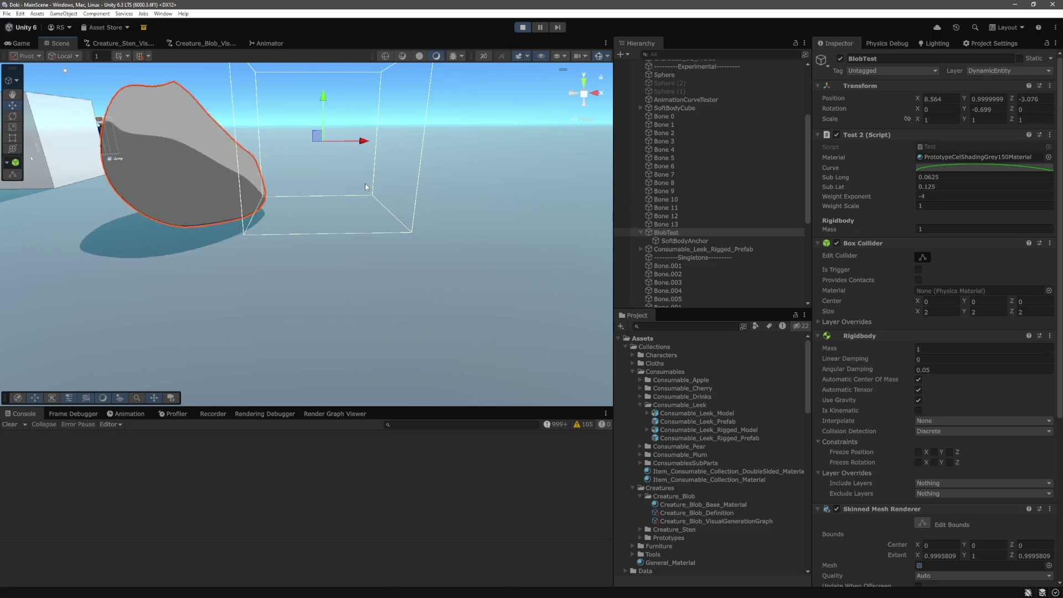
Step: Set the Rigidbody mass of Bone 0 through Bone 13 to 2
click(676, 116)
shift+click(676, 225)
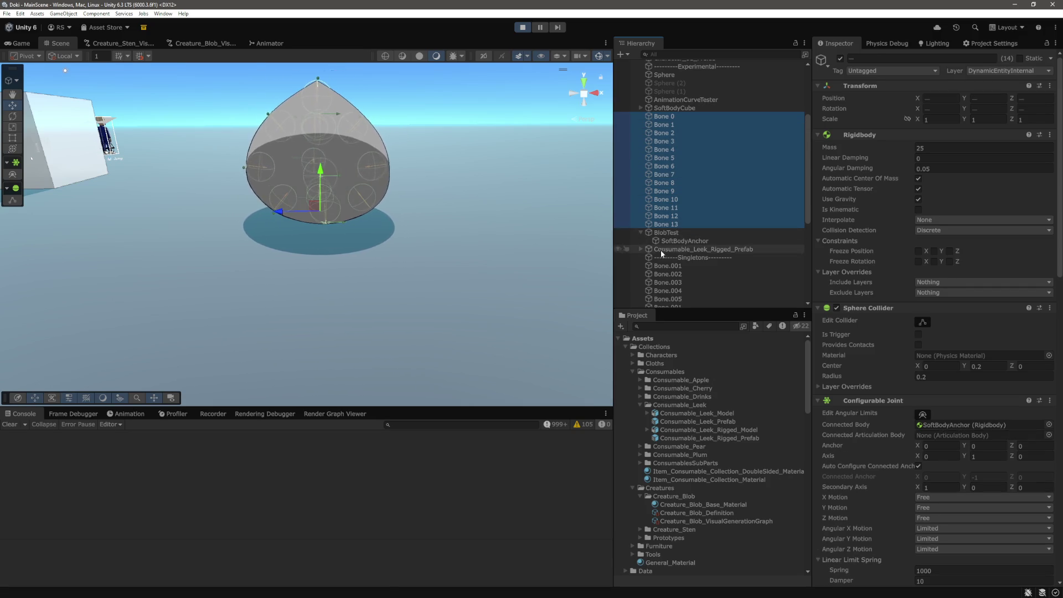
click(975, 148)
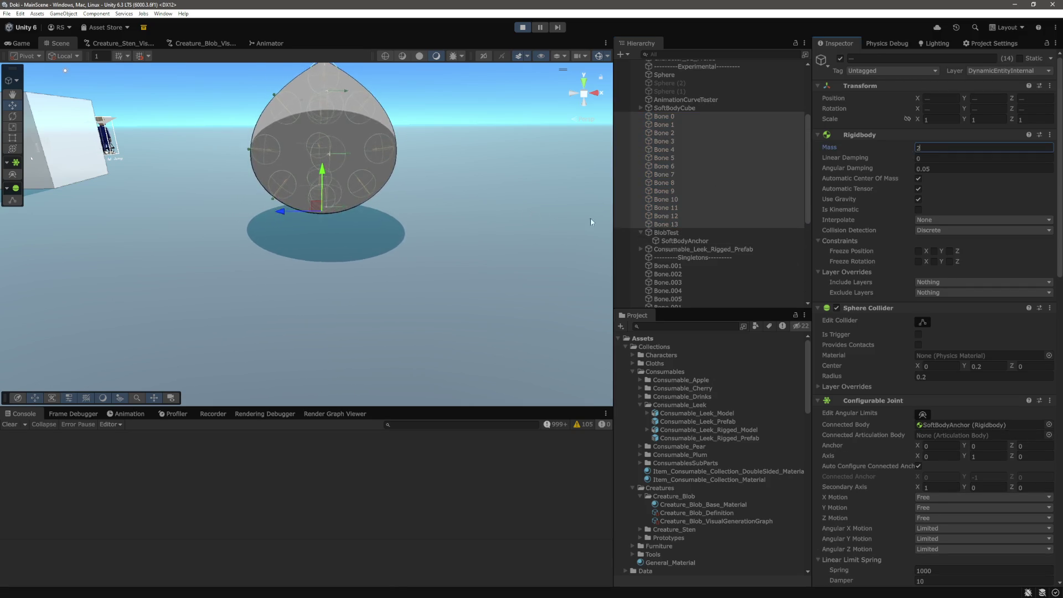
text(2)
Step: Nudge BlobTest along X, lift it to about 1.56, and tip it onto its side
click(677, 109)
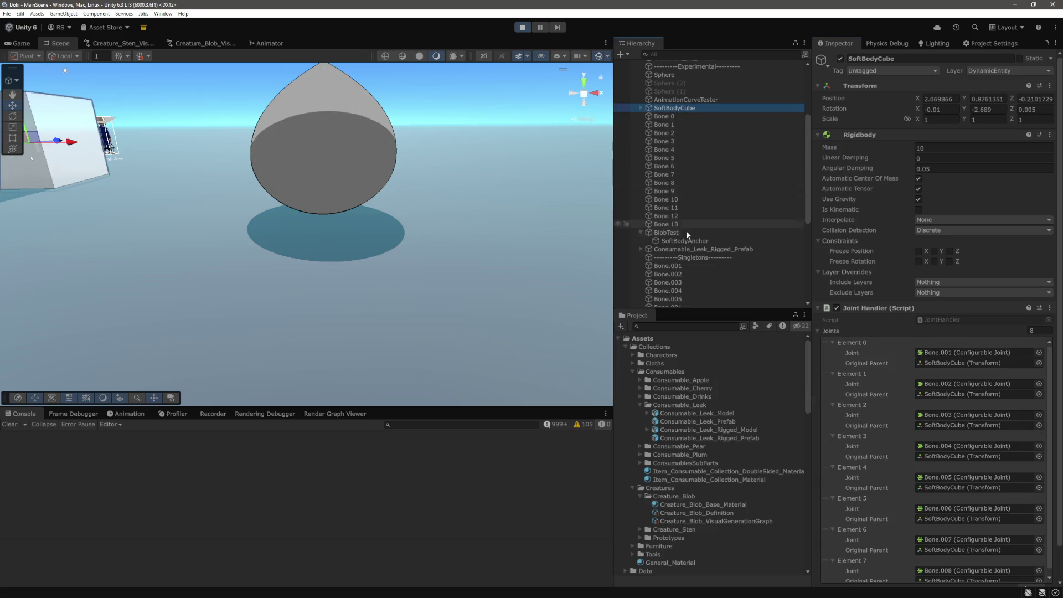
click(686, 231)
scroll(359, 160, down, 1)
mouse_move(360, 160)
mouse_down()
mouse_move(397, 178)
mouse_move(310, 168)
mouse_move(352, 171)
mouse_move(316, 178)
mouse_up()
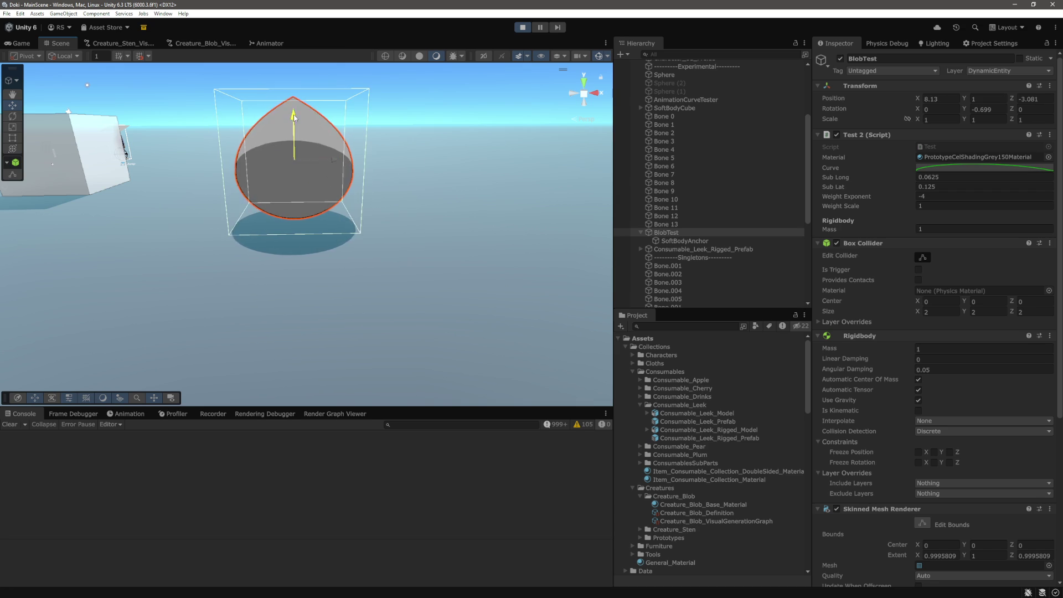
mouse_move(303, 111)
mouse_down()
mouse_move(303, 68)
mouse_move(301, 129)
mouse_move(465, 177)
mouse_move(409, 174)
mouse_move(519, 191)
mouse_move(499, 183)
mouse_up()
drag(426, 117, 427, 82)
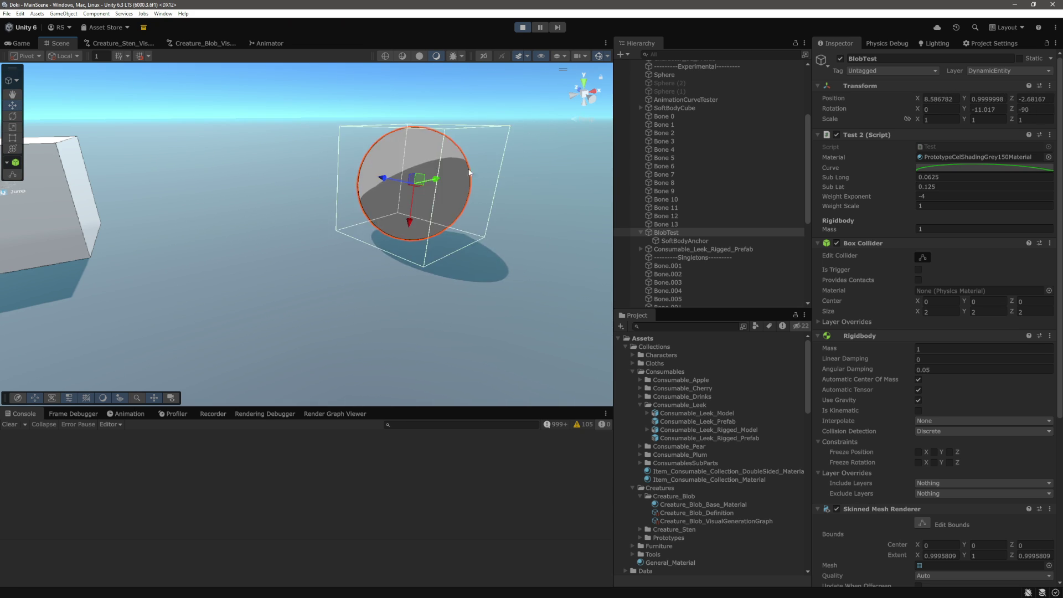
drag(407, 217, 367, 129)
scroll(367, 128, down, 3)
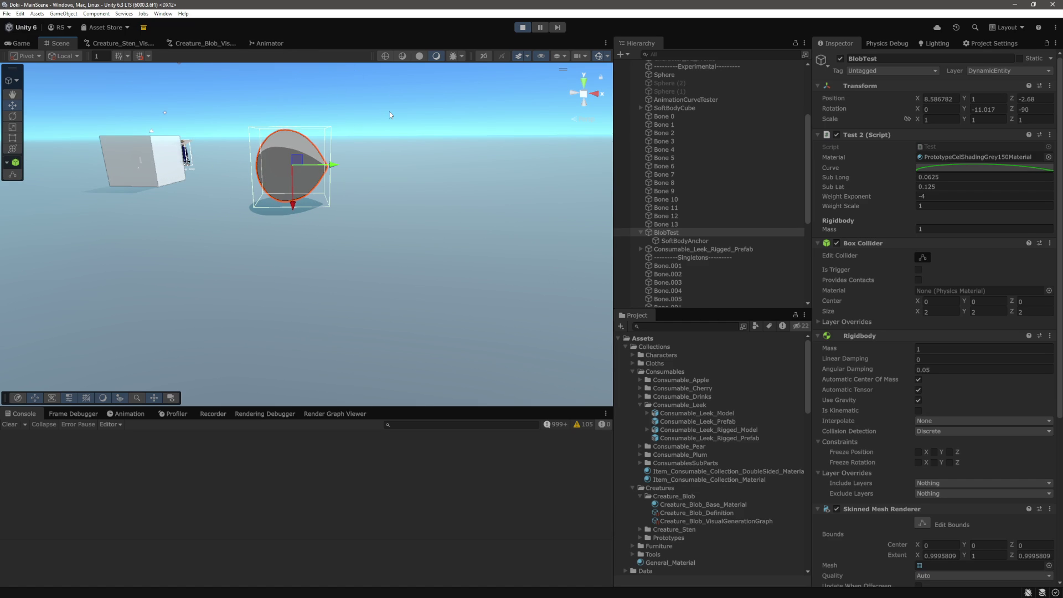
Step: Pause the simulation and remove BlobTest's Box Collider
click(540, 27)
scroll(923, 301, down, 3)
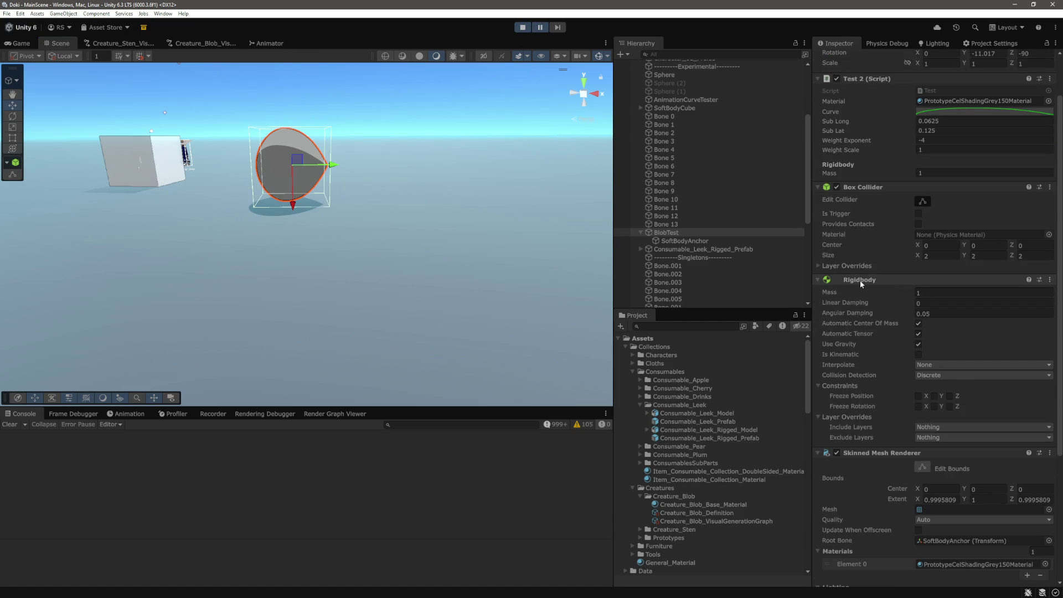
click(1051, 188)
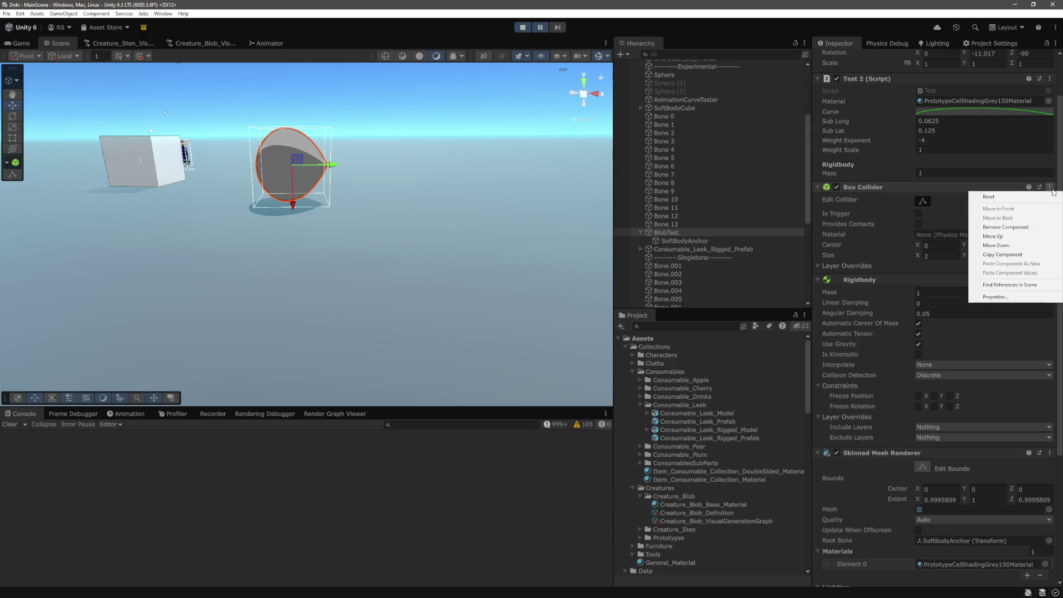
click(1005, 227)
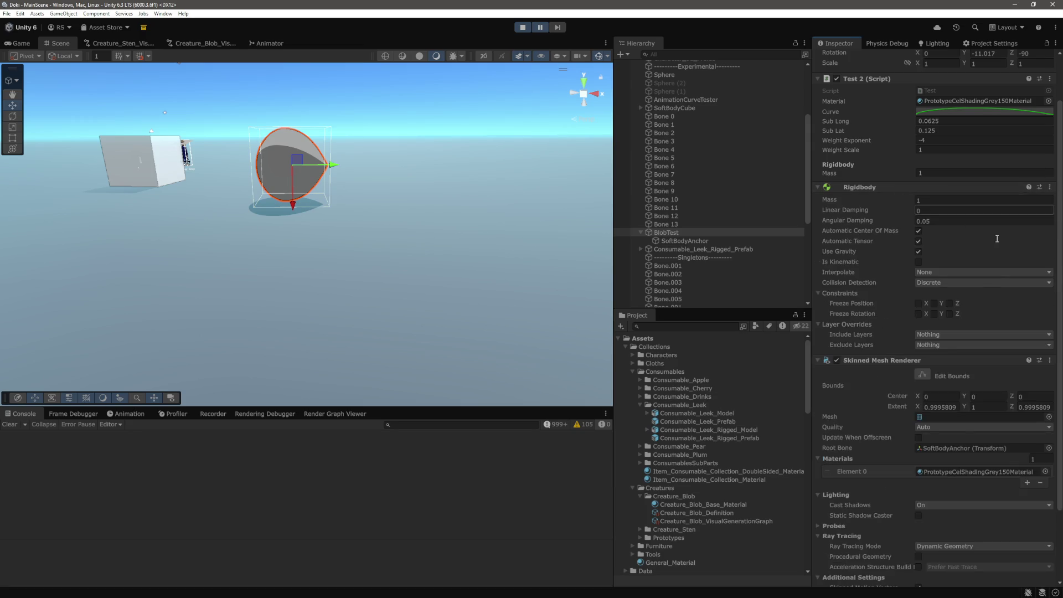
Step: Add a Sphere Collider of radius 1 to BlobTest and frame it in the Scene view
scroll(942, 332, down, 3)
click(945, 570)
text(box)
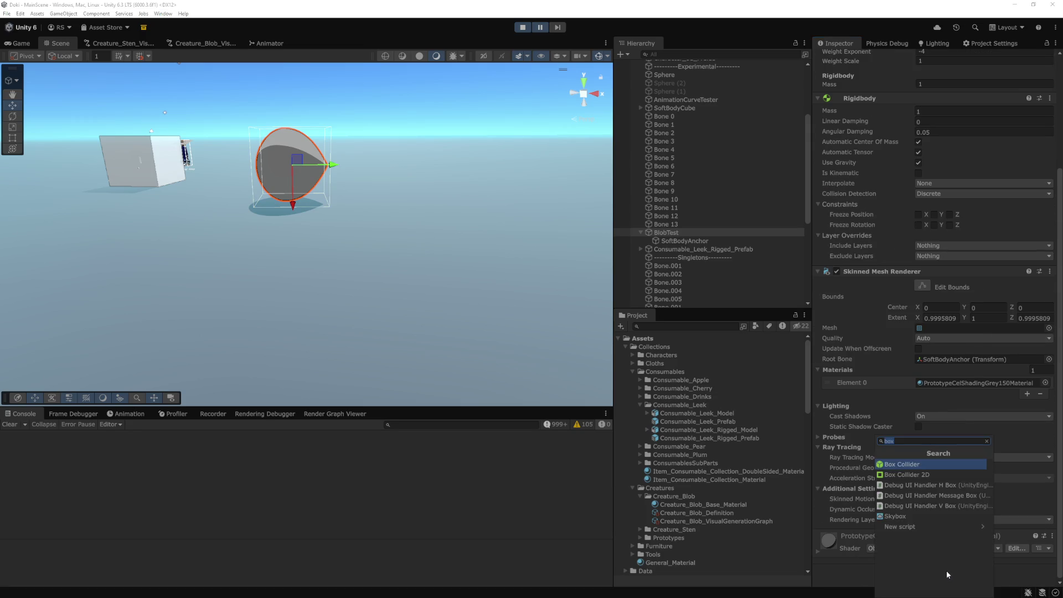
text(sphere)
click(925, 464)
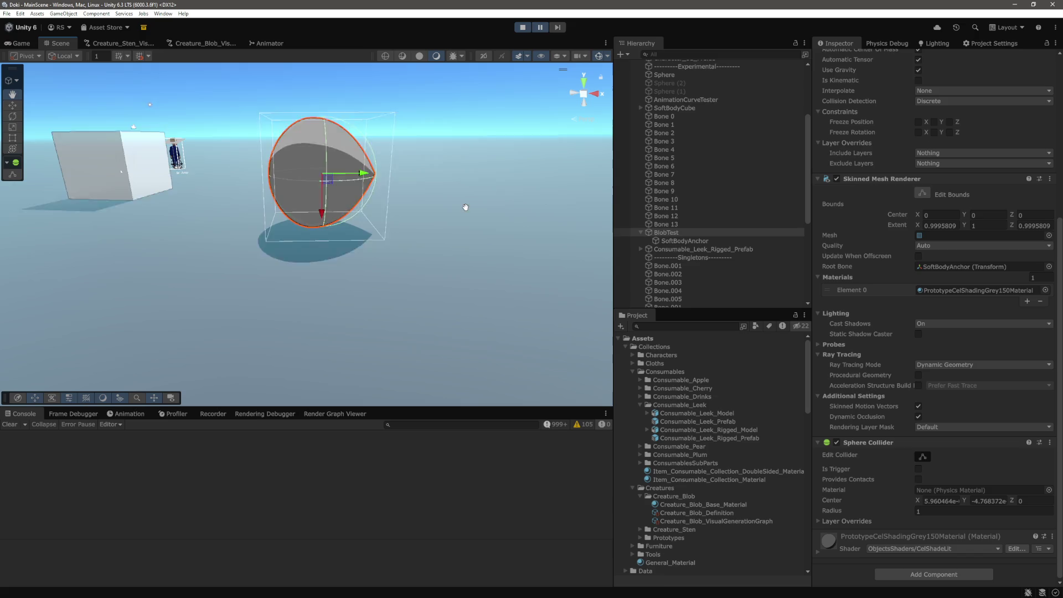
key(ctrl+1)
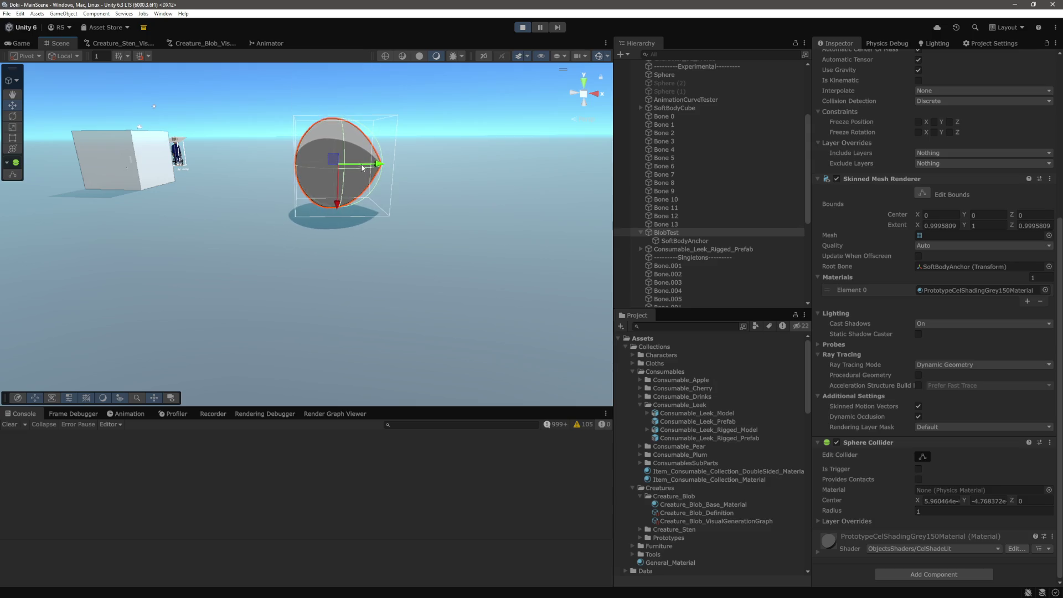
key(f)
scroll(964, 197, up, 5)
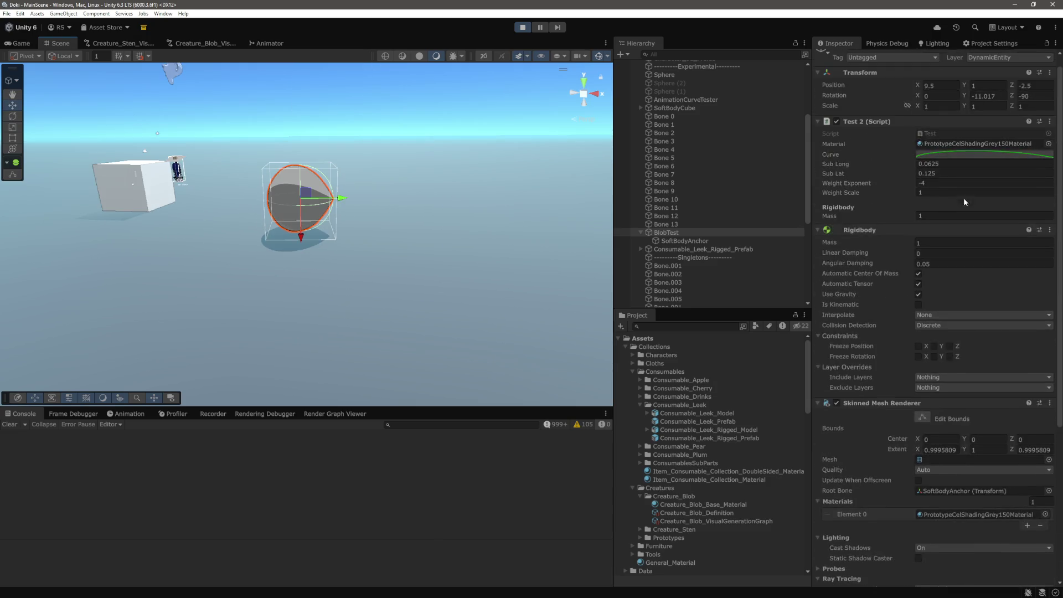
Step: Enter 9.42e for Rotation Y and rotate the blob to 121.28 on Z
click(971, 97)
text(9.42e)
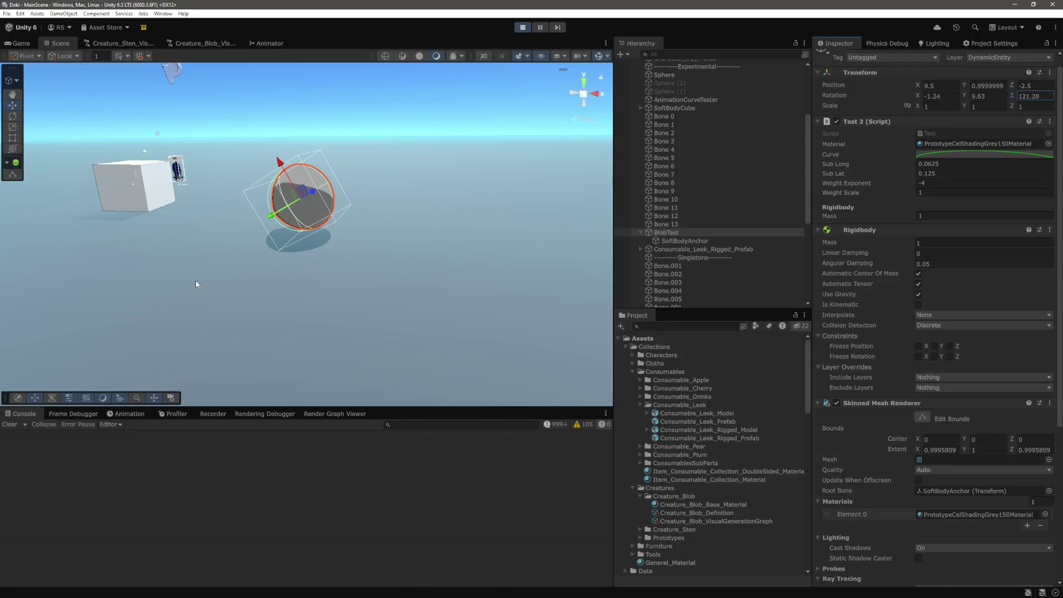
drag(294, 164, 278, 162)
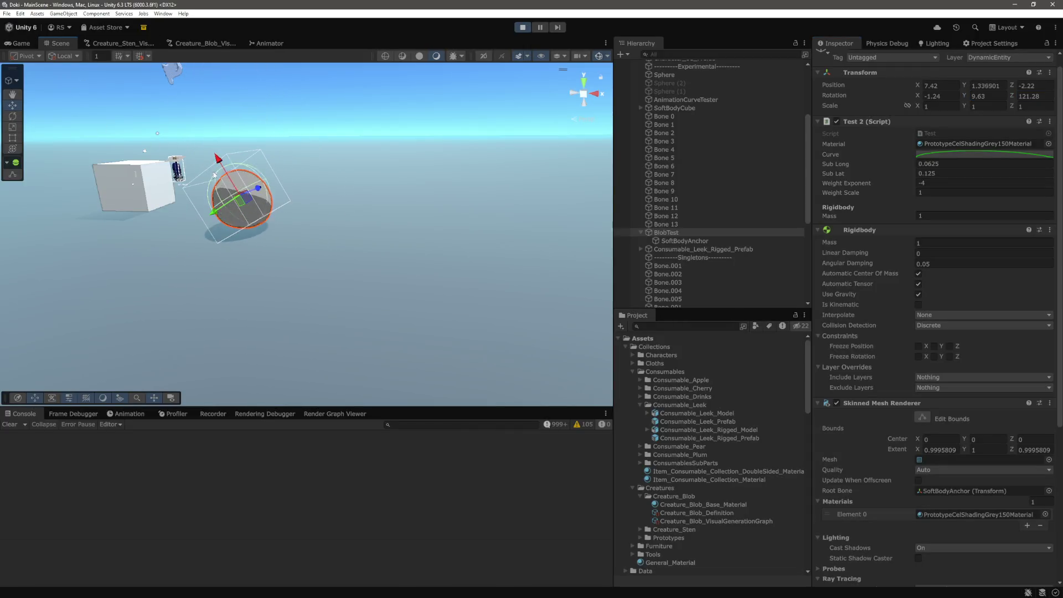
scroll(296, 220, up, 3)
drag(397, 210, 447, 203)
scroll(1059, 225, up, 1)
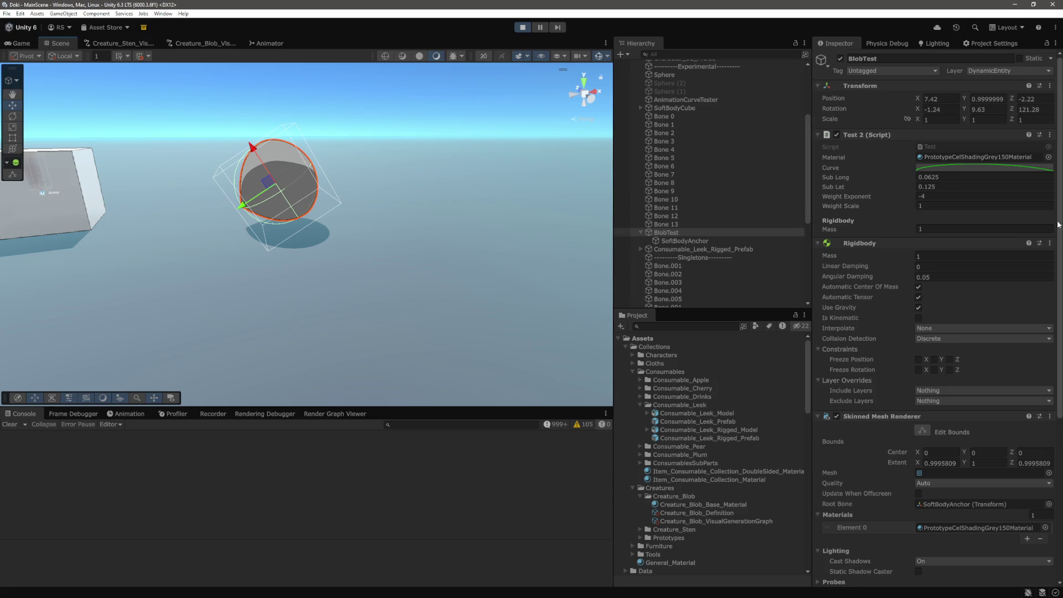
scroll(968, 221, down, 1)
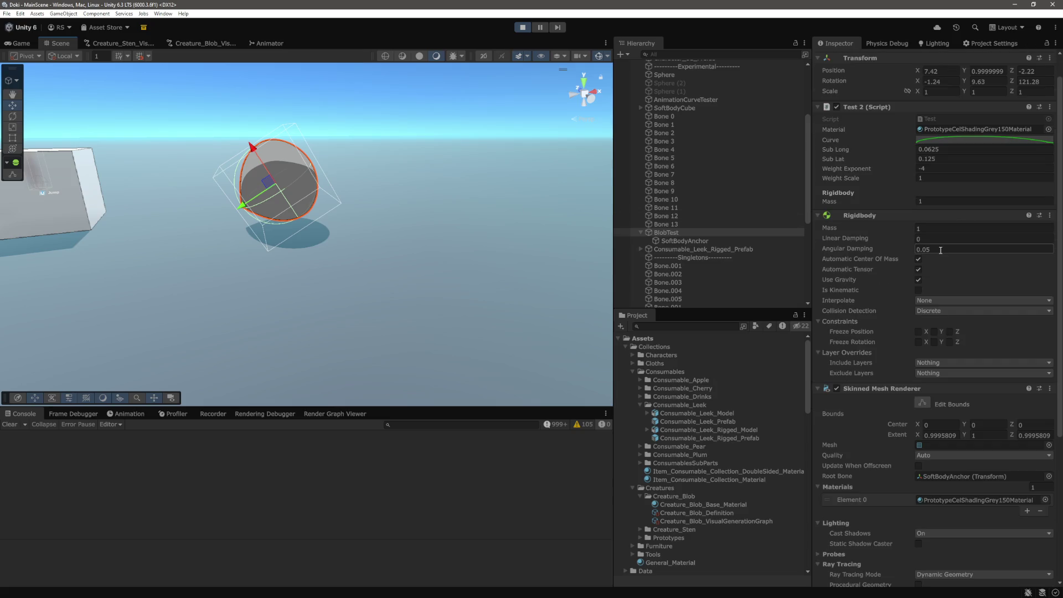
Step: Shove the blob rightward several times, ending near X 10.079, Z -2.773
drag(242, 207, 281, 204)
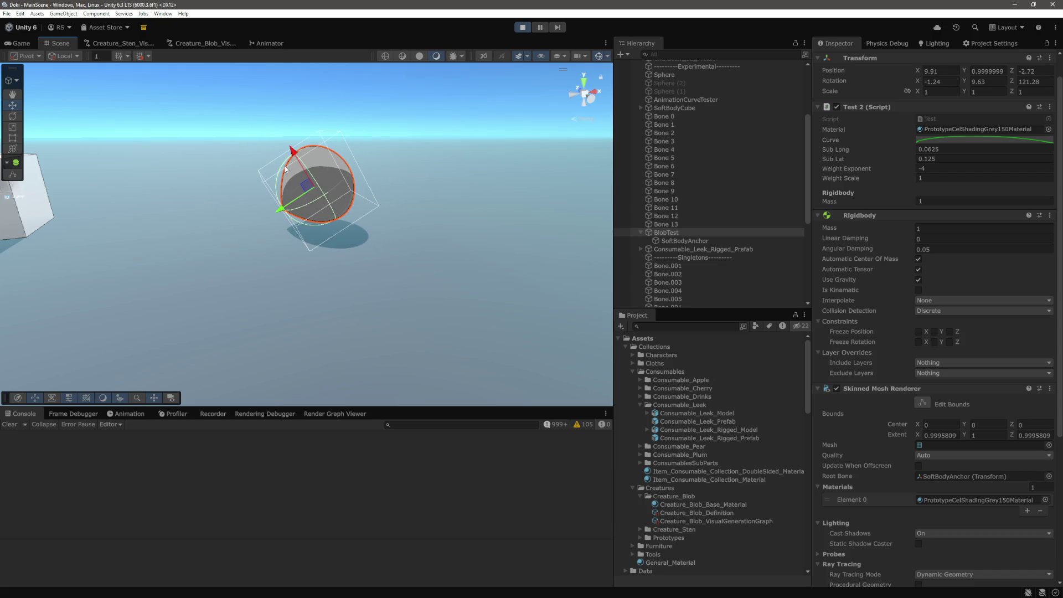
mouse_move(283, 204)
mouse_down()
mouse_move(313, 191)
mouse_move(325, 212)
mouse_up()
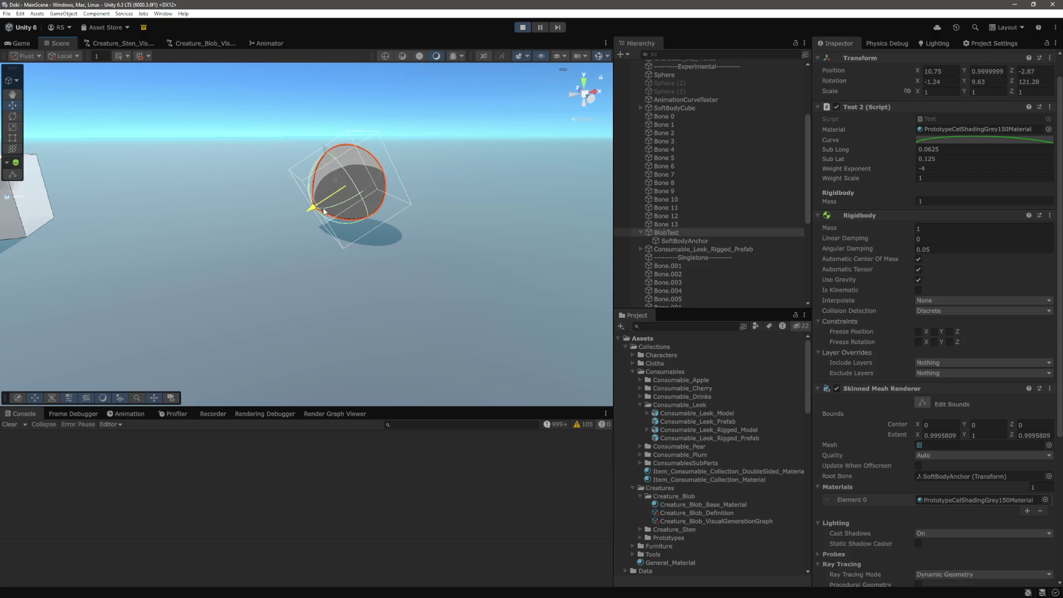
drag(315, 216, 381, 192)
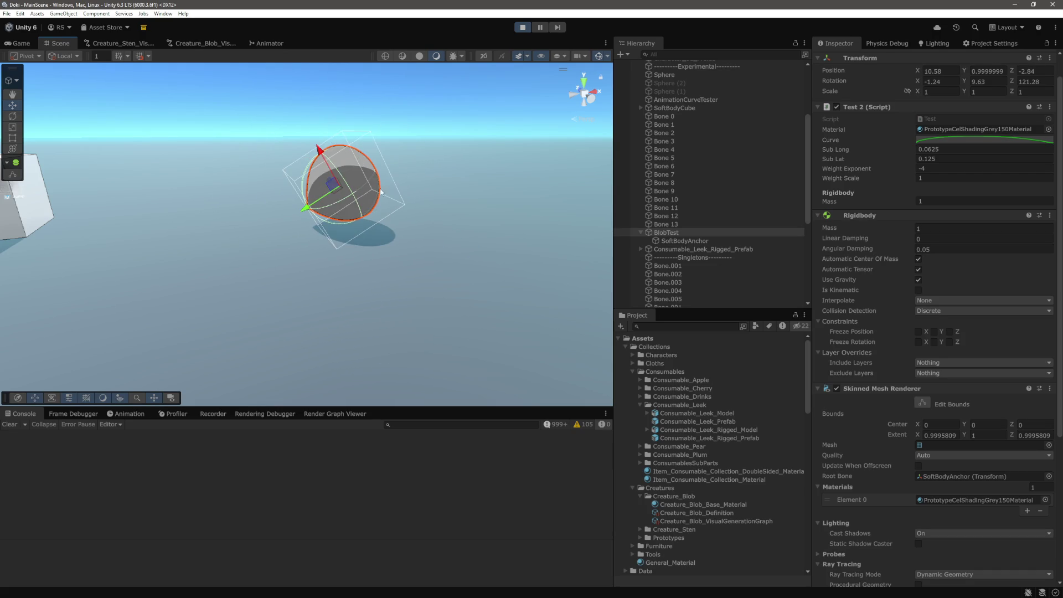
key(f)
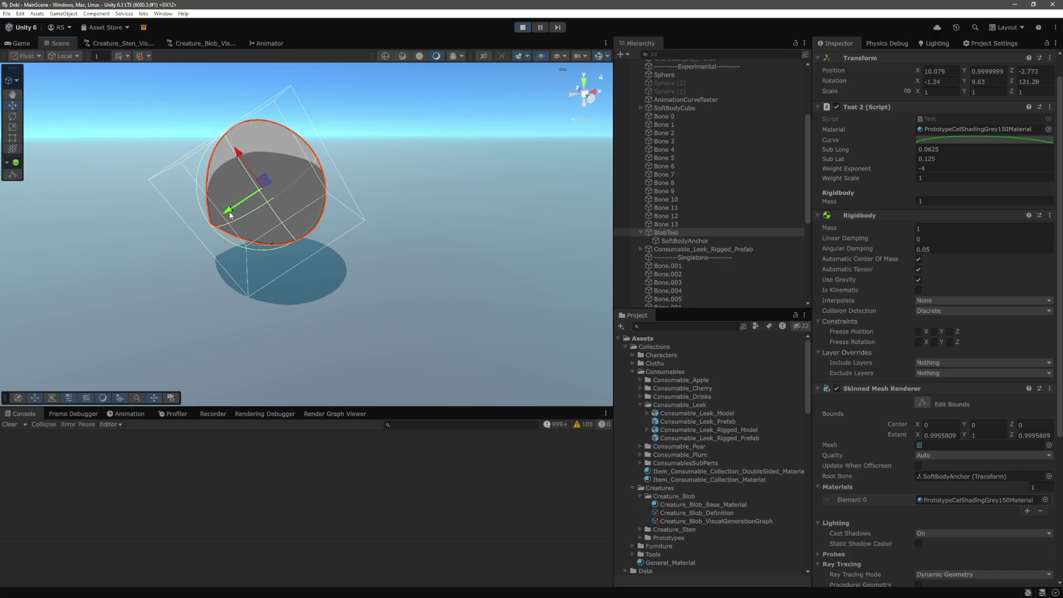
mouse_move(285, 185)
mouse_down()
mouse_move(410, 116)
mouse_move(386, 189)
mouse_up()
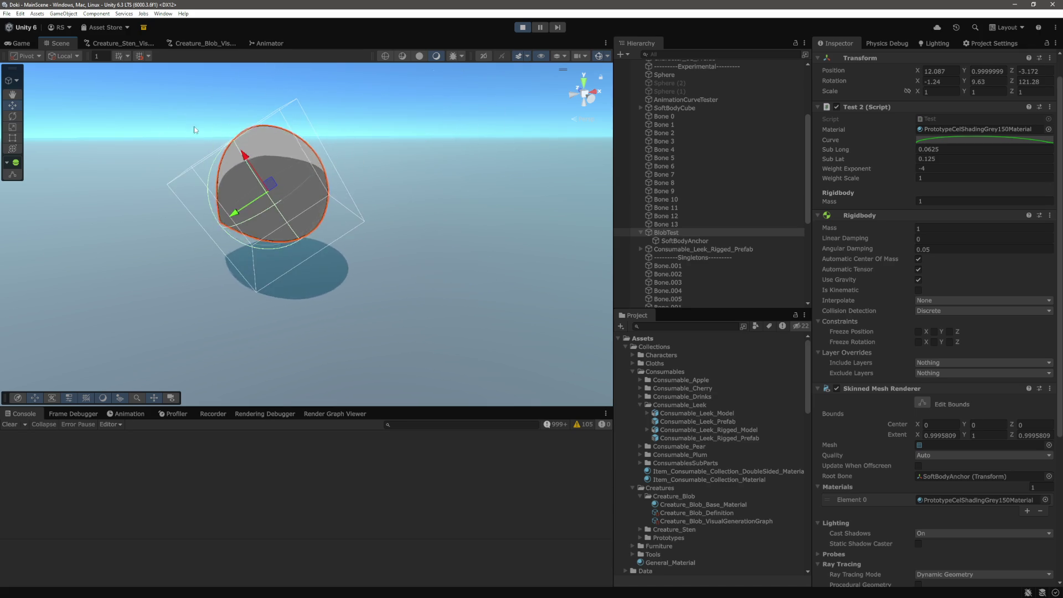
Step: Select Bone 0 through Bone 13 and edit their shared Rigidbody Mass value
click(666, 224)
shift+click(665, 116)
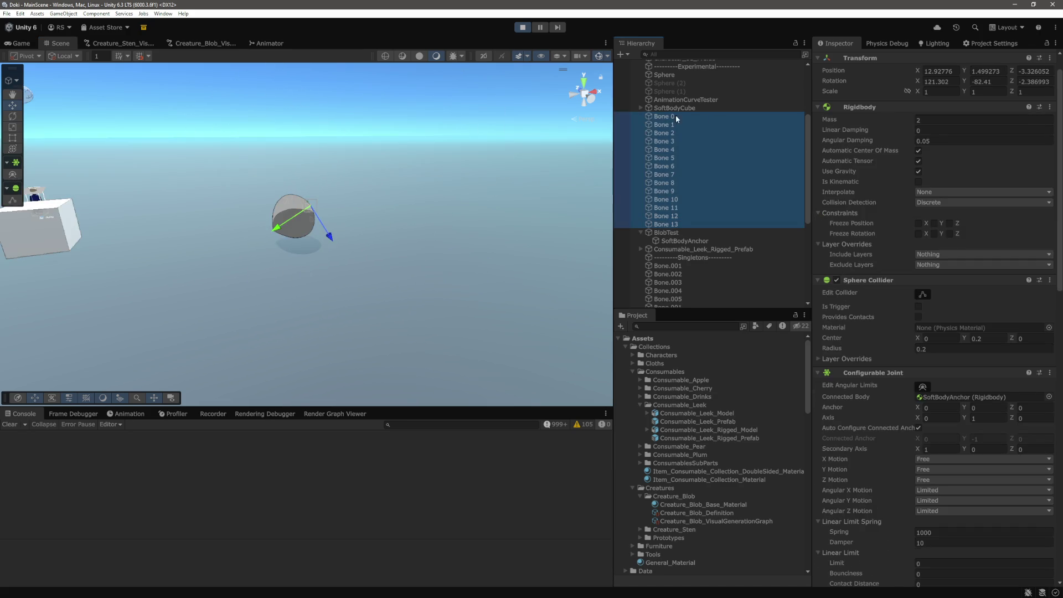
click(964, 119)
text(25)
Step: Pan and orbit the Scene view over to the rigged leek model and select it
scroll(674, 263, up, 2)
click(674, 262)
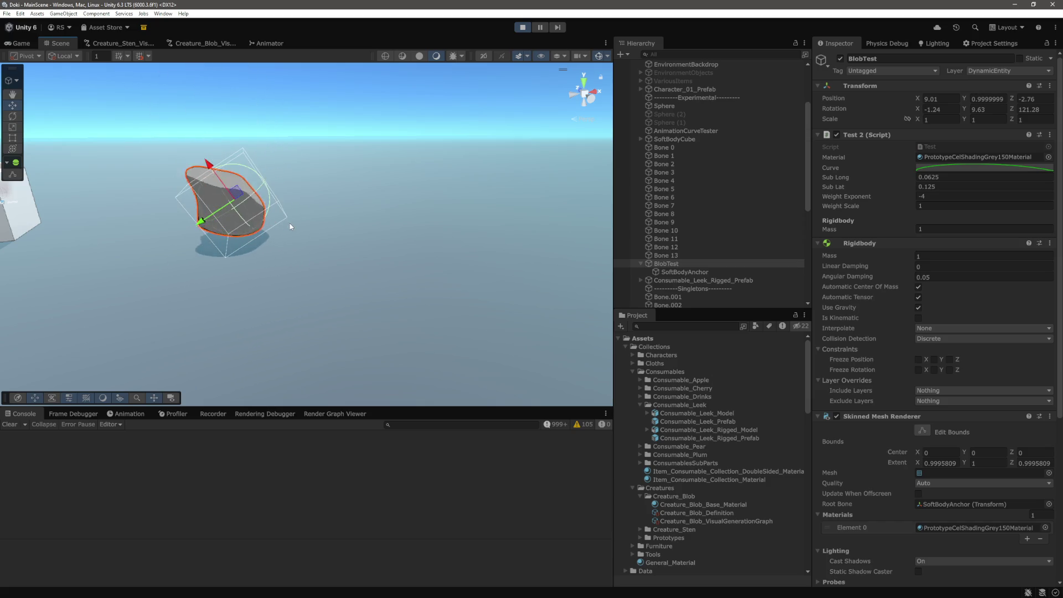
drag(290, 224, 280, 208)
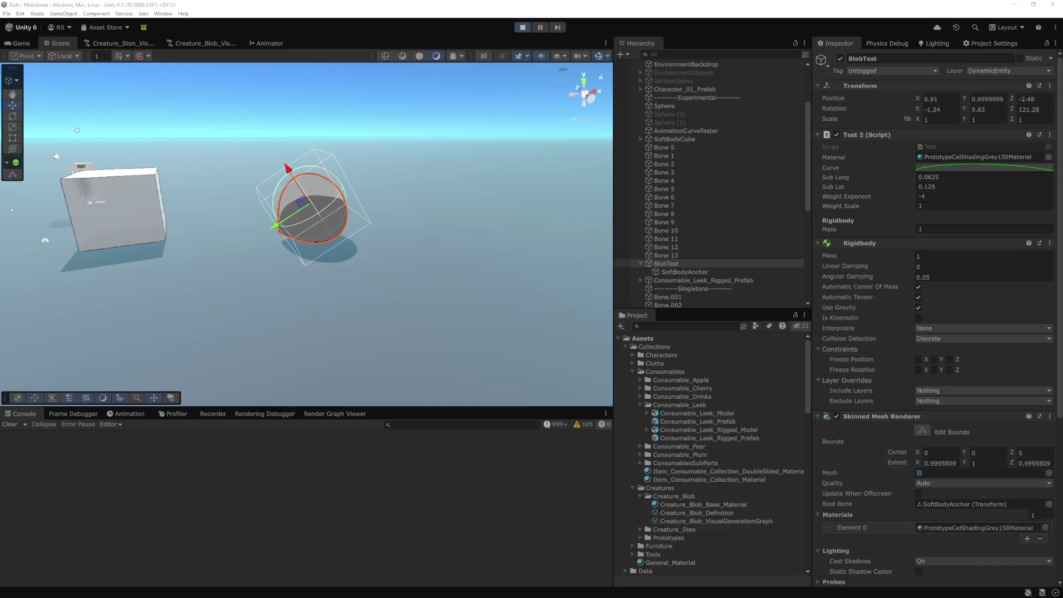
mouse_move(11, 209)
mouse_down()
mouse_move(481, 241)
mouse_move(363, 188)
mouse_move(395, 226)
mouse_up()
scroll(394, 227, up, 5)
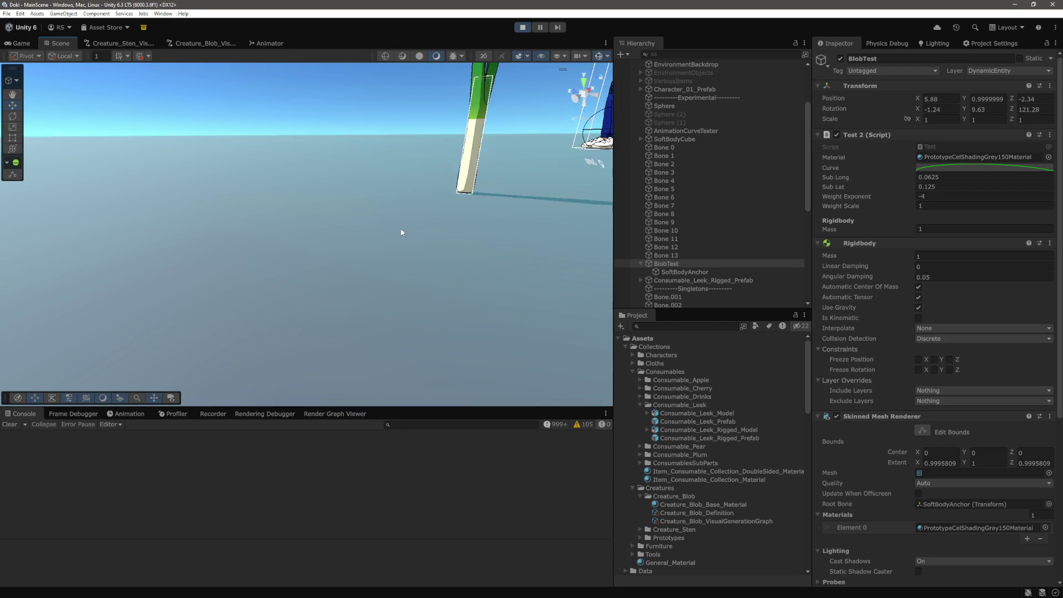
click(340, 222)
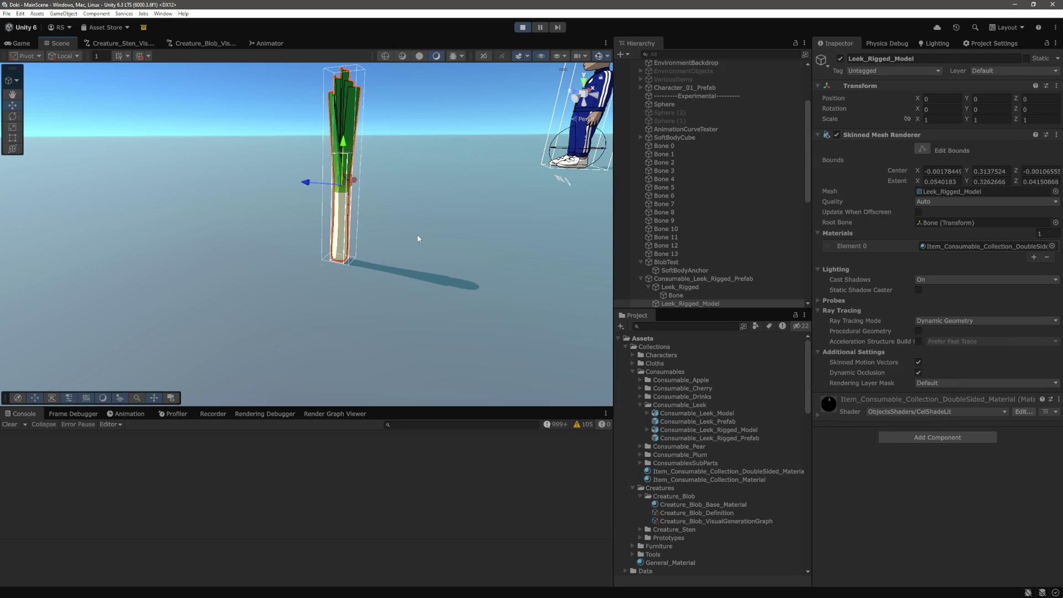
Step: Select Consumable_Leek_Rigged_Prefab and tip it over so it lies flat
scroll(408, 232, down, 3)
drag(384, 232, 575, 235)
scroll(664, 183, down, 5)
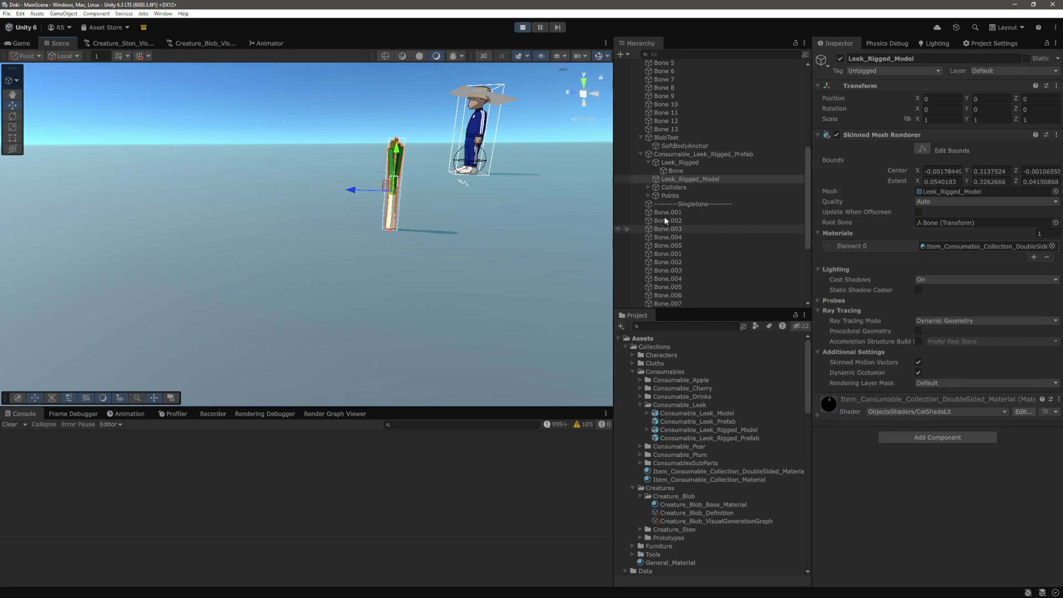
click(648, 162)
key(Left)
drag(357, 190, 371, 201)
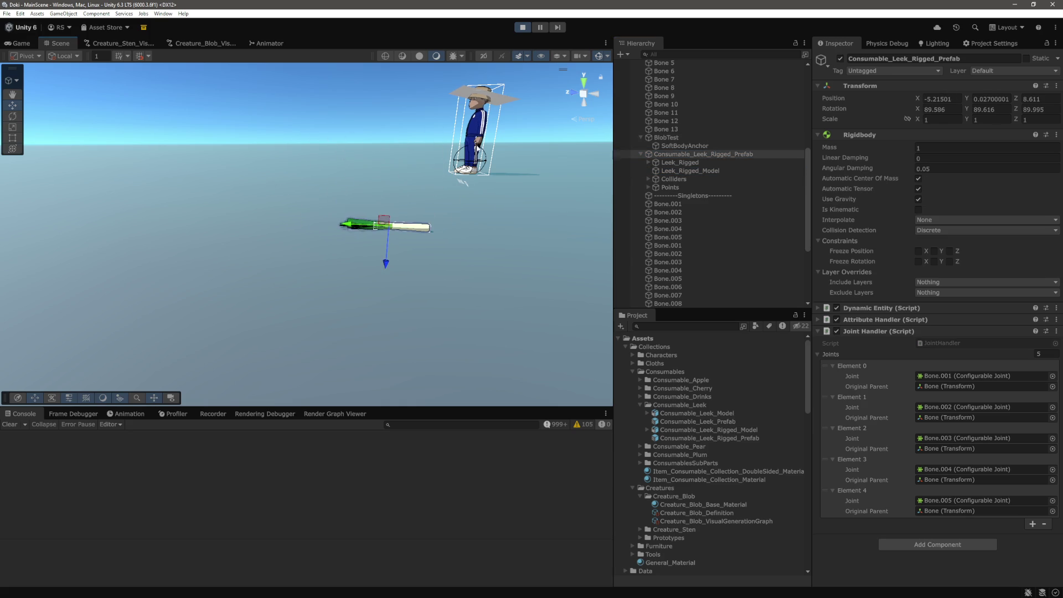
Step: In the Game view, have the character pick up the leek with F, walk to the blob, then pause
click(28, 42)
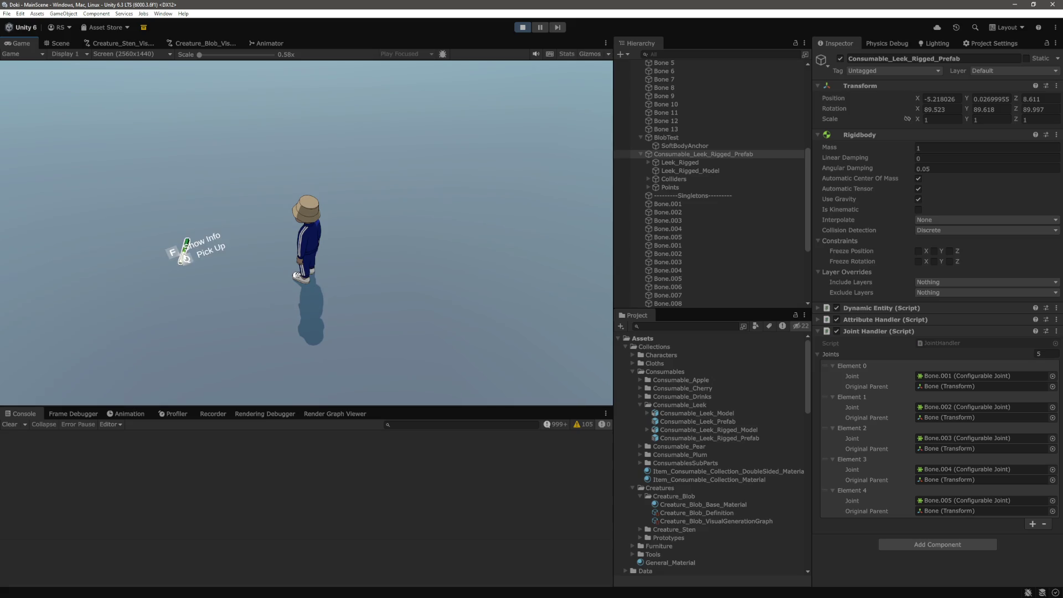
key(f)
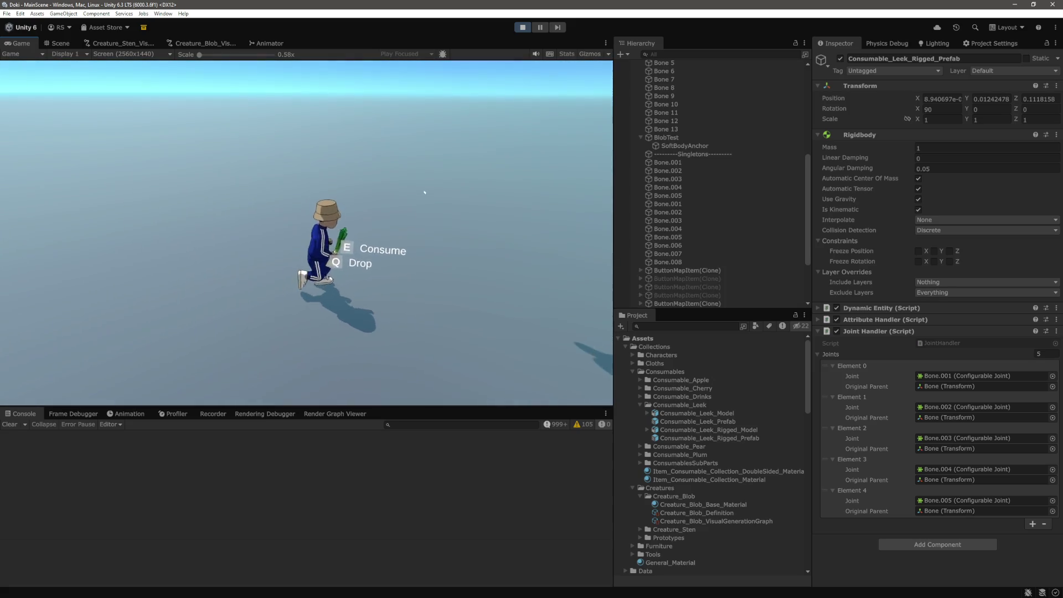
key(w)
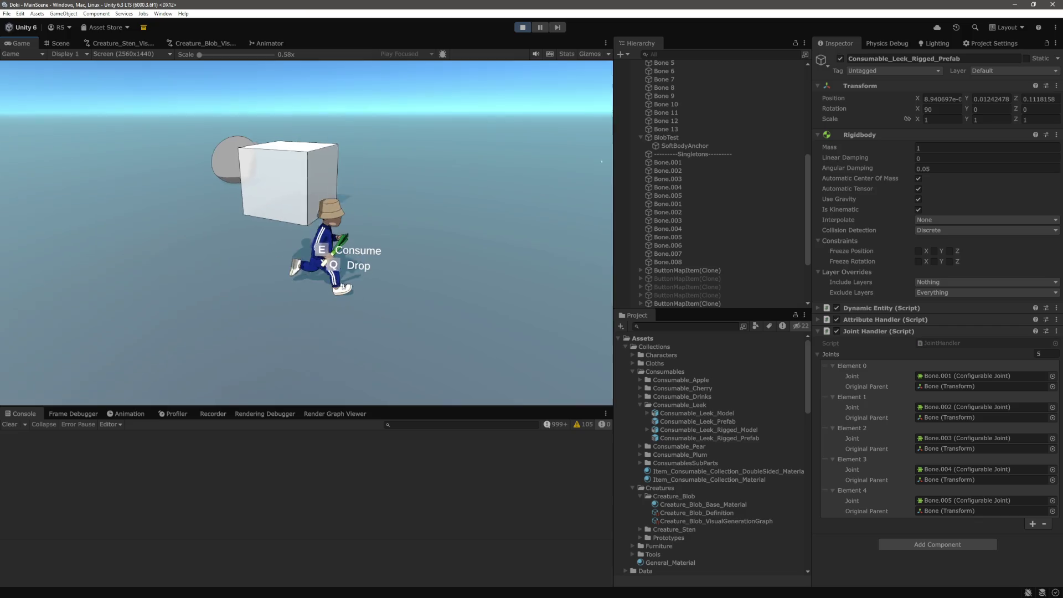
key(w)
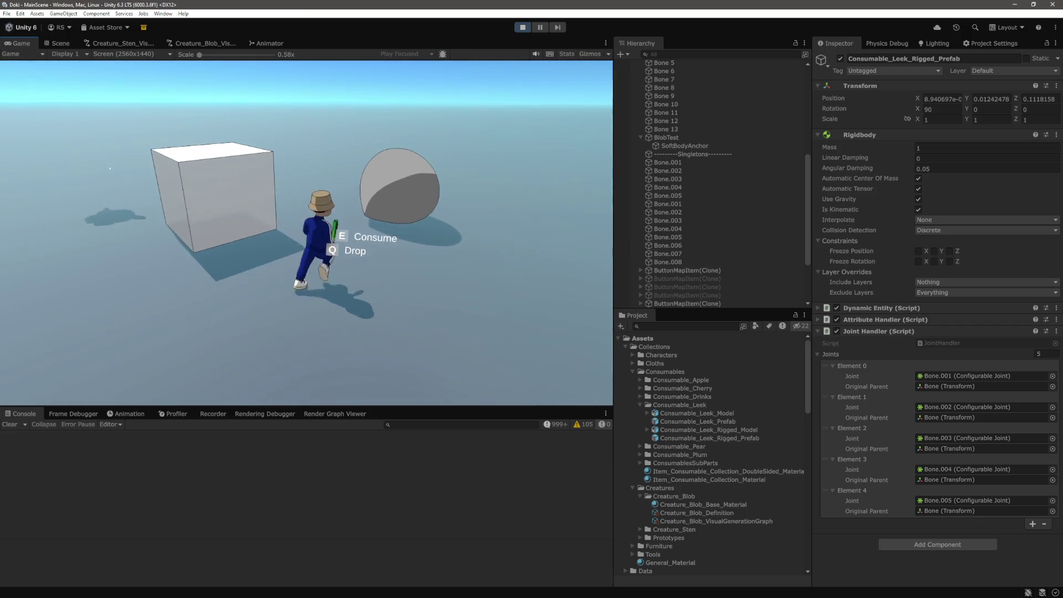
key(a)
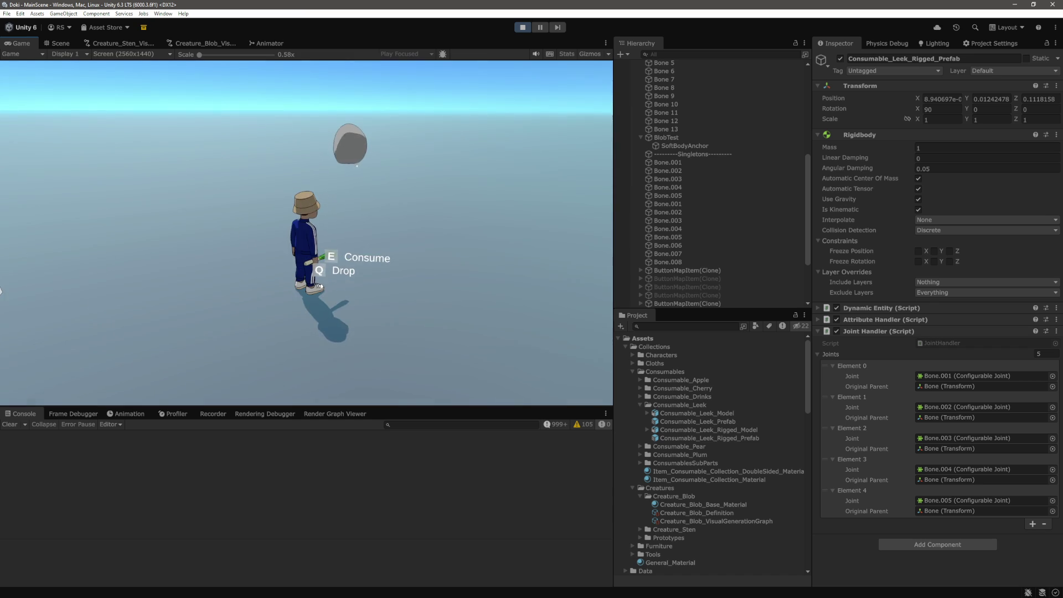
key(ctrl+shift+p)
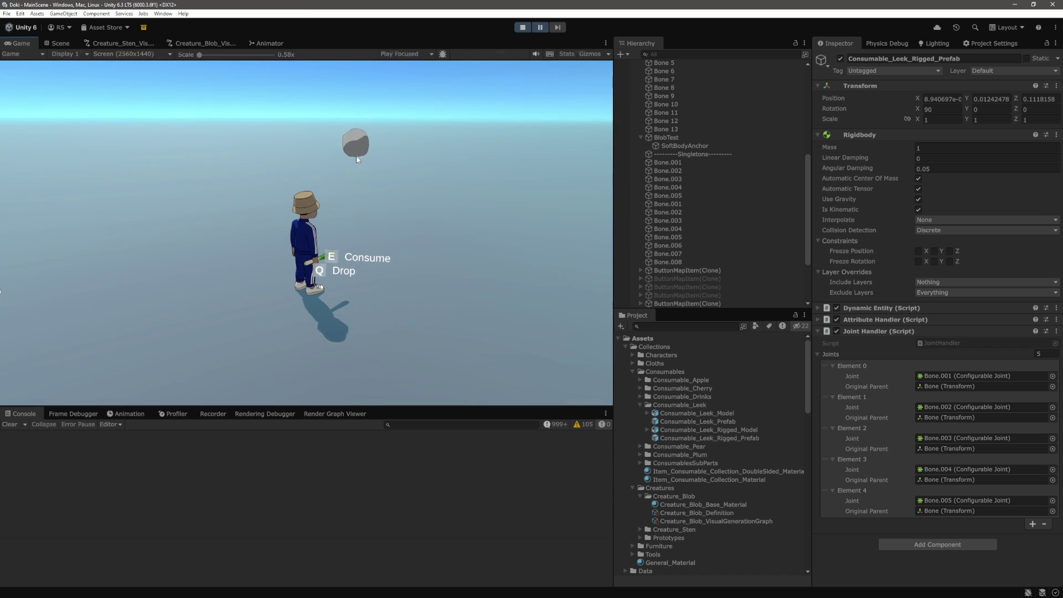
Step: Back in the Scene view, select the blob's bones from Bone 0 through Bone 13
click(60, 43)
scroll(694, 177, up, 5)
scroll(694, 177, down, 3)
click(667, 147)
shift+click(667, 253)
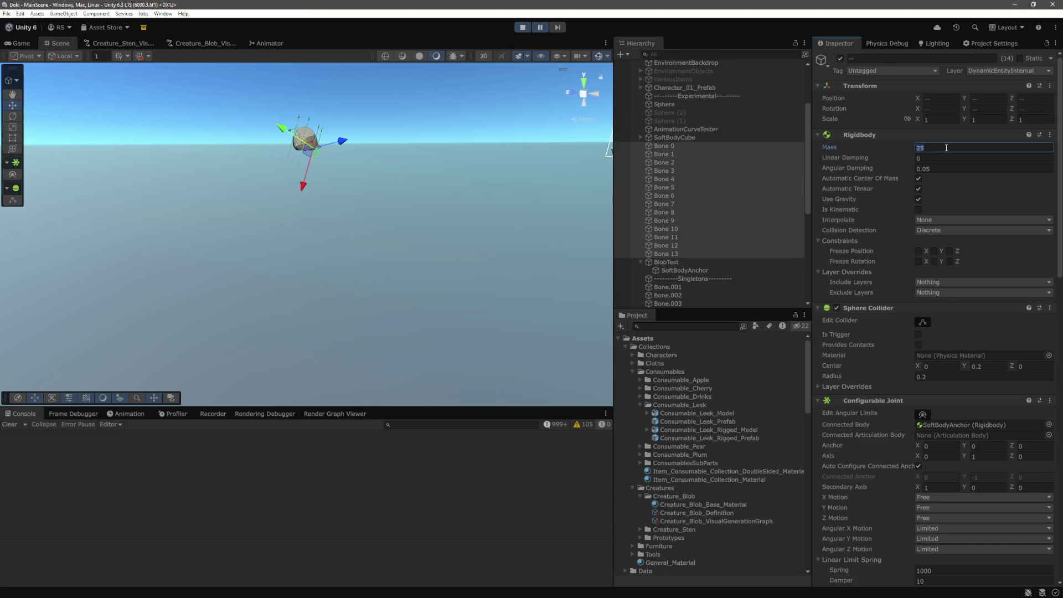
Step: Set the bones' shared Mass to 2, resume and run the character forward, then stop play mode
click(948, 147)
text(2)
key(ctrl+shift+p)
click(506, 82)
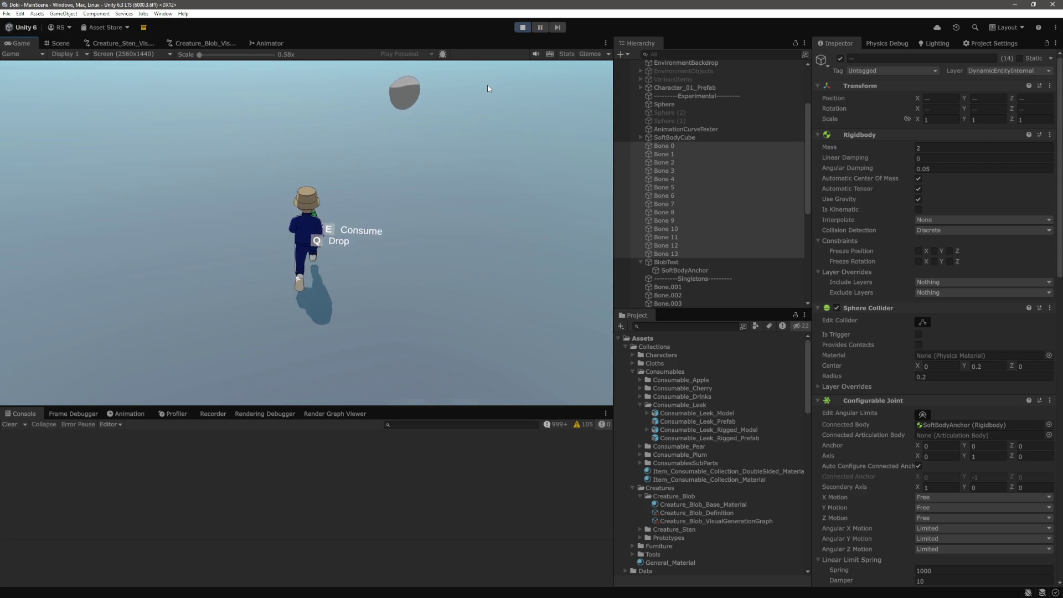
key(w)
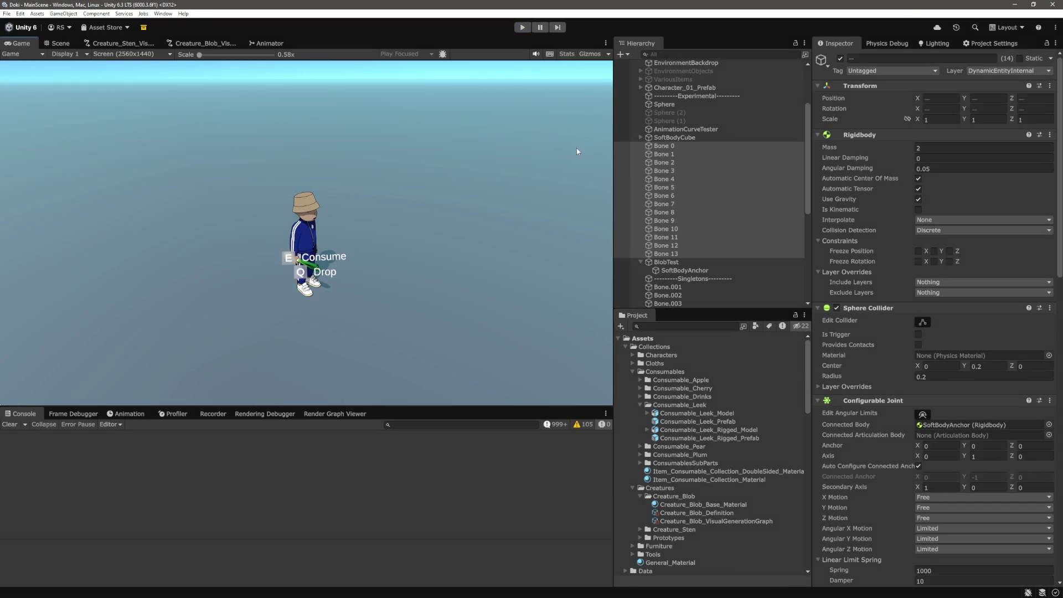
key(ctrl+p)
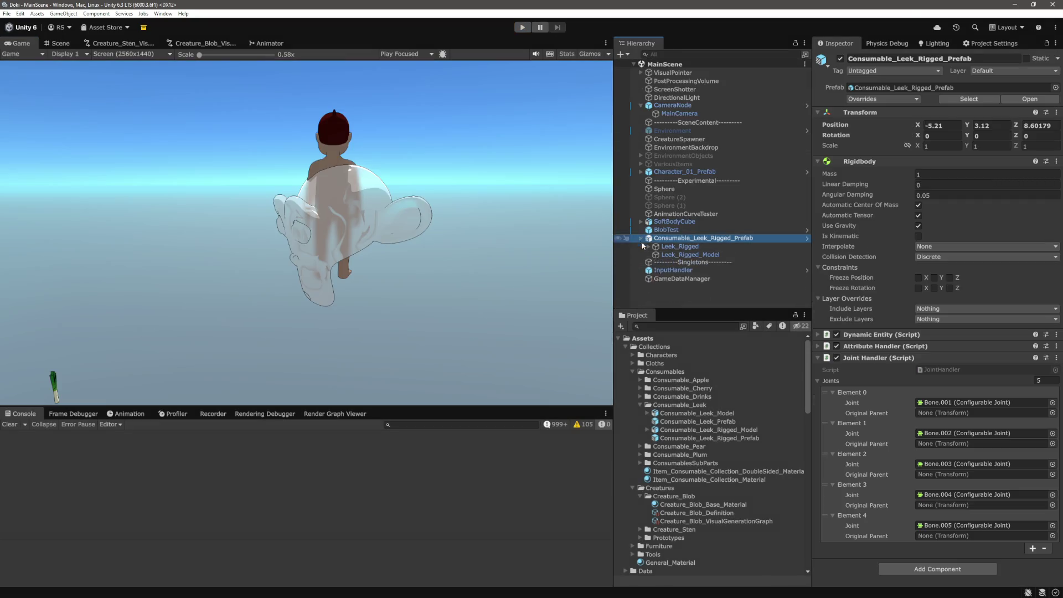
Step: Glance over Bone.cs in VS Code, then move on to the browser
key(alt+Tab)
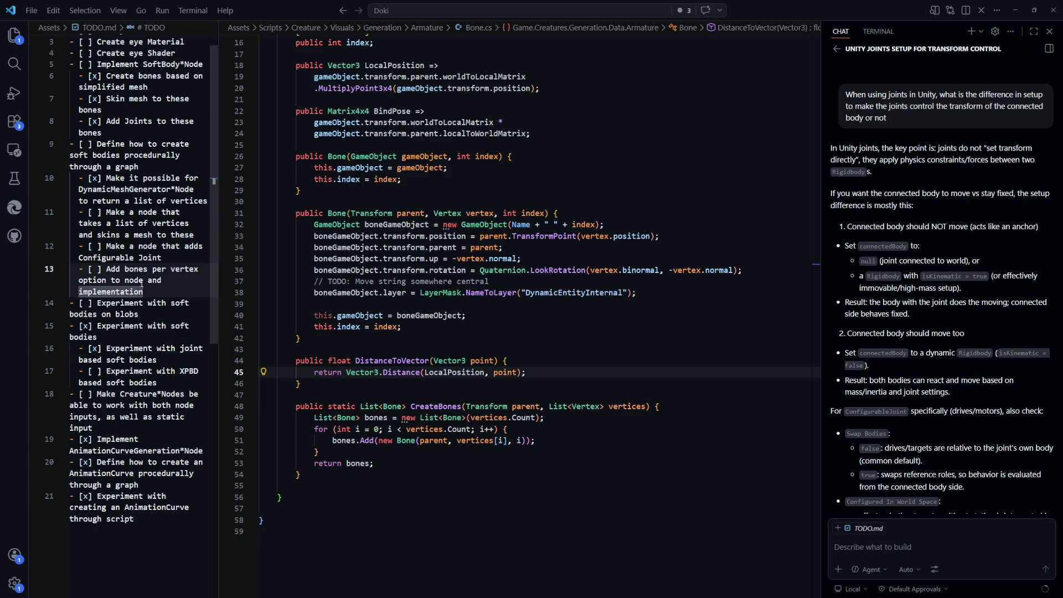
click(562, 322)
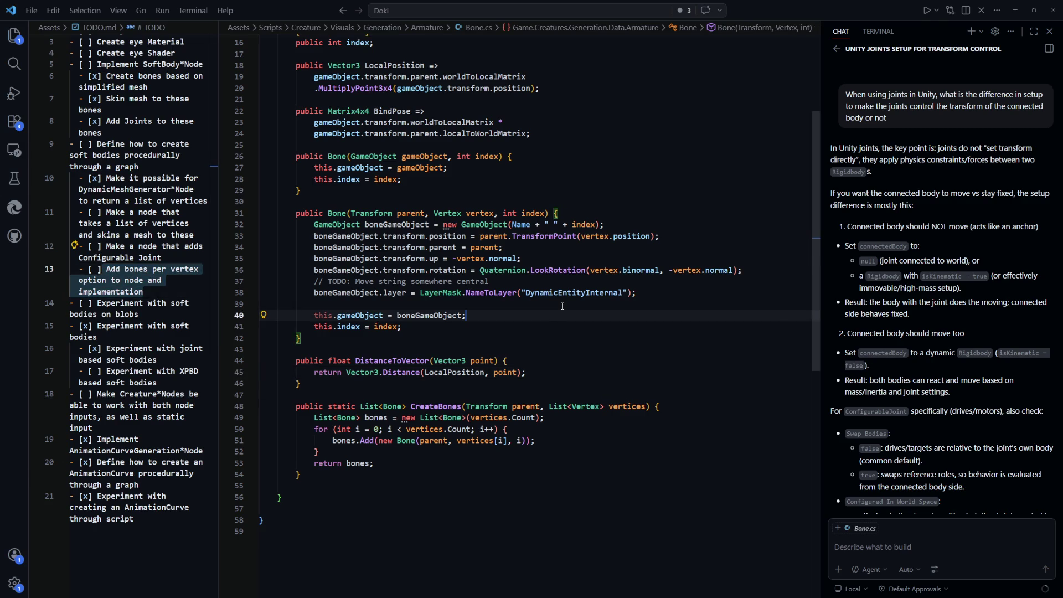
key(alt+Tab)
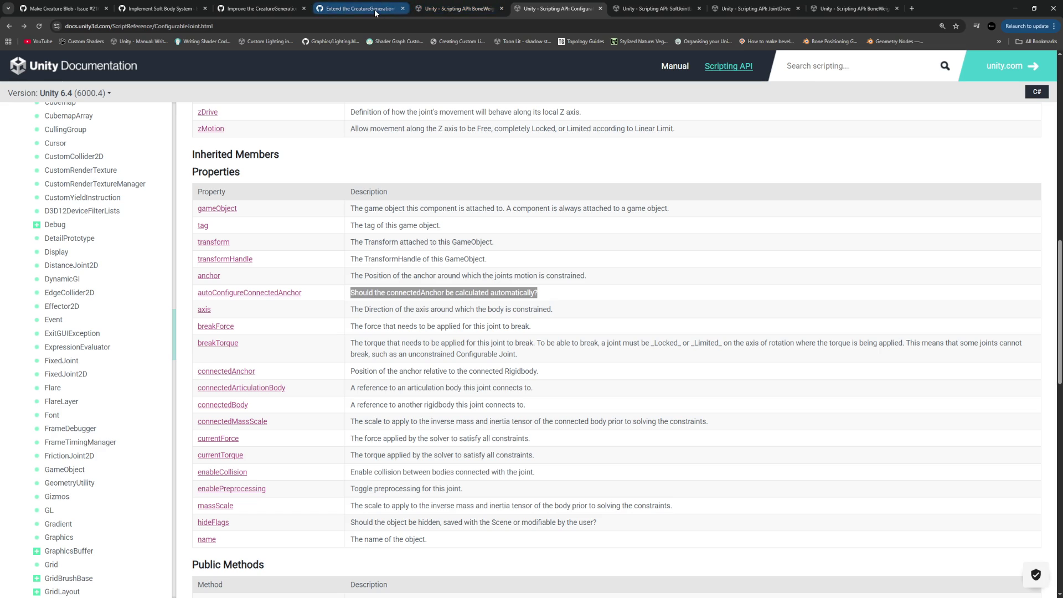
Step: Go to the Implement Soft Body System issue and look over its soft body node task
click(360, 9)
key(ctrl+shift+Tab)
key(ctrl+shift+Tab)
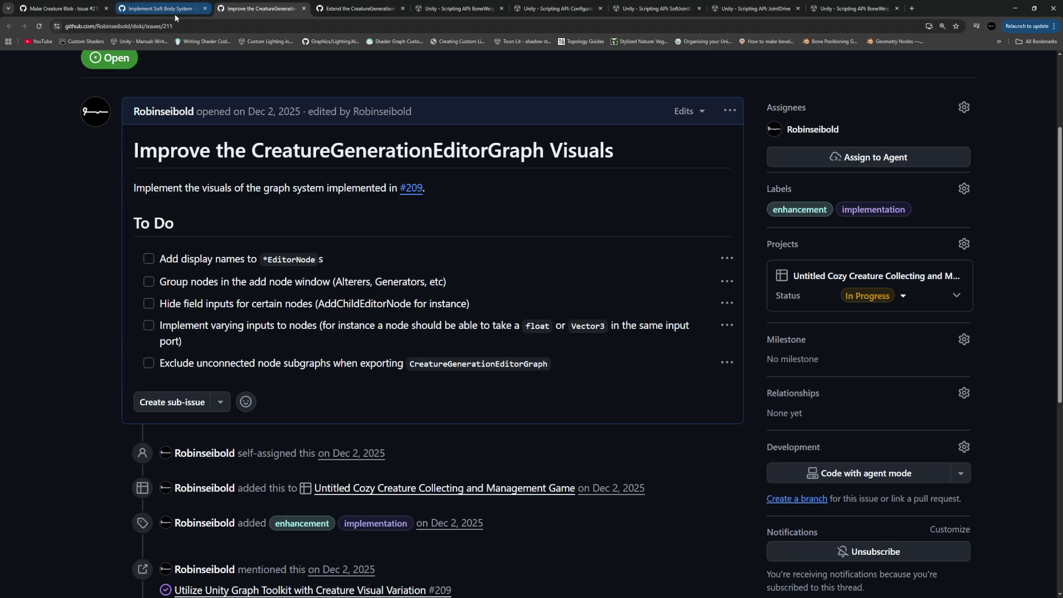
drag(166, 299, 283, 297)
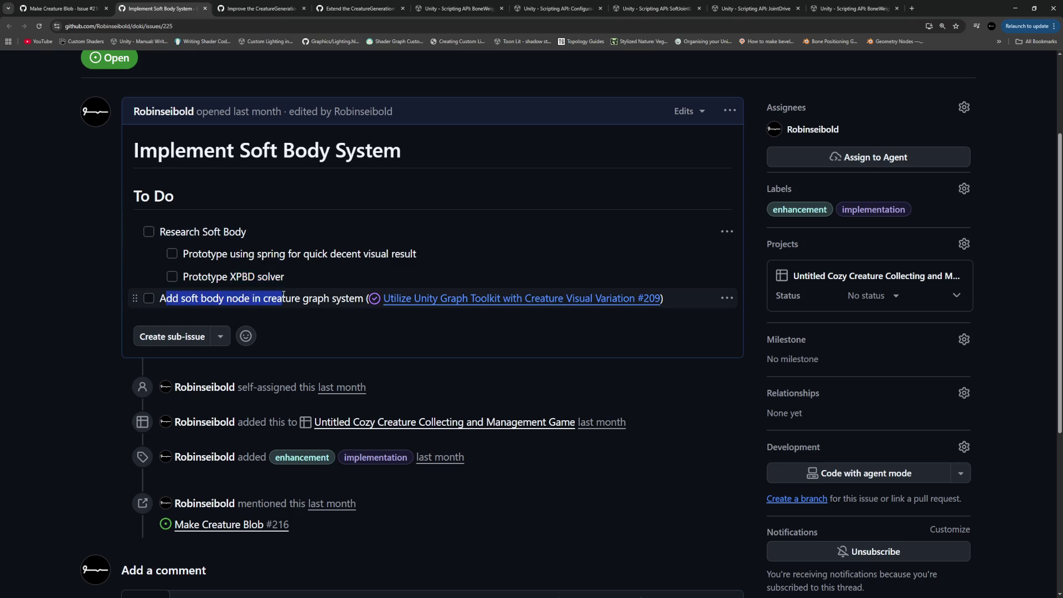
click(305, 303)
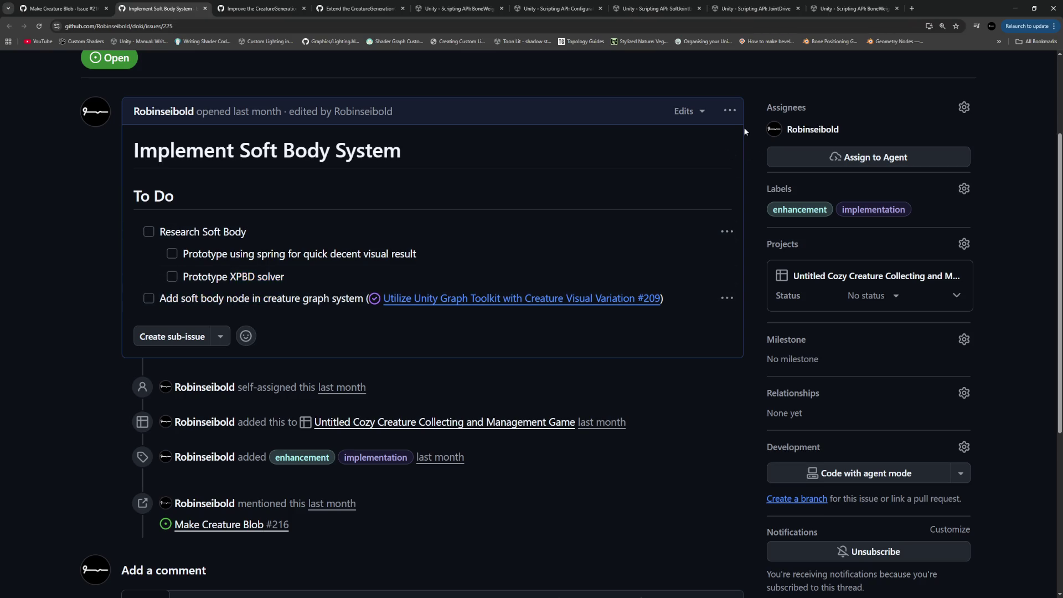
Step: Edit the issue description, starting a new top-level task 'Imple' below Prototype XPBD solver
click(730, 111)
key(Return)
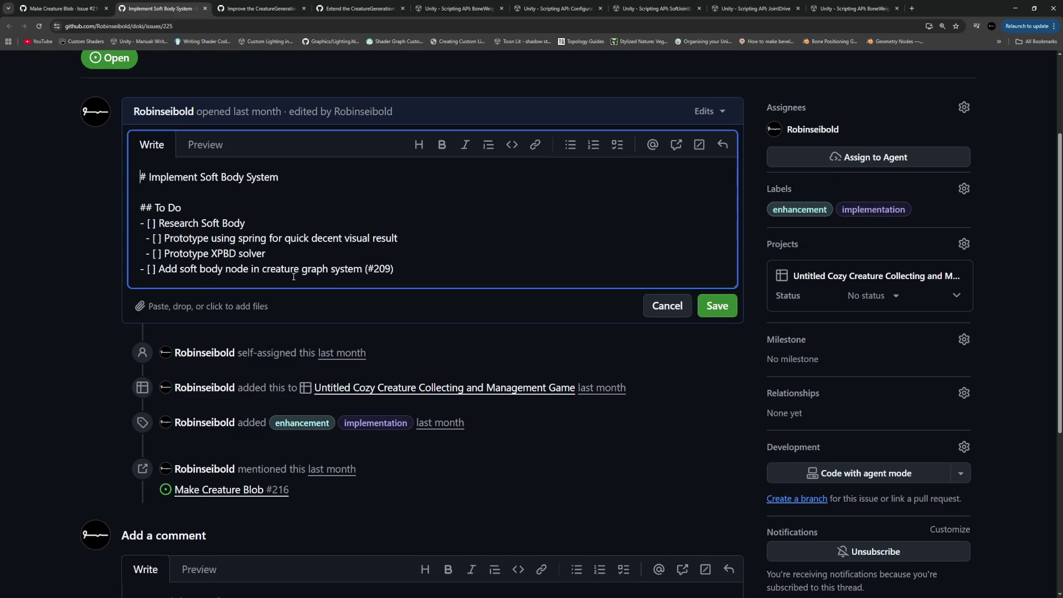
key(Return)
key(shift+Tab)
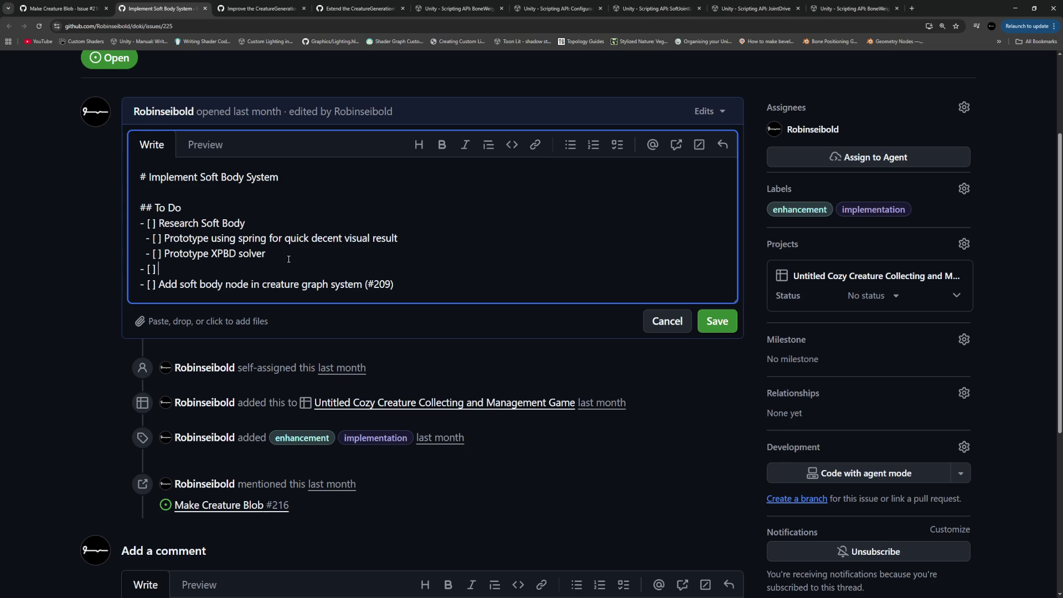
text(Imple)
key(alt+Tab)
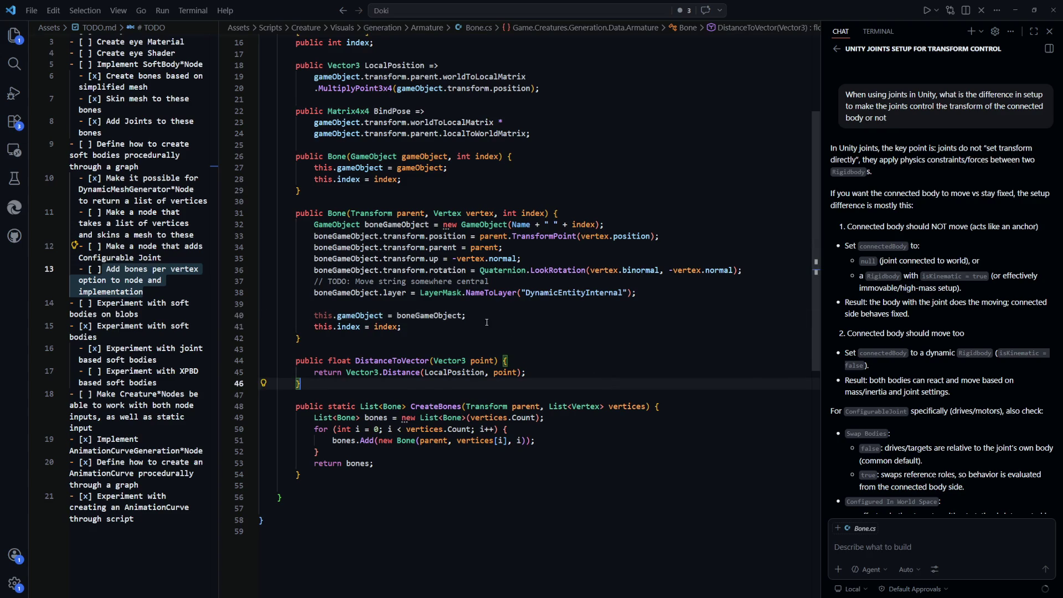
Step: Switch to SoftBodyGenerator.cs in VS Code and look it over
scroll(575, 366, up, 5)
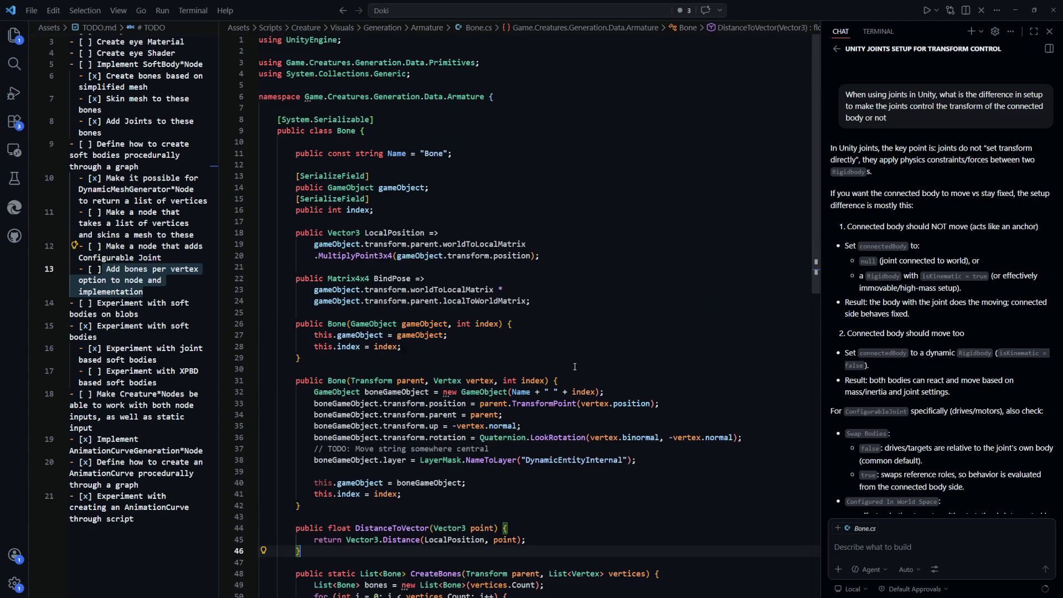
scroll(575, 366, down, 4)
key(ctrl+Tab)
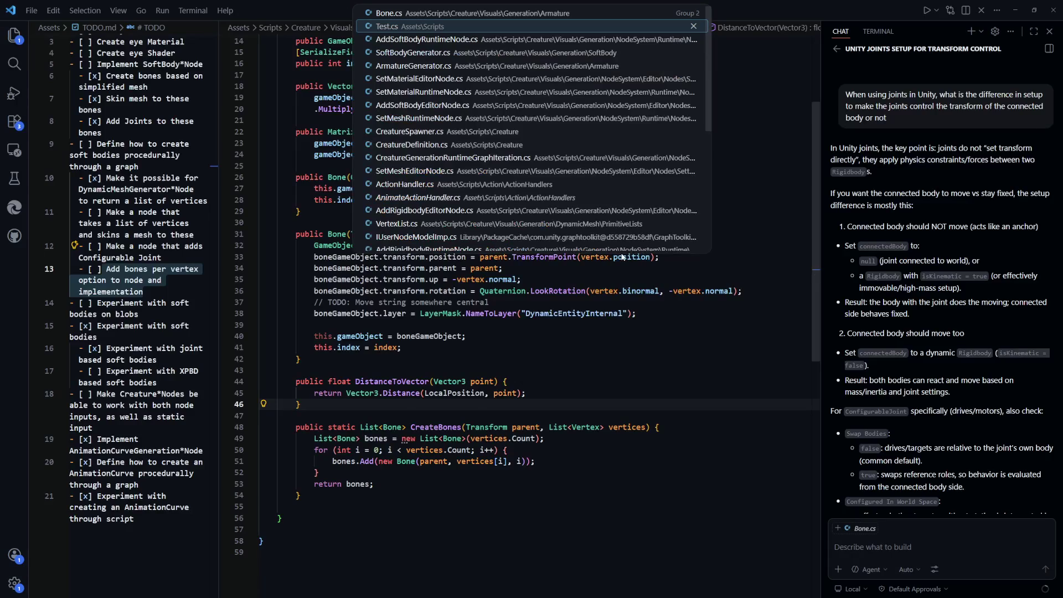
key(ctrl+Tab)
key(ctrl+Tab)
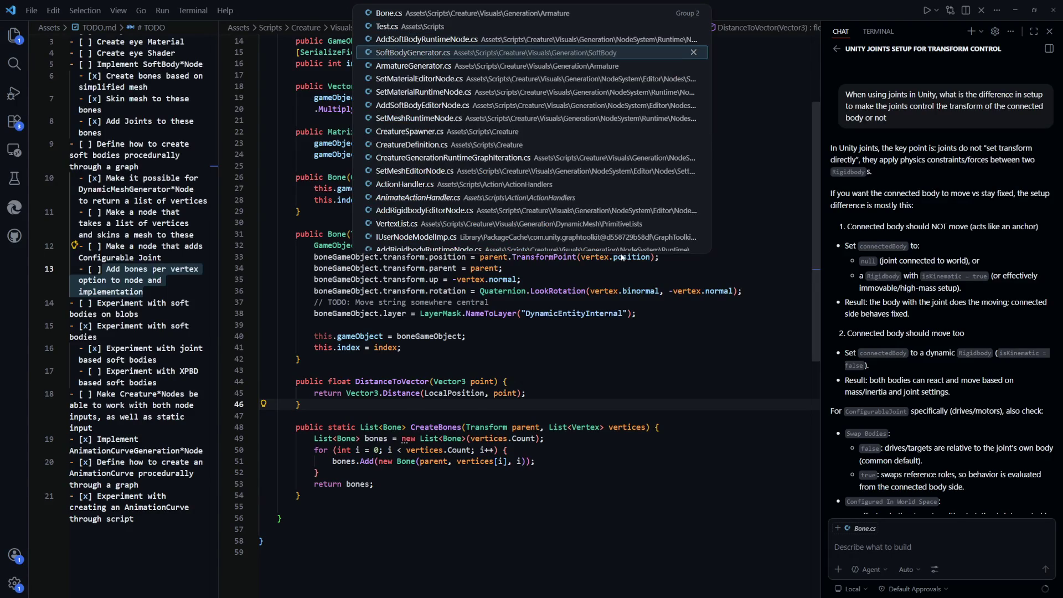
Step: Read through ArmatureGenerator.cs, then continue the GitHub task with `ArmatureGenerator`
key(ctrl+Tab)
key(ctrl+Tab)
key(ctrl+Tab)
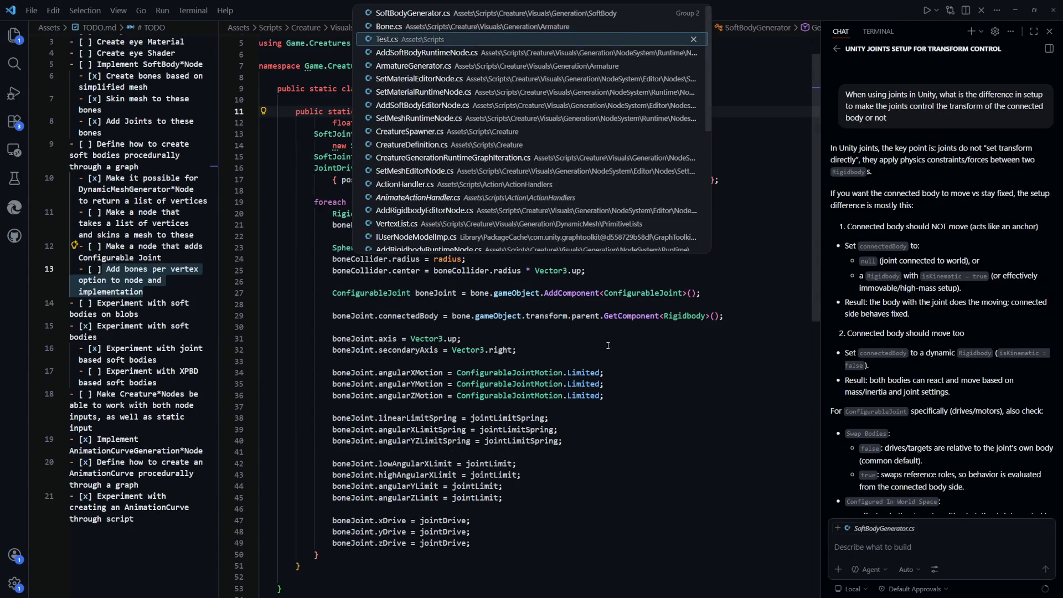
key(ctrl+Tab)
scroll(642, 354, up, 5)
scroll(678, 370, up, 10)
scroll(677, 371, down, 15)
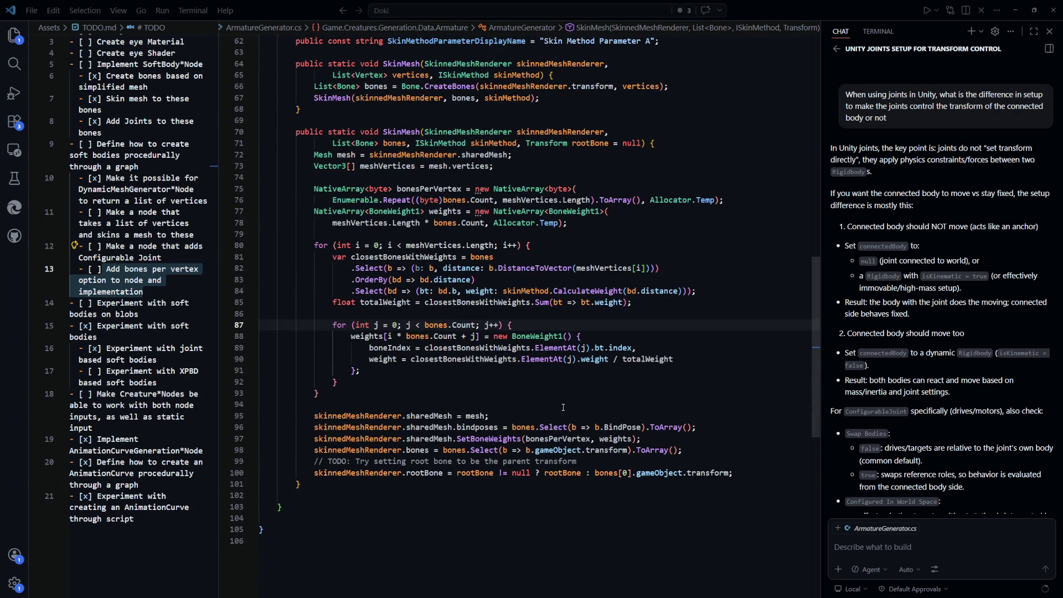
key(alt+Tab)
text(`A)
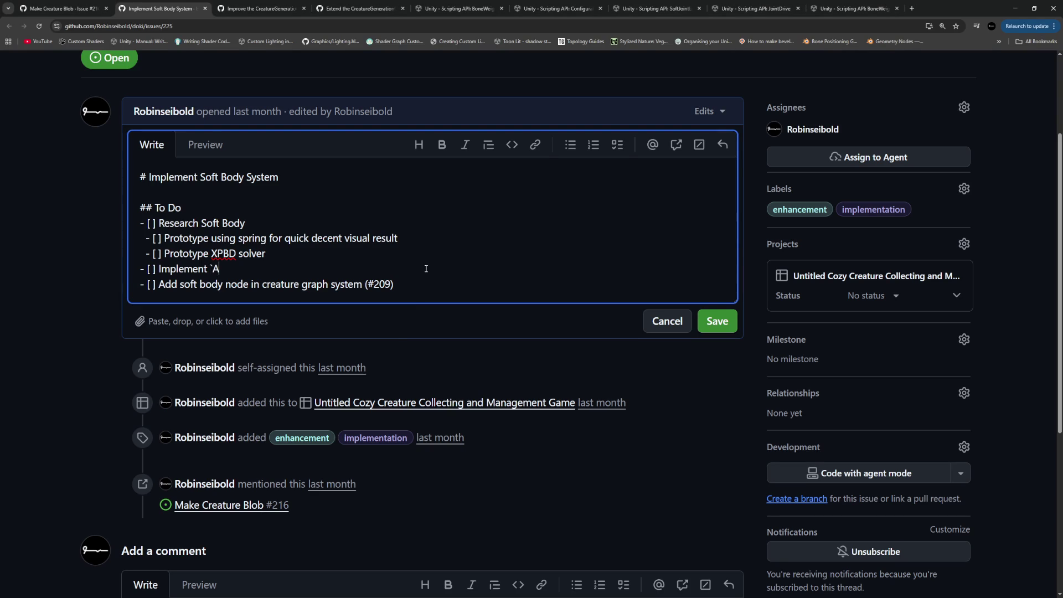
text(rmatureGenerator`)
Step: Add the sub-task 'Add option for bones per vertex' under Implement `ArmatureGenerator` and save the issue
key(Return)
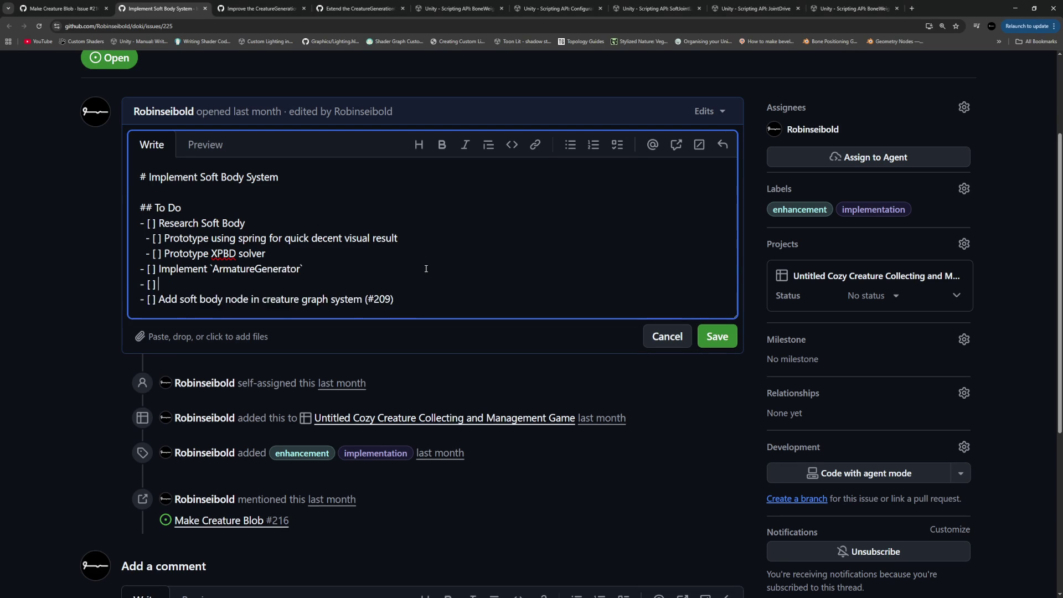
text(] )
text(Implement)
key(BackSpace)
key(BackSpace)
key(BackSpace)
text(Add option for bones per vertex)
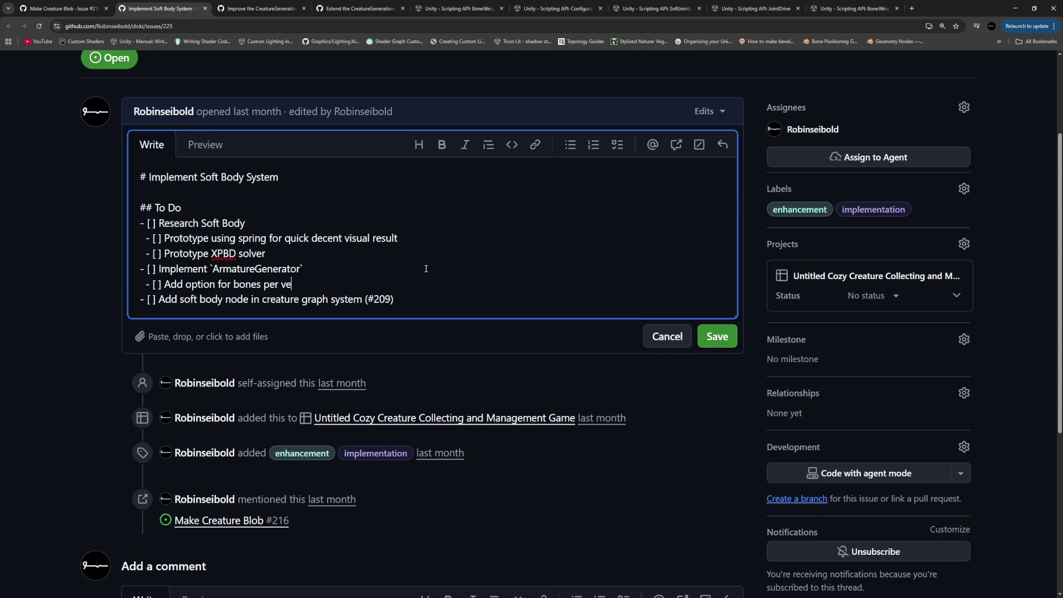
click(700, 339)
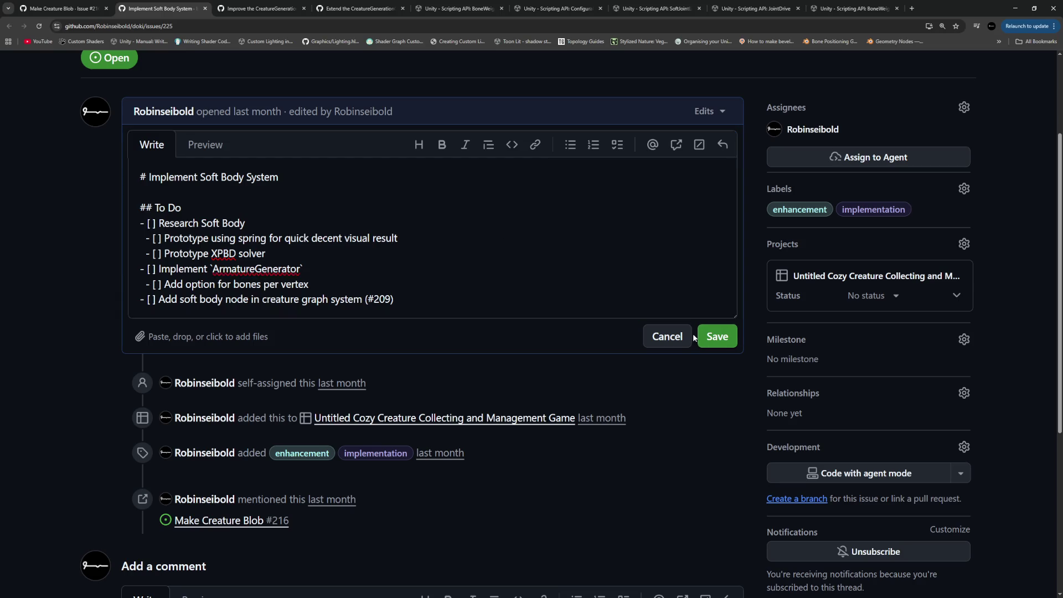
Step: In ArmatureGenerator.cs, select the closest-bones Select and OrderBy lines 82–83 as chat context
key(alt+Tab)
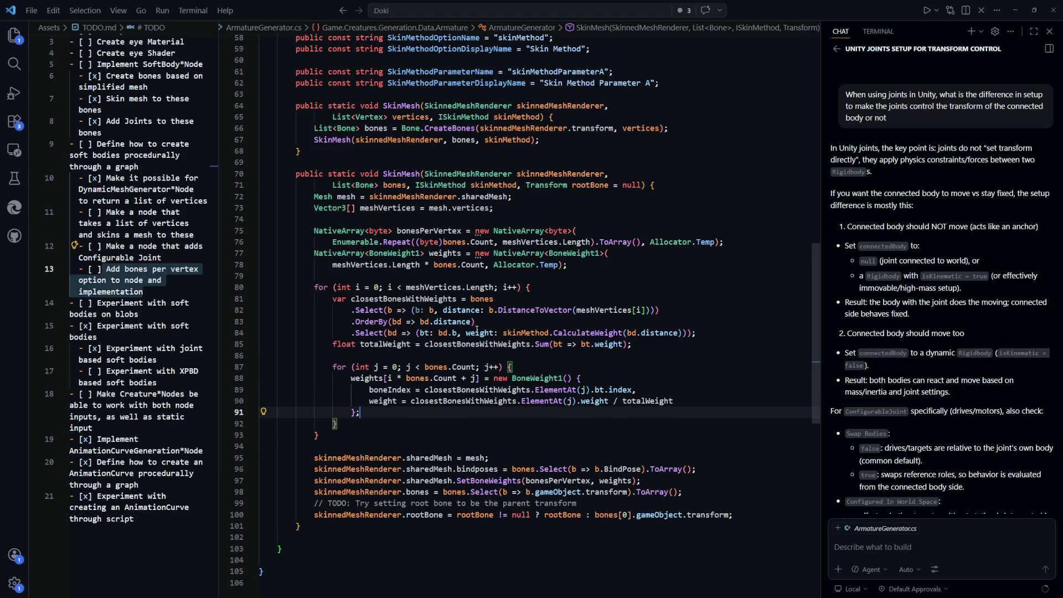
key(Up)
key(Up)
key(Up)
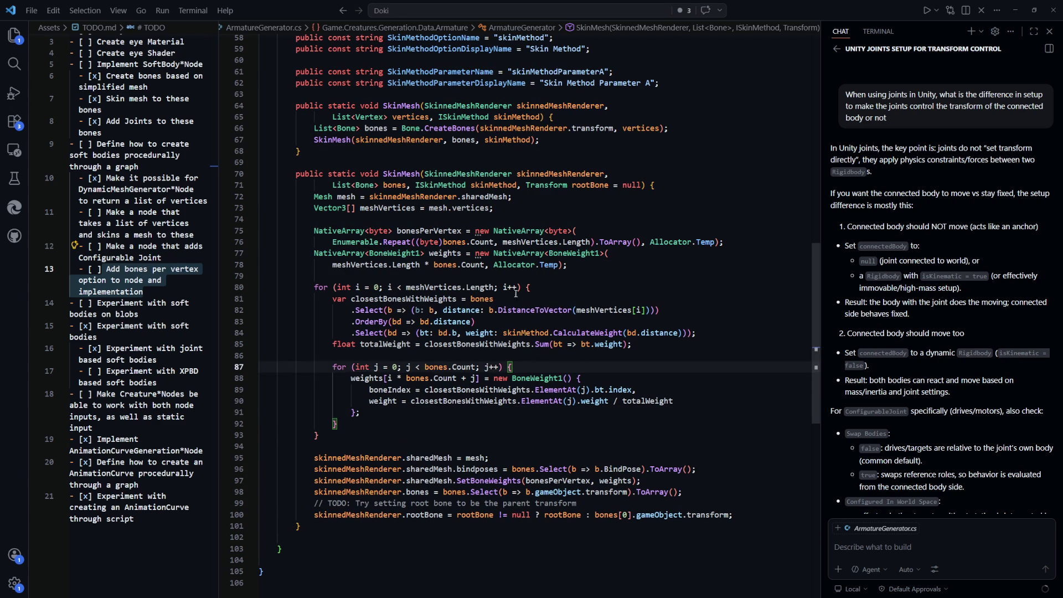
drag(609, 185, 526, 185)
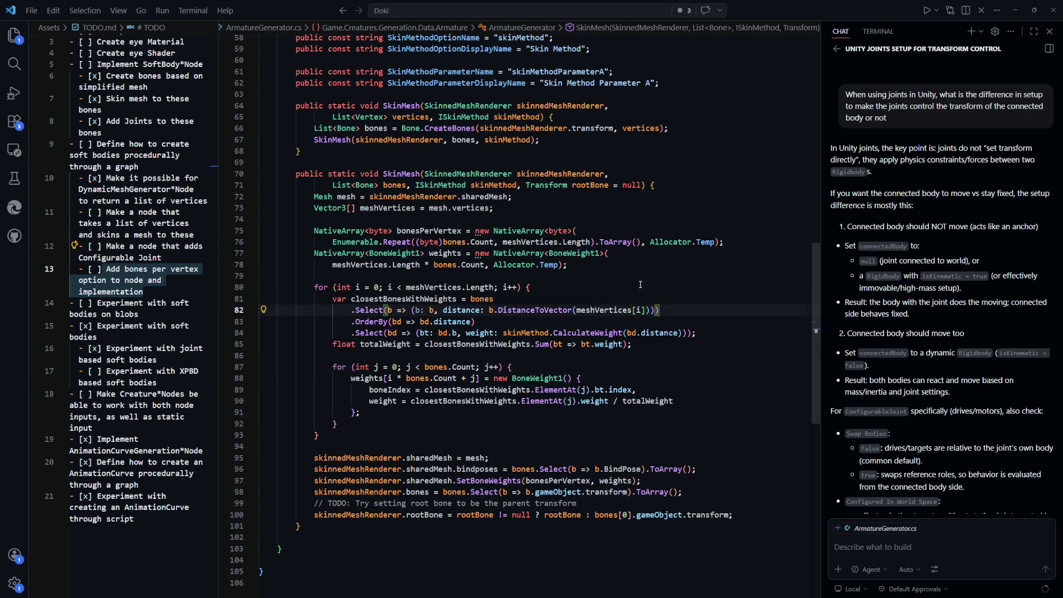
click(637, 286)
drag(351, 310, 663, 312)
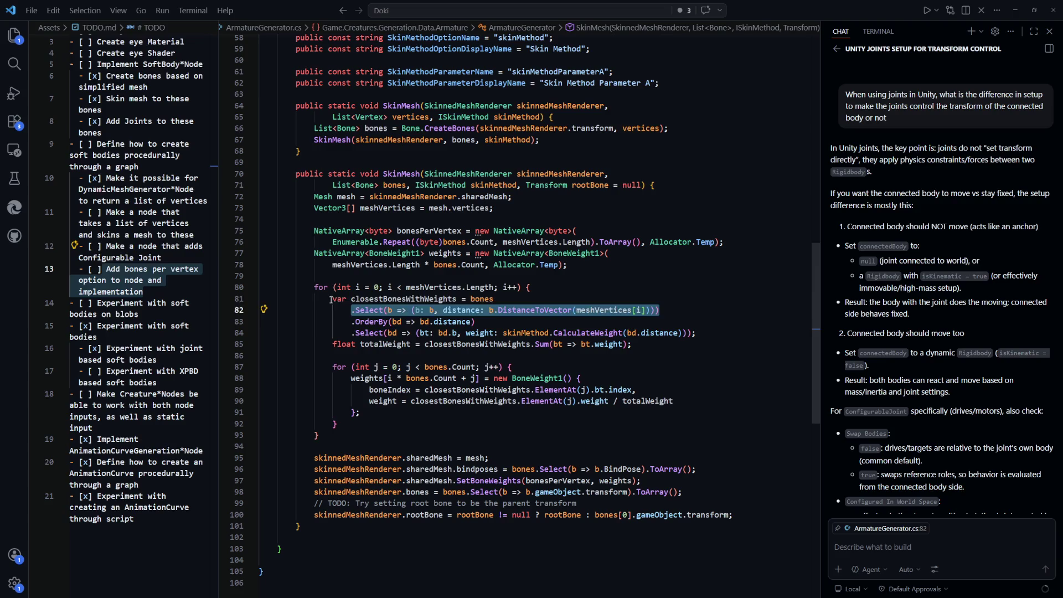
mouse_move(332, 299)
mouse_down()
mouse_move(603, 333)
mouse_move(696, 333)
mouse_up()
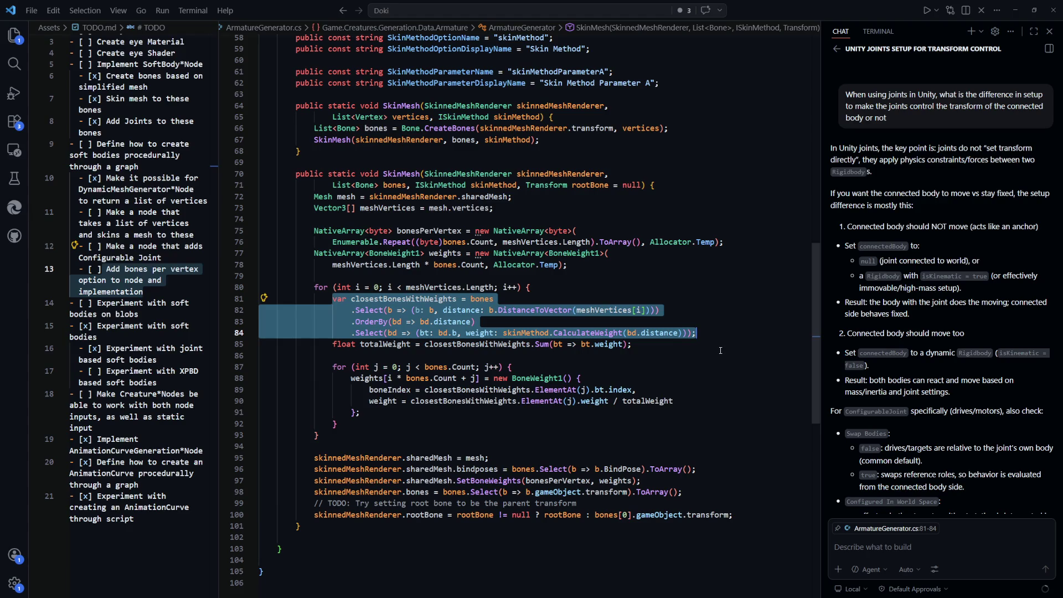
drag(475, 322, 353, 310)
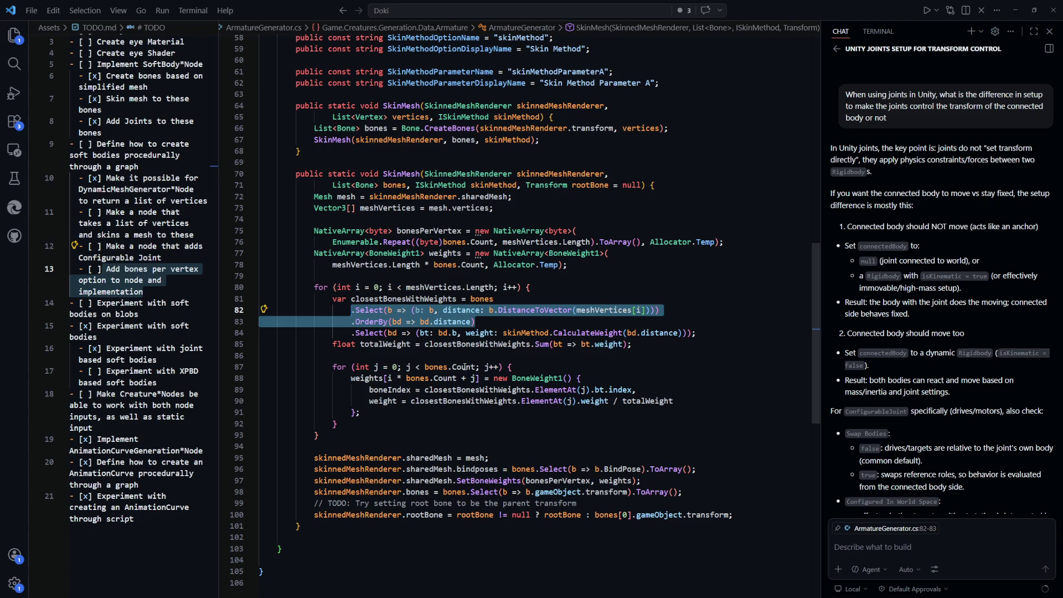
Step: Add .Take(bones.Count) on a new line after OrderBy(bd => bd.distance) in the closest-bones query
drag(361, 412, 351, 378)
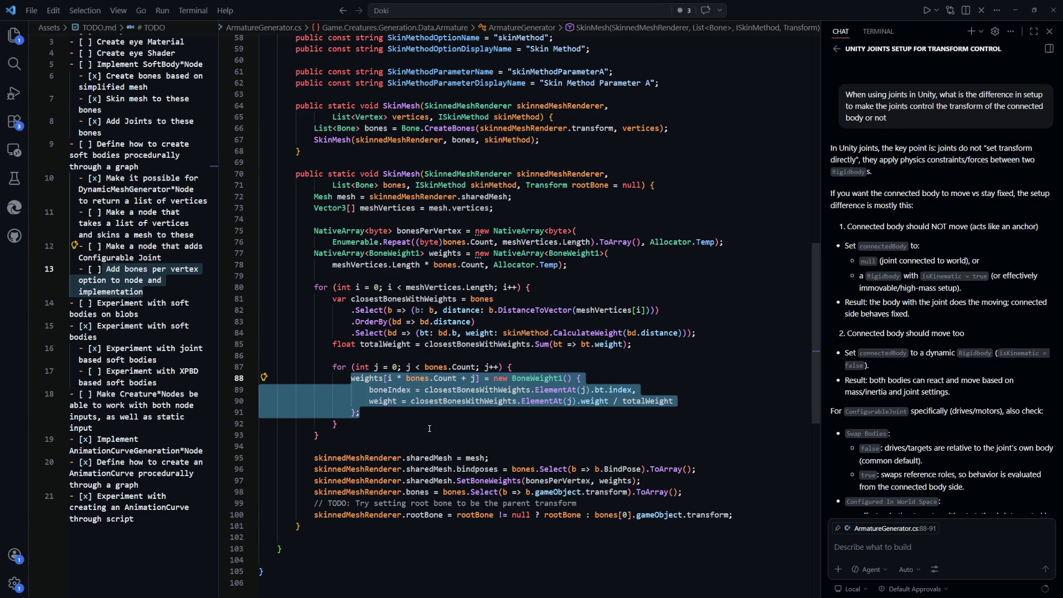
mouse_move(475, 367)
mouse_down()
mouse_move(344, 424)
mouse_move(443, 388)
mouse_move(429, 379)
mouse_up()
drag(507, 326, 370, 322)
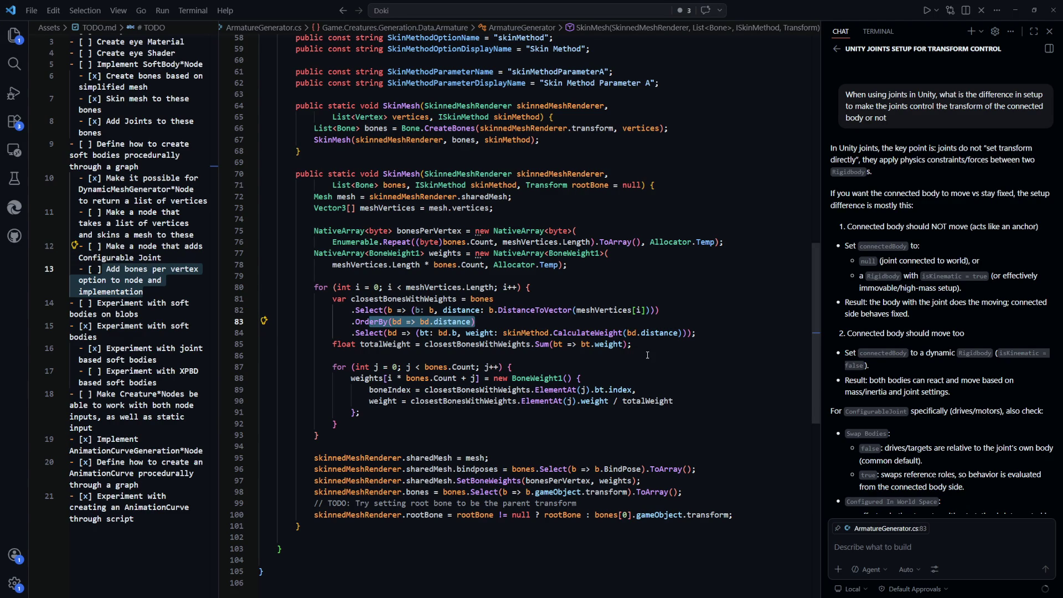
click(646, 353)
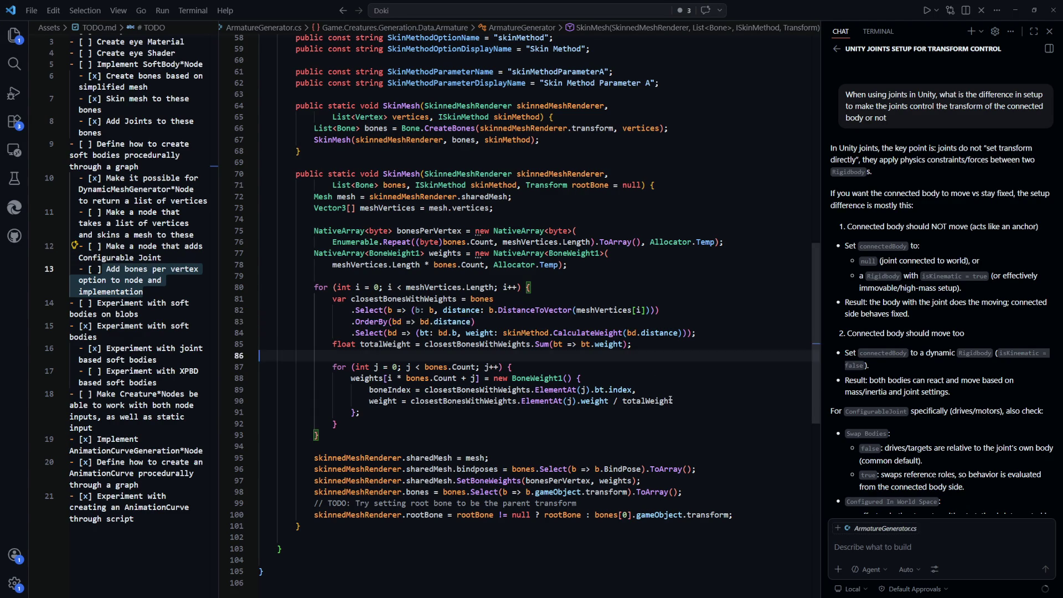
scroll(647, 352, up, 2)
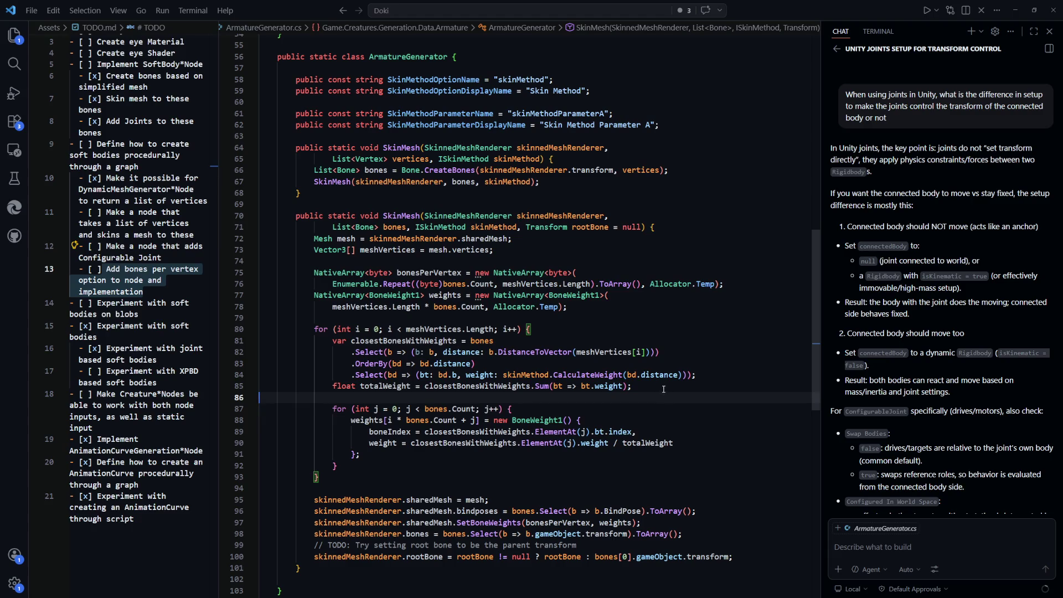
click(508, 361)
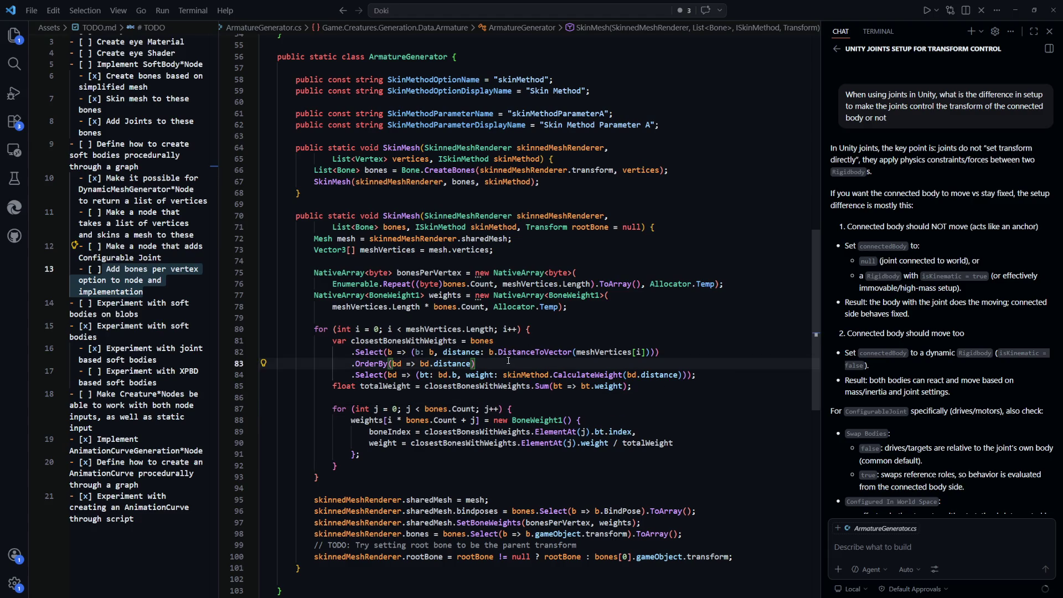
key(Return)
text(.Take()
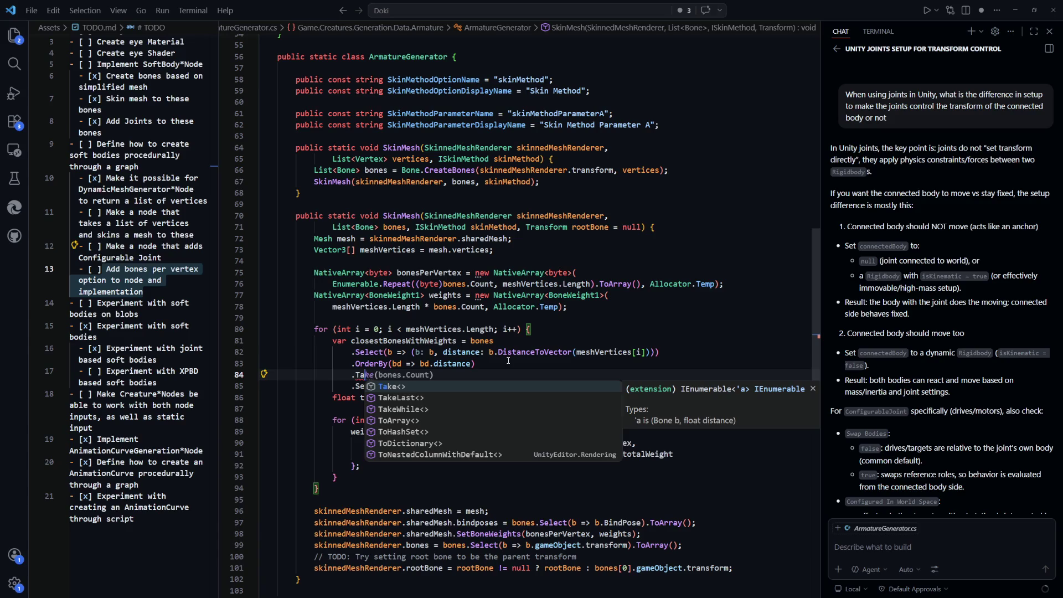
text(bones.Count)
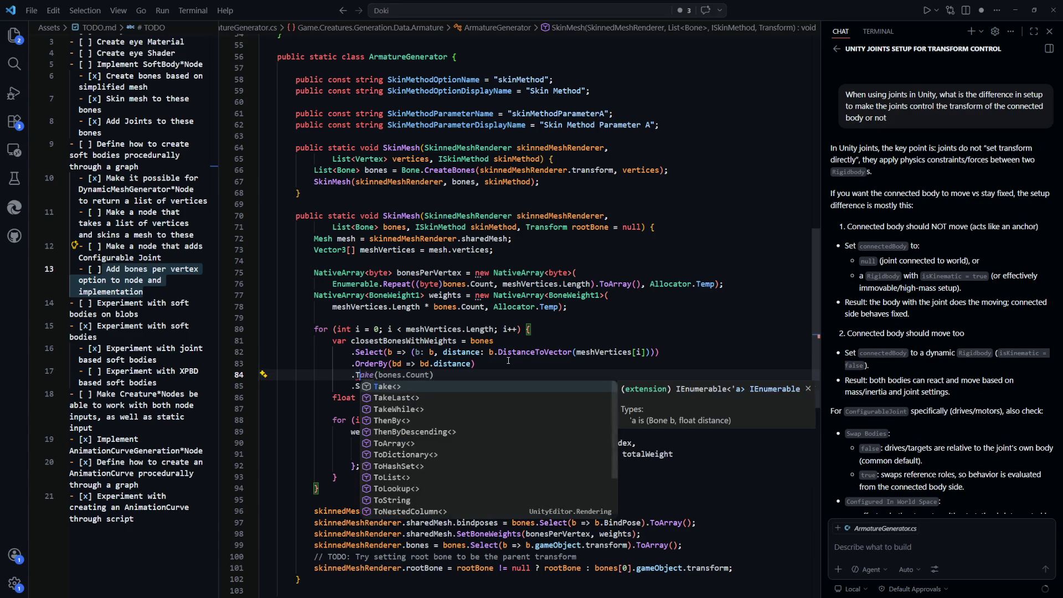
key(alt+Tab)
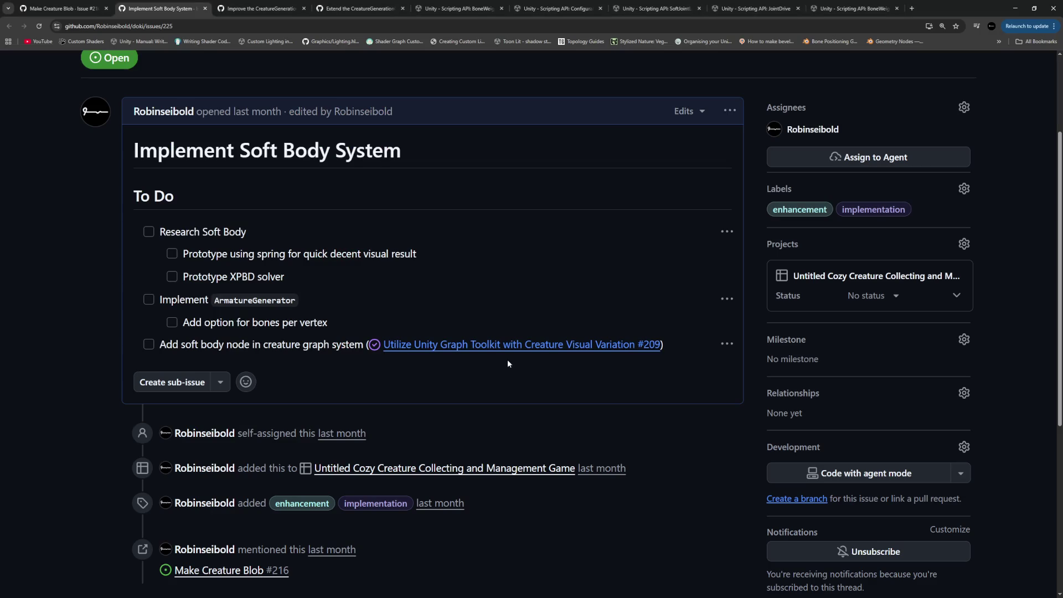
Step: Search 'take linq' and open the Microsoft Learn Enumerable.Take documentation
key(ctrl+t)
text(take linq)
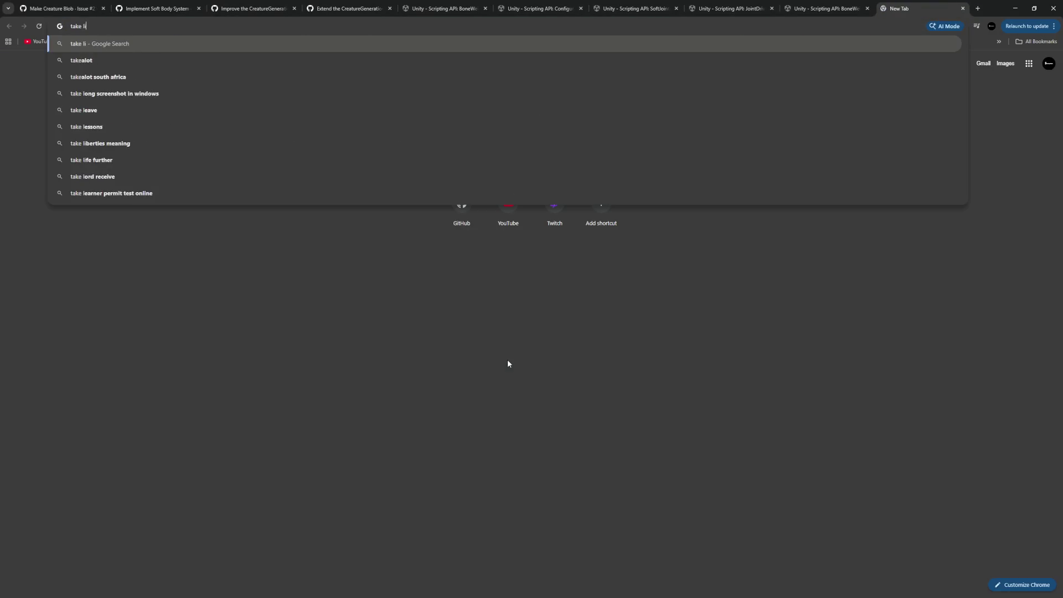
key(Return)
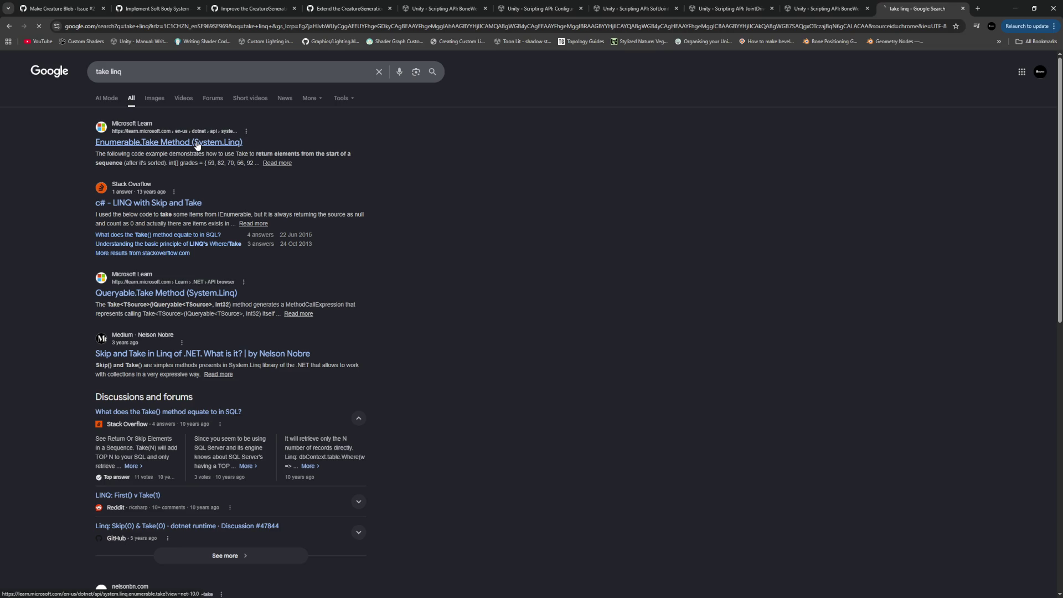
click(198, 143)
Step: Read the Enumerable.Take parameters and examples, then return to the code editor
scroll(510, 328, down, 5)
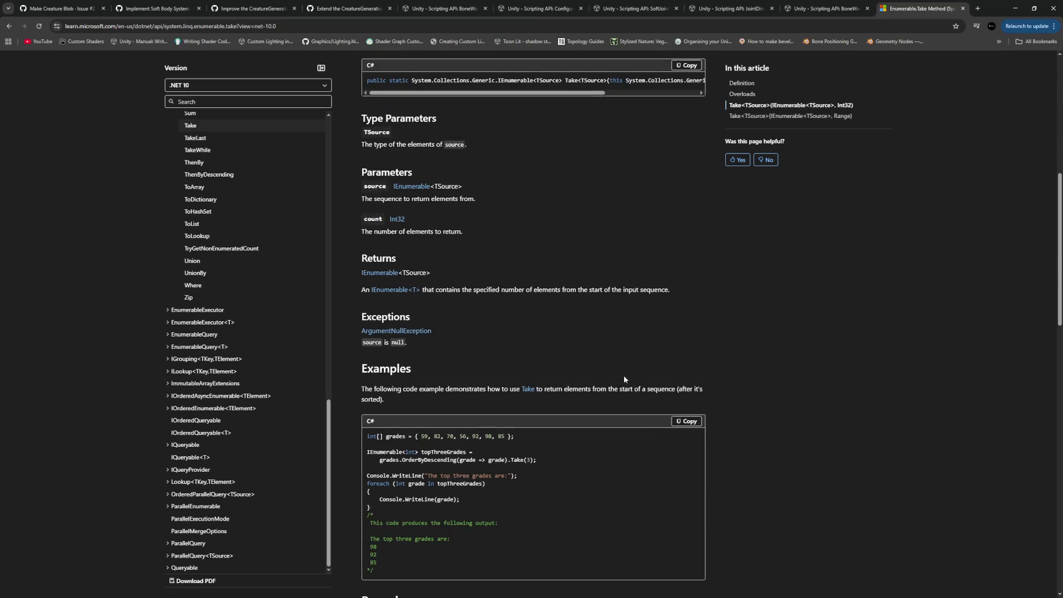
scroll(624, 375, up, 2)
drag(360, 284, 467, 284)
drag(369, 336, 476, 336)
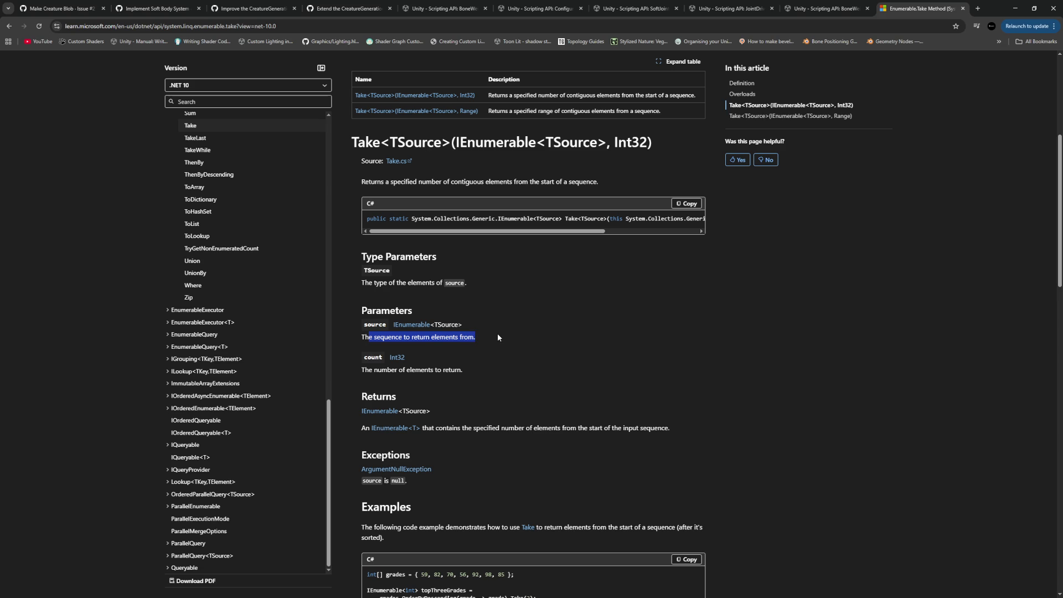
click(498, 336)
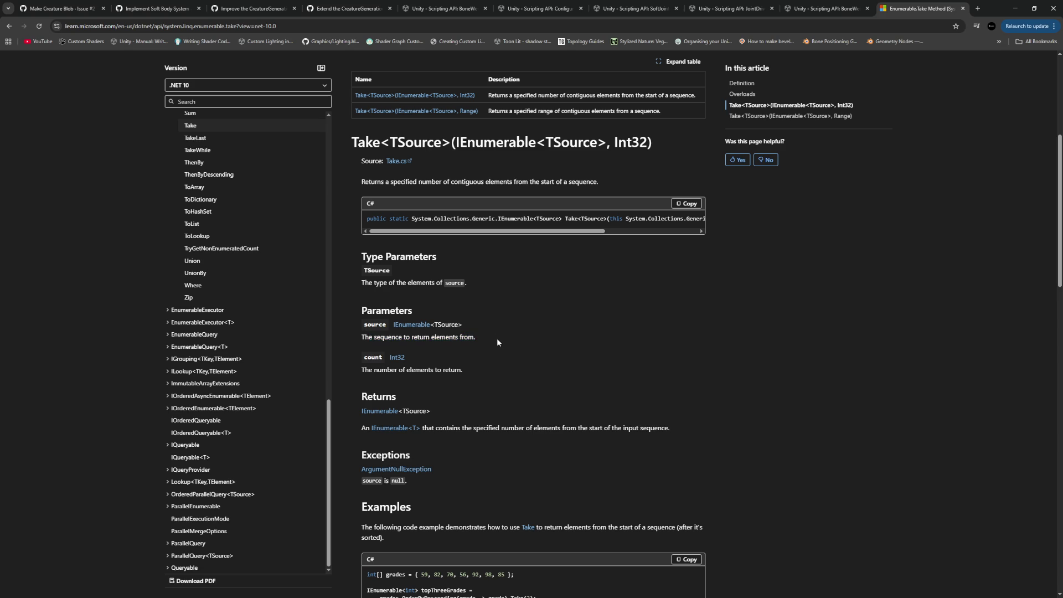
scroll(497, 343, down, 2)
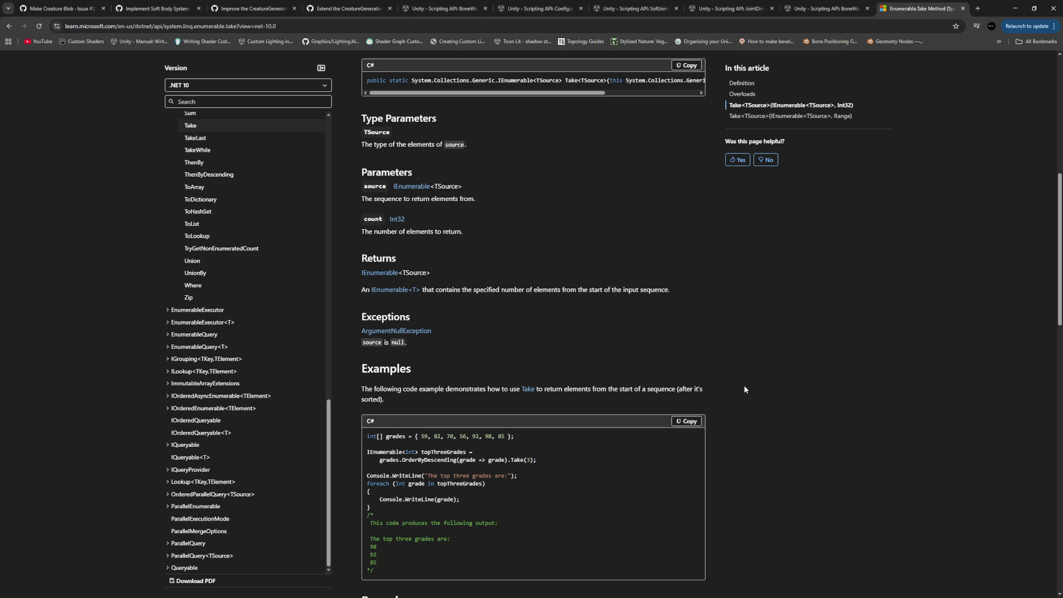
scroll(744, 384, up, 5)
scroll(753, 353, down, 7)
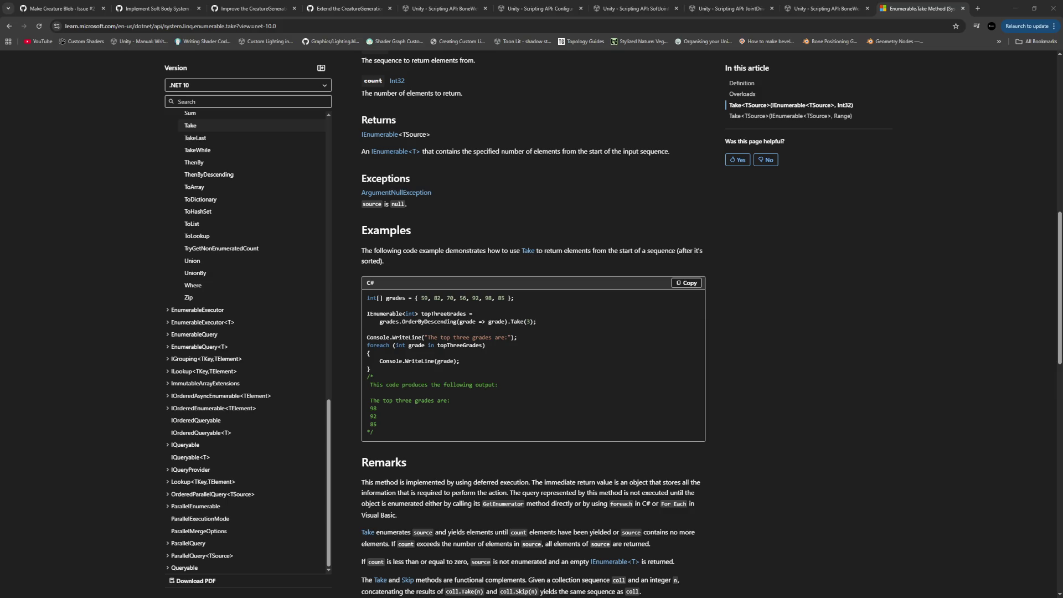
key(alt+Tab)
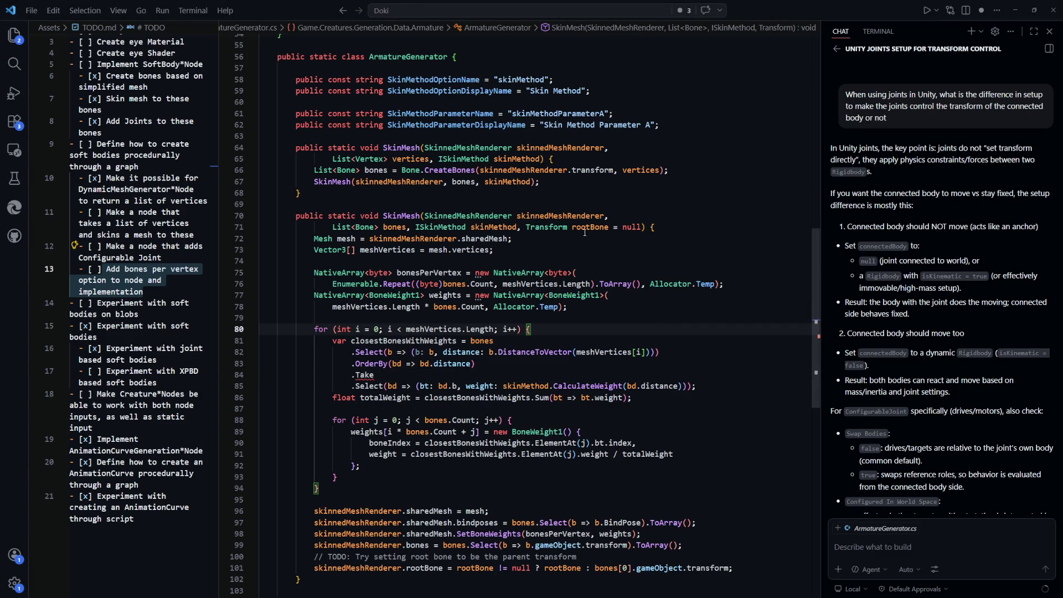
Step: Add an int maxBonesPerVertex parameter to the second SkinMesh overload
mouse_move(528, 224)
click(520, 227)
text(, int)
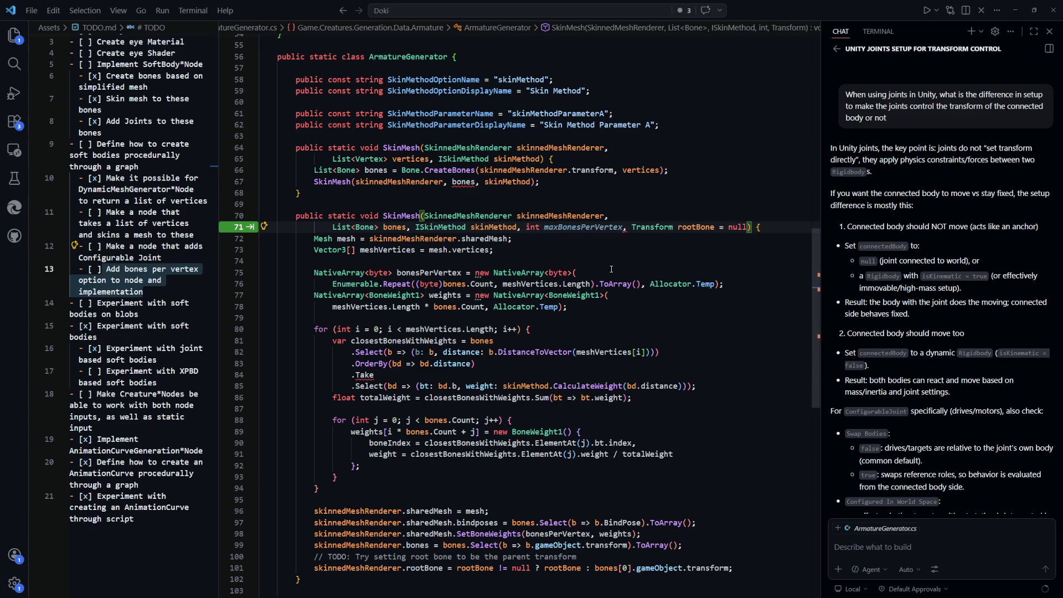
key(Tab)
key(Tab)
scroll(694, 290, down, 1)
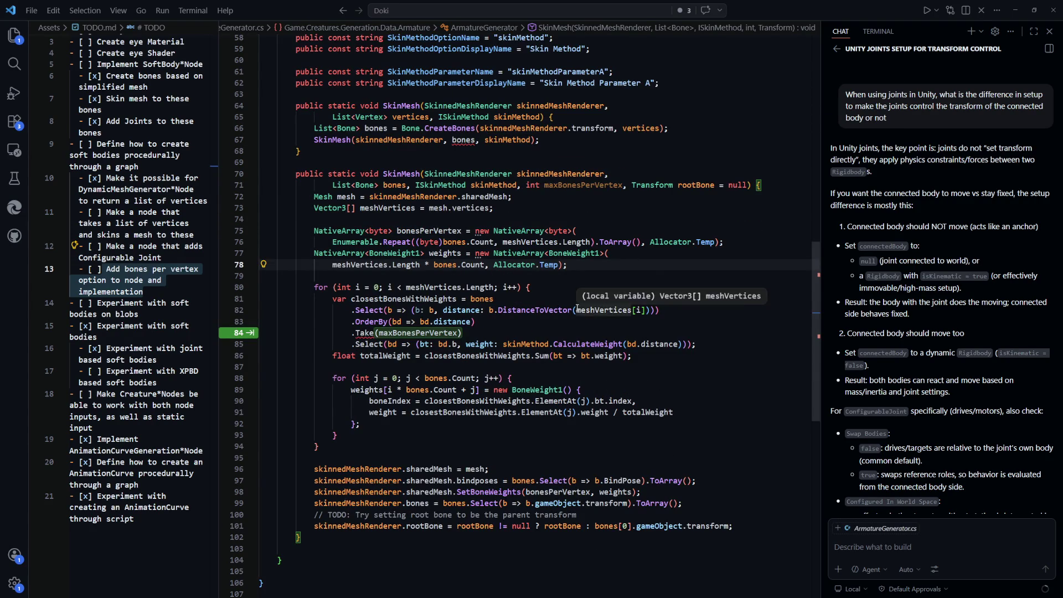
scroll(578, 309, up, 1)
scroll(578, 308, up, 1)
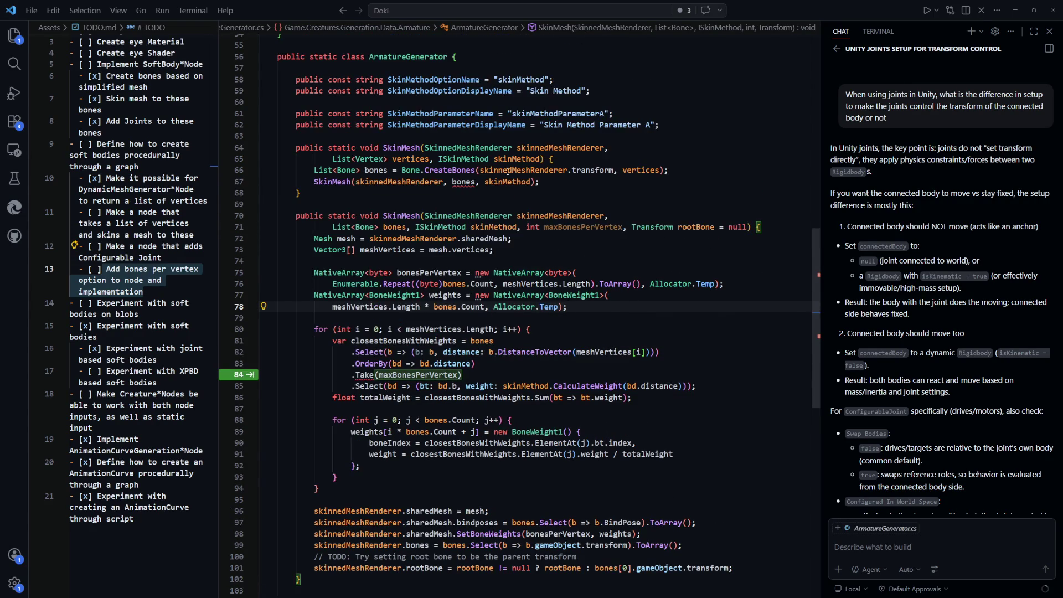
Step: Add maxBonesPerVertex to the first overload and forward it with rootBone to the second
click(542, 159)
text(,)
key(Tab)
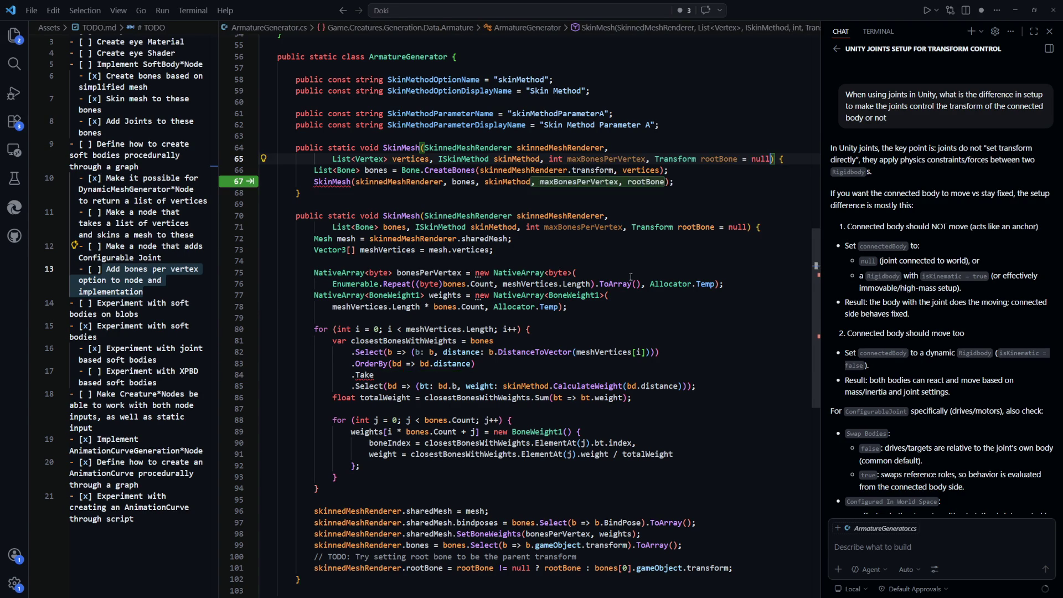
key(Tab)
click(733, 327)
scroll(655, 289, down, 2)
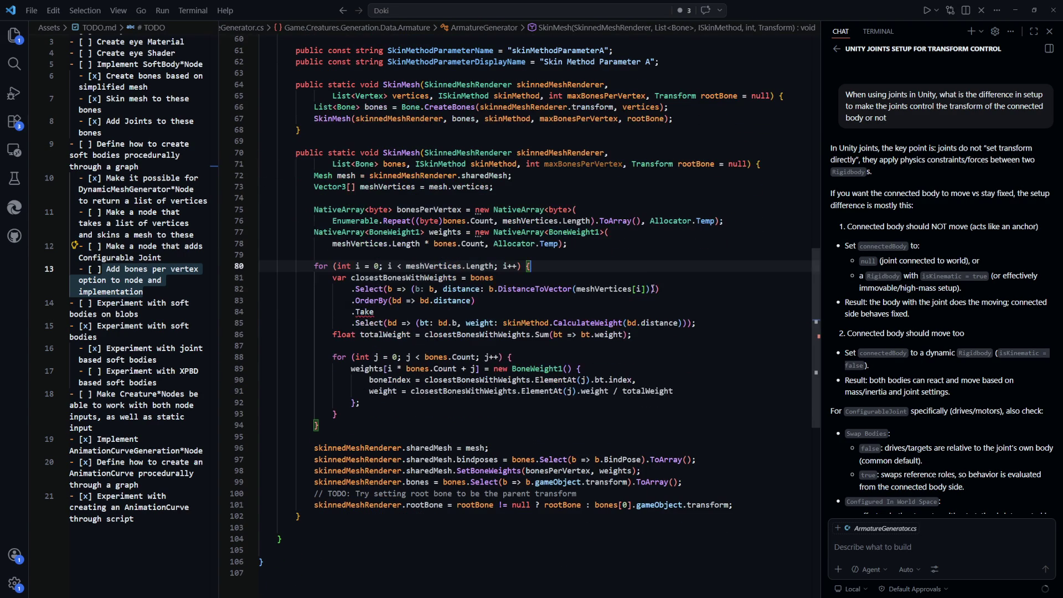
click(577, 164)
Step: Declare int bonesPerVertex = Mathf.Min(maxBonesPerVertex, bones.Count) below the meshVertices line
double_click(576, 164)
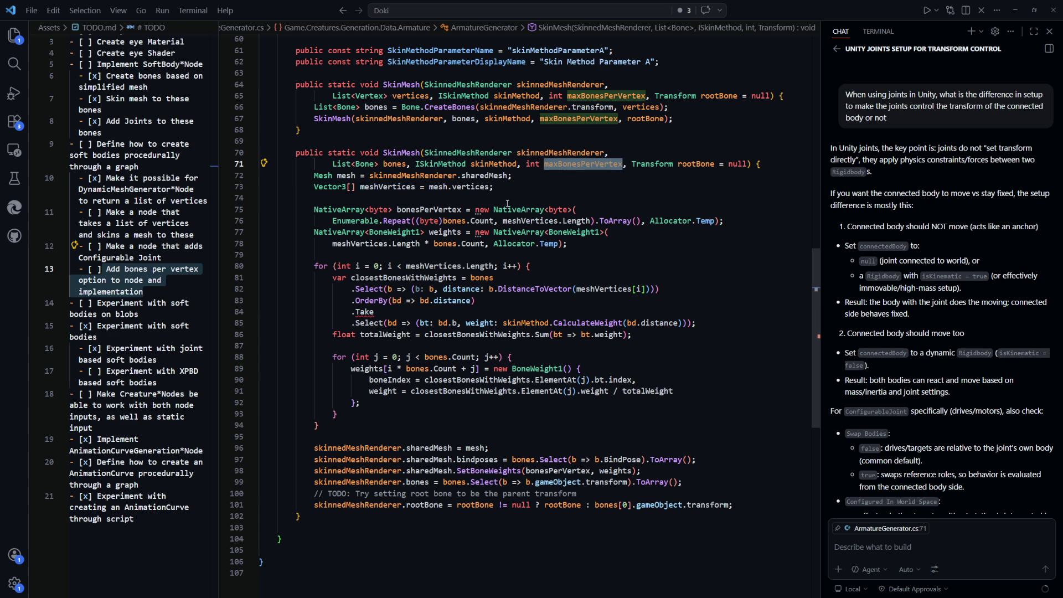
click(537, 200)
click(499, 187)
key(Return)
text(i)
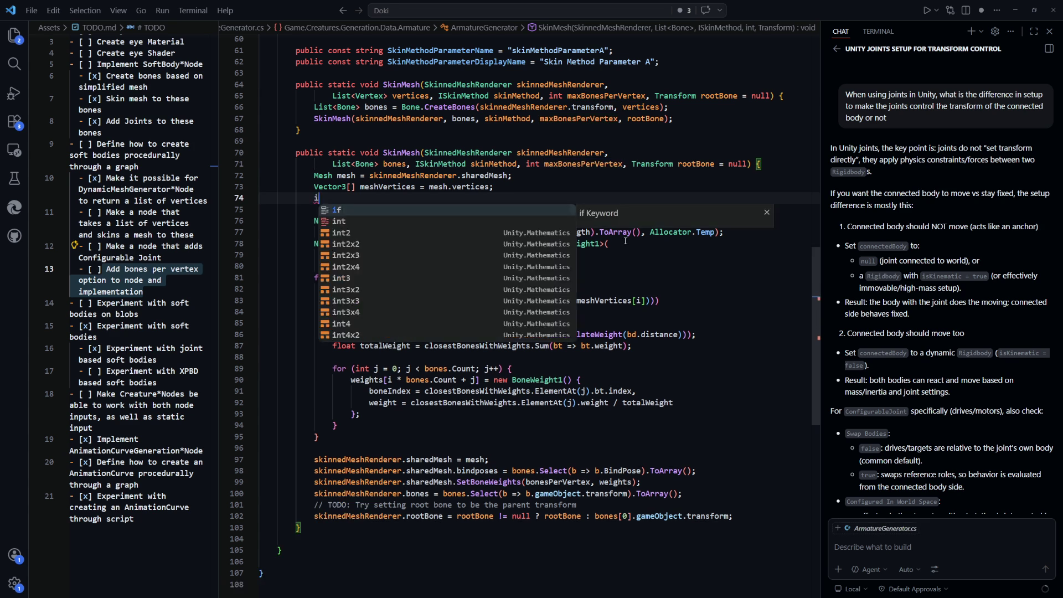
text(nt bonesPer)
key(Tab)
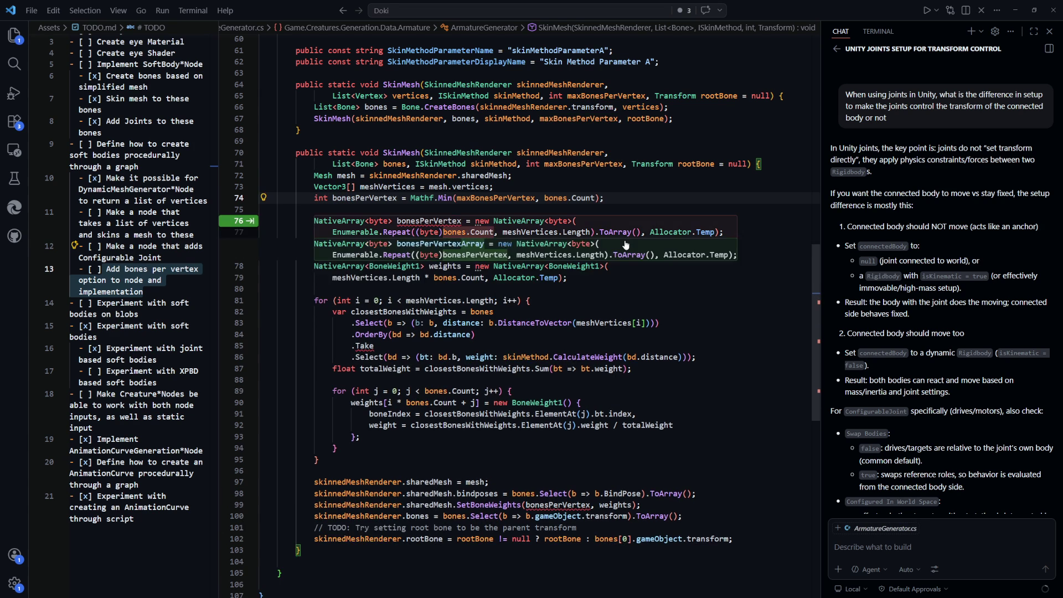
drag(605, 197, 410, 189)
click(632, 198)
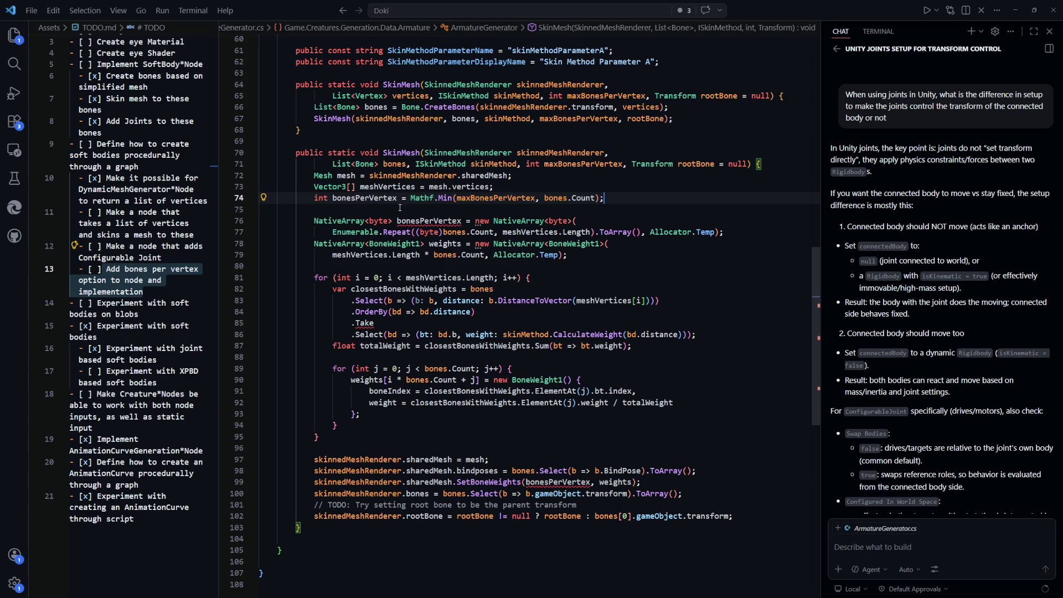
double_click(488, 198)
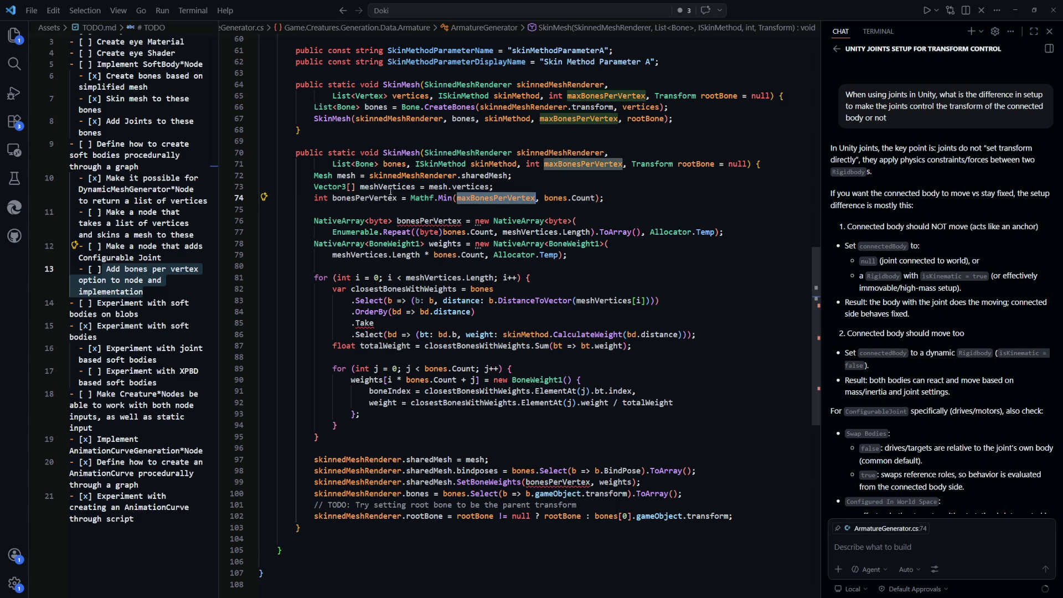
Step: Make bonesPerVertex a two-line ternary: maxBonesPerVertex <= 0 ? bones.Count : Mathf.Min(...)
key(ctrl+c)
click(410, 197)
key(ctrl+v)
text(<= 0 ? )
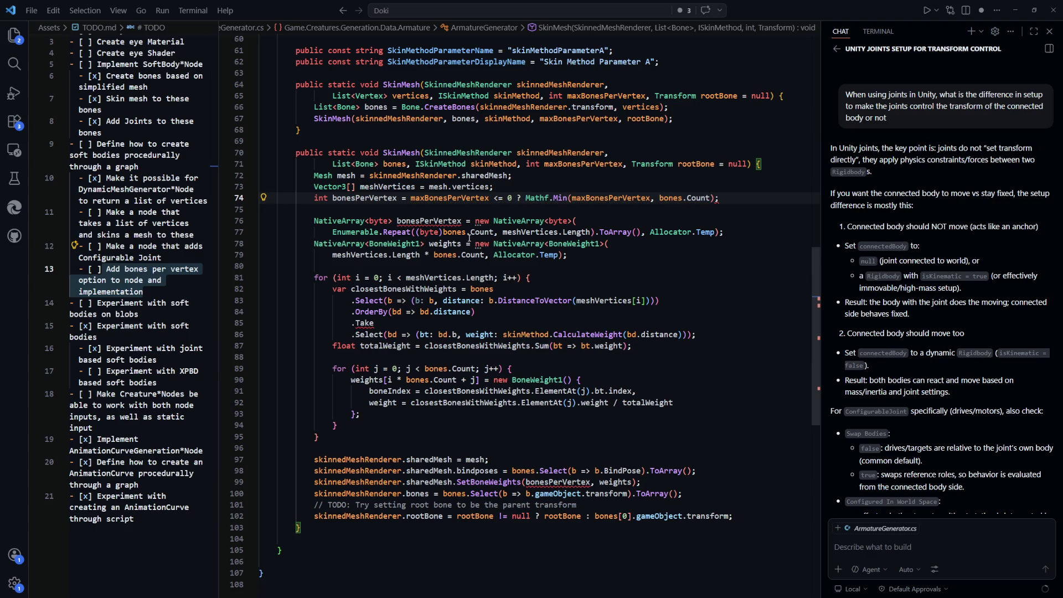
text(bones.Coo)
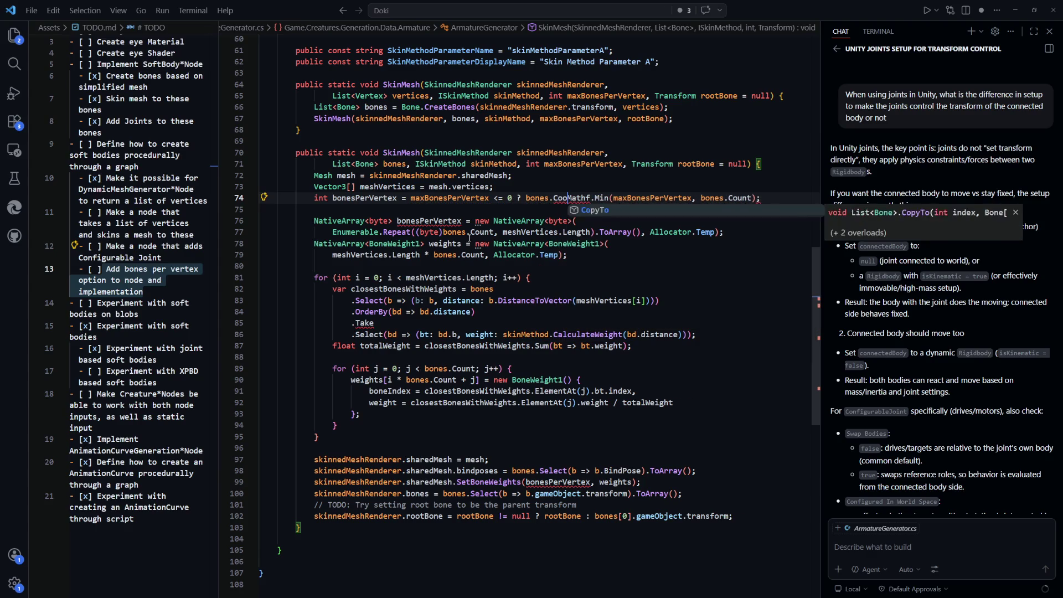
key(Escape)
key(BackSpace)
text(unt ?)
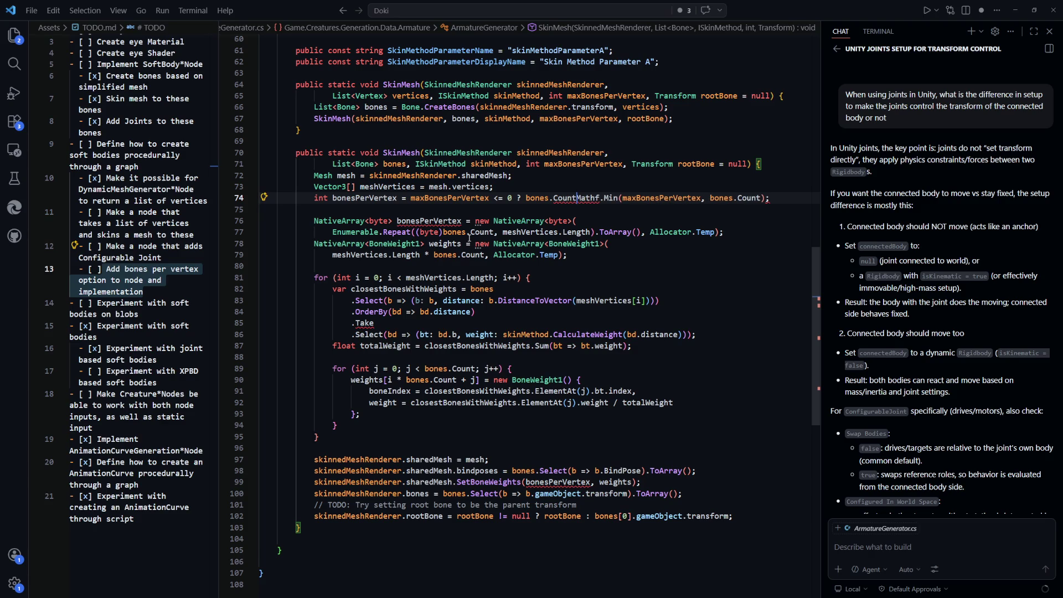
key(BackSpace)
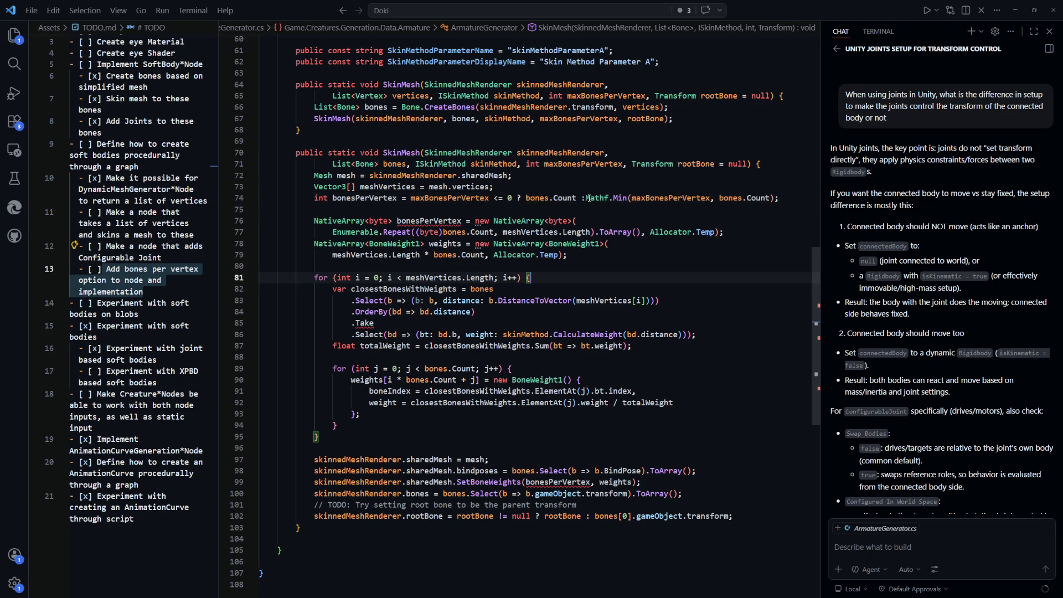
text(:)
click(708, 282)
click(518, 197)
key(Return)
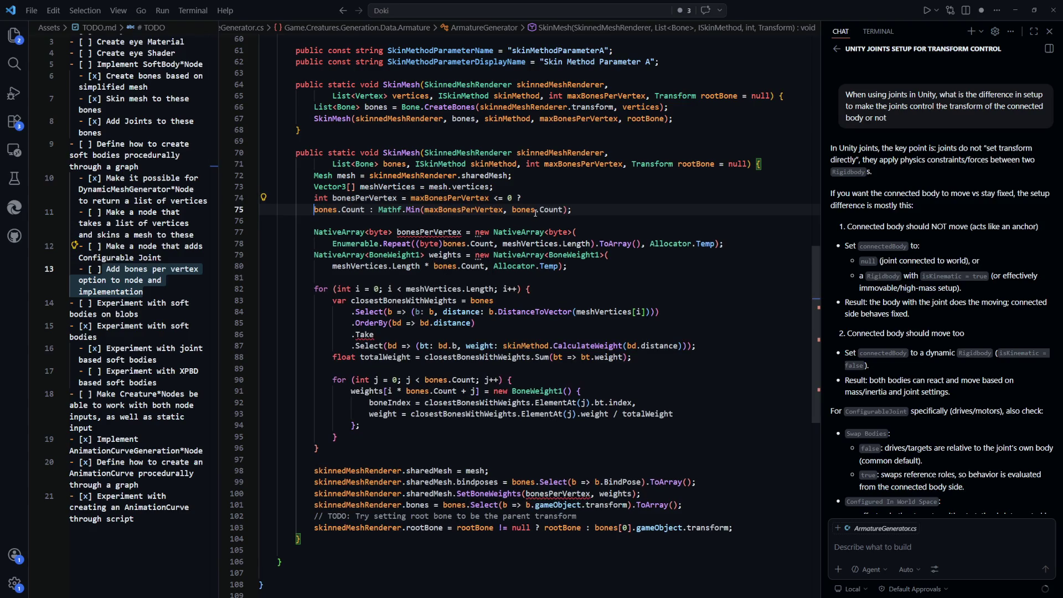
click(388, 266)
Step: Check the CS0128 duplicate-name error between the int bonesPerVertex and the byte array
scroll(386, 199, down, 1)
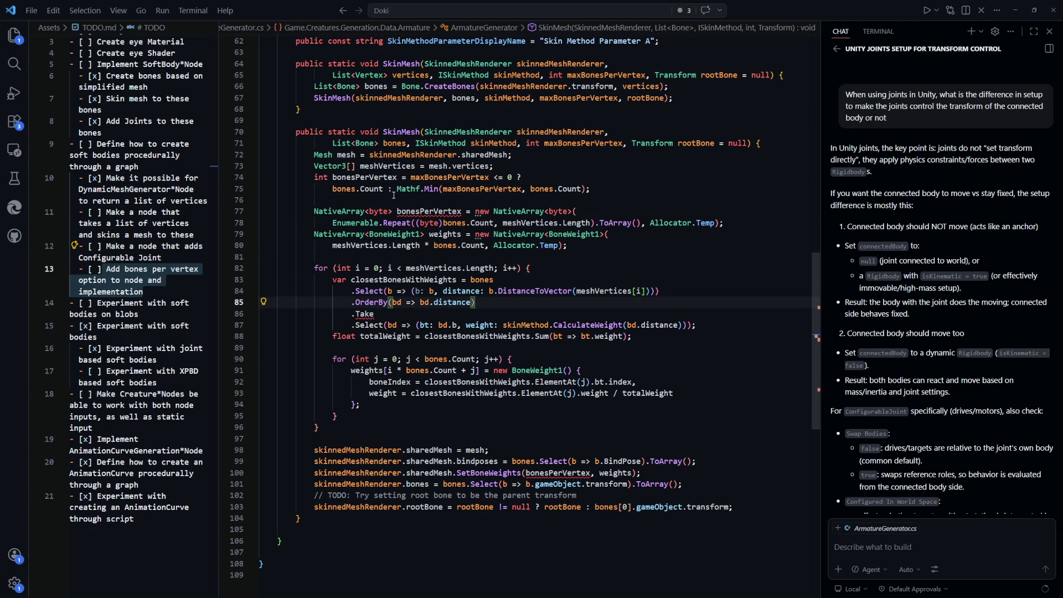
double_click(354, 176)
scroll(559, 253, up, 1)
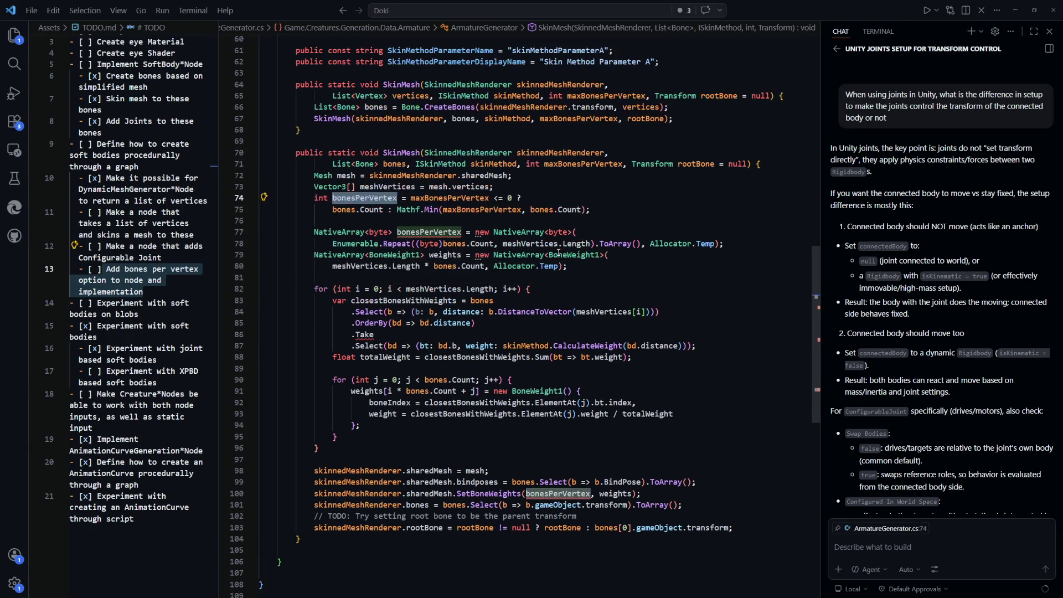
click(655, 206)
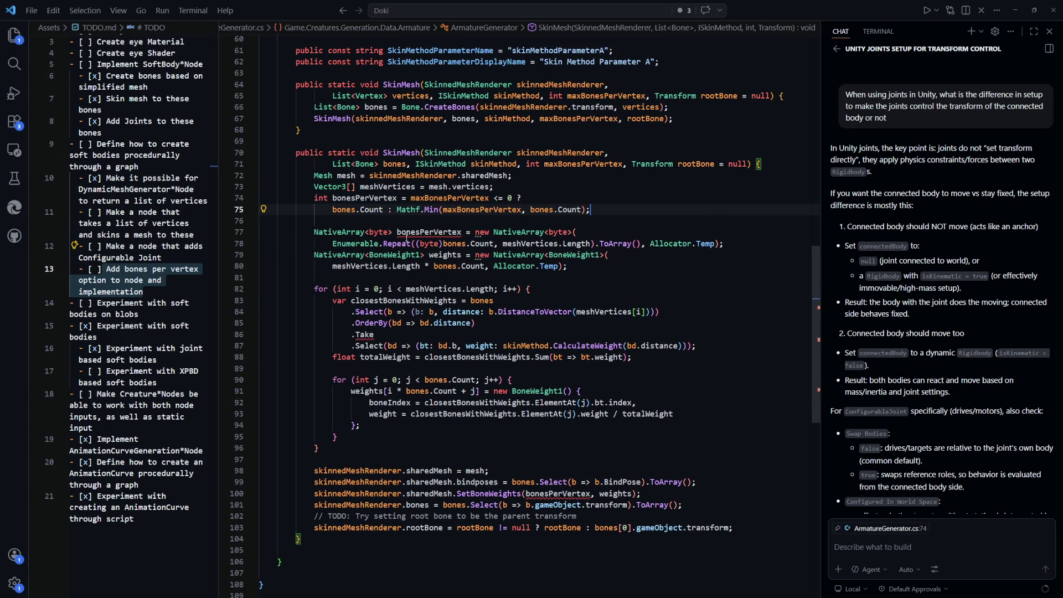
double_click(348, 198)
mouse_move(488, 253)
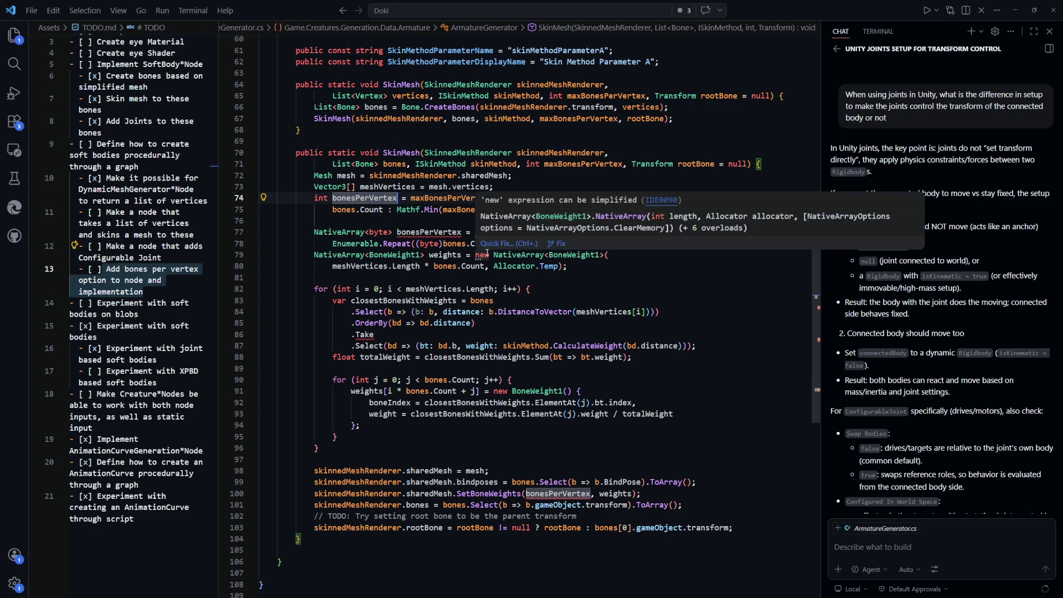
key(Down)
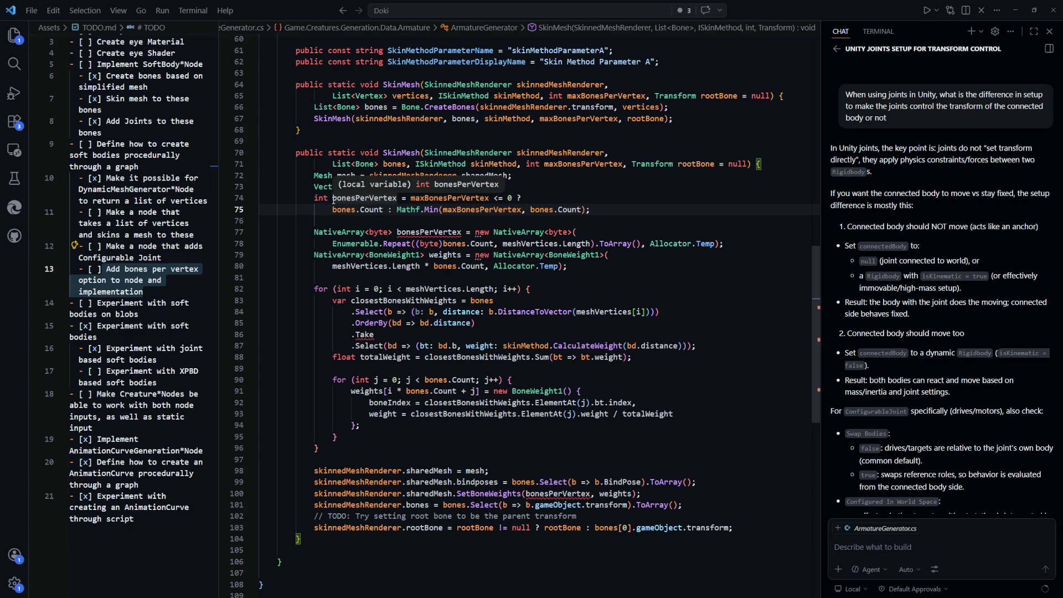
key(Down)
double_click(427, 235)
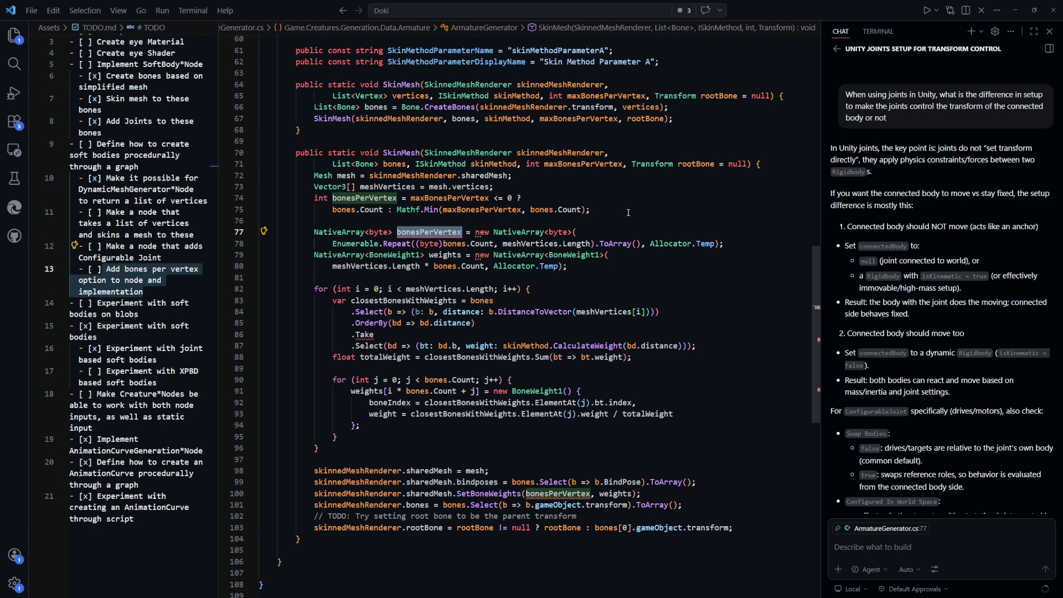
click(626, 214)
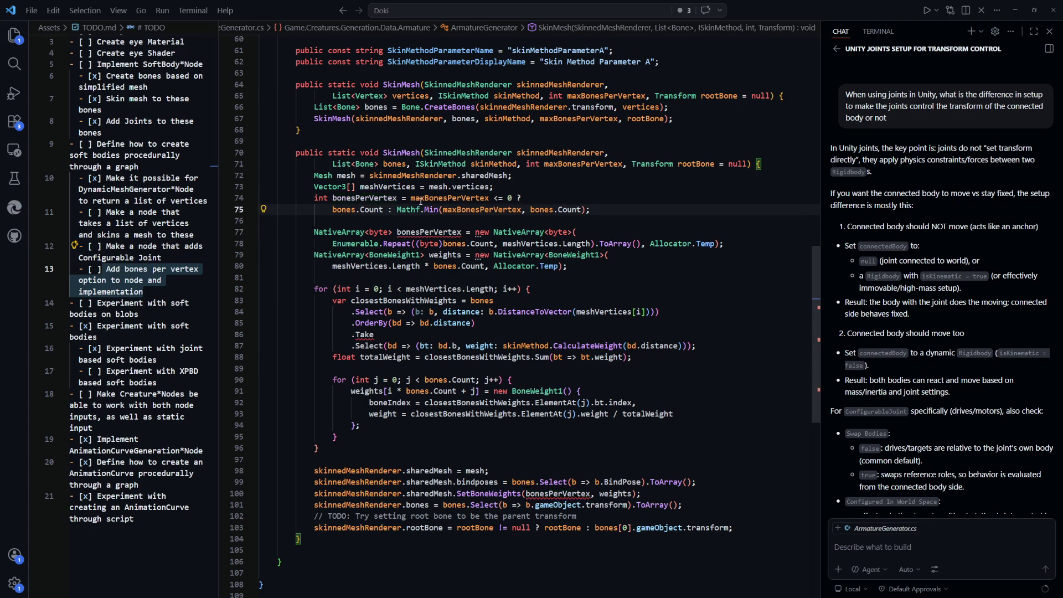
double_click(390, 198)
Step: Rename the integer bonesPerVertex variable to bonesPerVertexCount
key(F2)
text(Count)
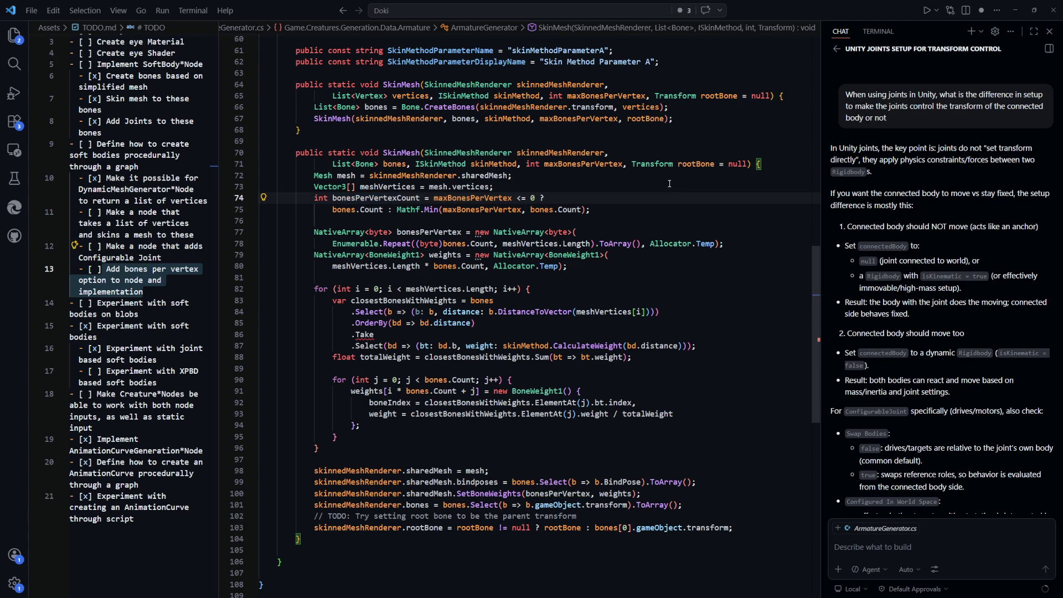
key(End)
text(Count)
key(Return)
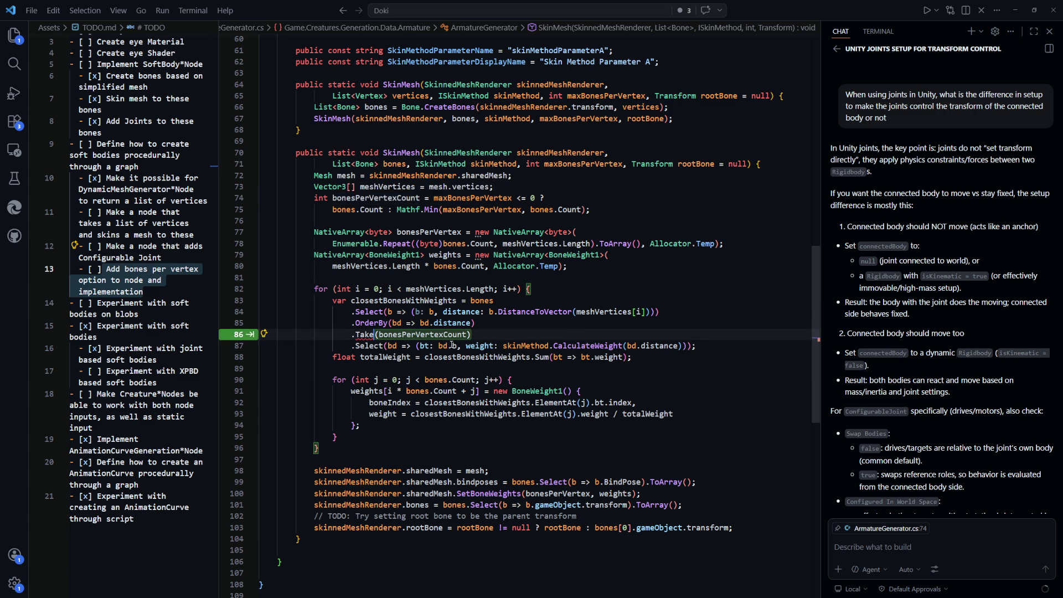
Step: Use bonesPerVertexCount in the .Take() call and the inner loop condition
click(473, 334)
double_click(423, 334)
scroll(619, 280, down, 3)
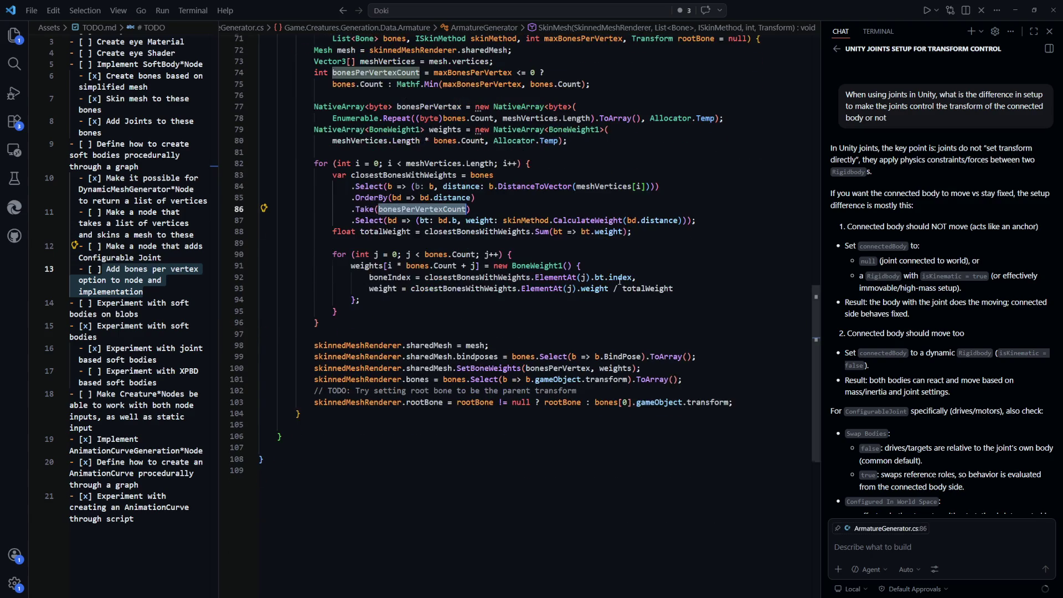
mouse_move(448, 215)
mouse_down()
mouse_move(454, 223)
mouse_move(425, 254)
mouse_up()
key(ctrl+c)
key(ctrl+Delete)
key(ctrl+Delete)
click(624, 317)
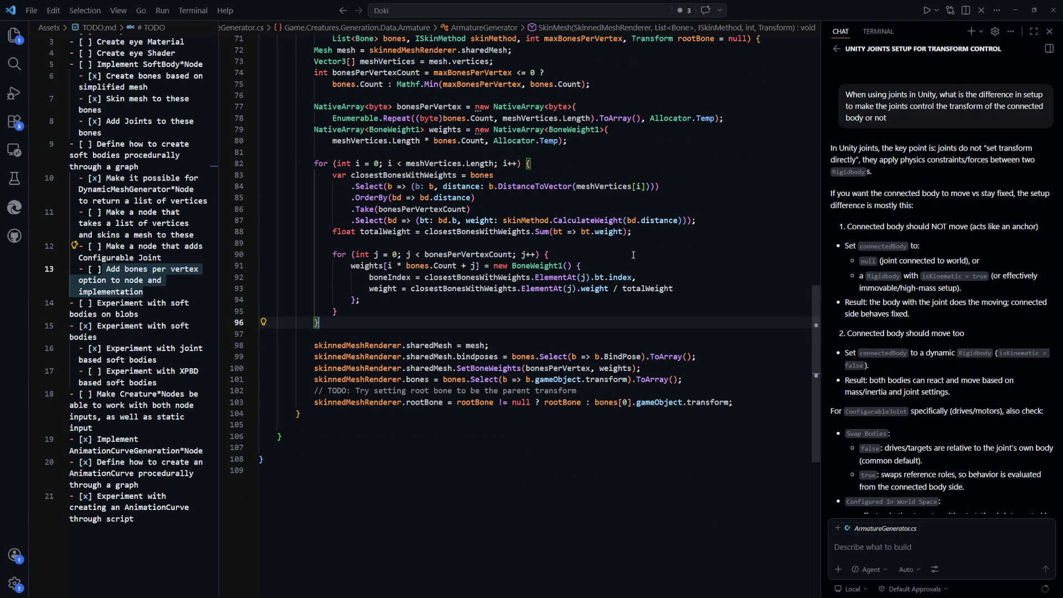
key(Tab)
scroll(591, 315, up, 1)
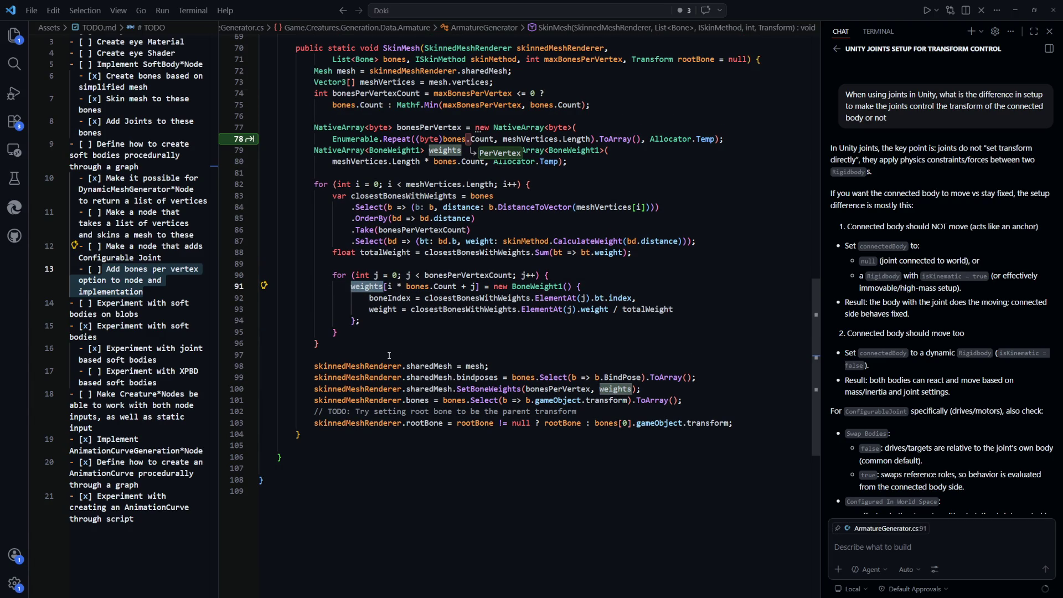
key(Down)
key(Down)
key(Down)
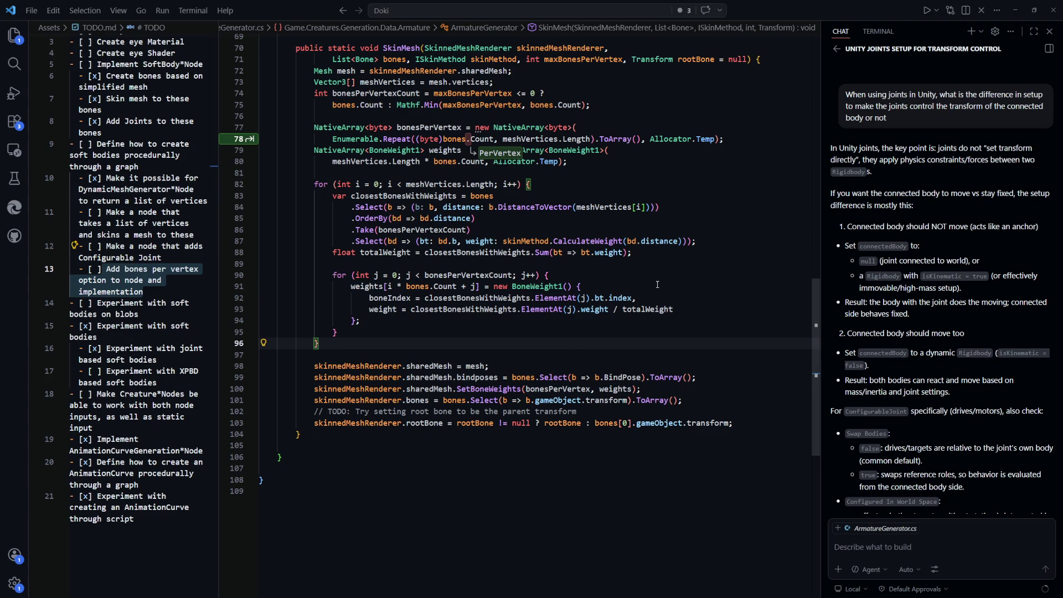
key(ctrl+z)
key(ctrl+y)
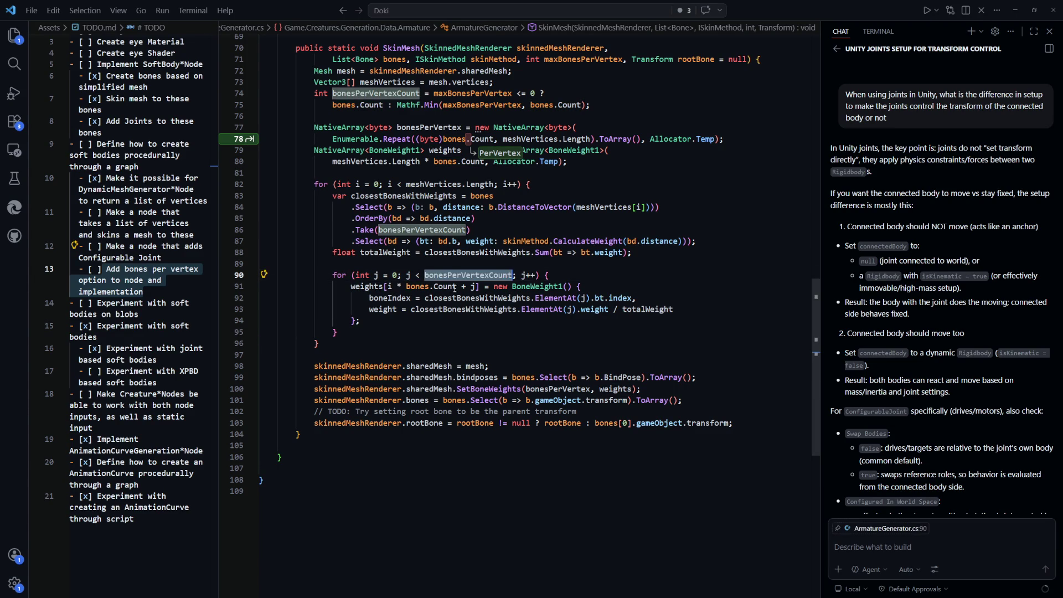
Step: Try bonesPerVertexCount in place of bones.Count in the weights index, then revert it
double_click(418, 287)
key(ctrl+v)
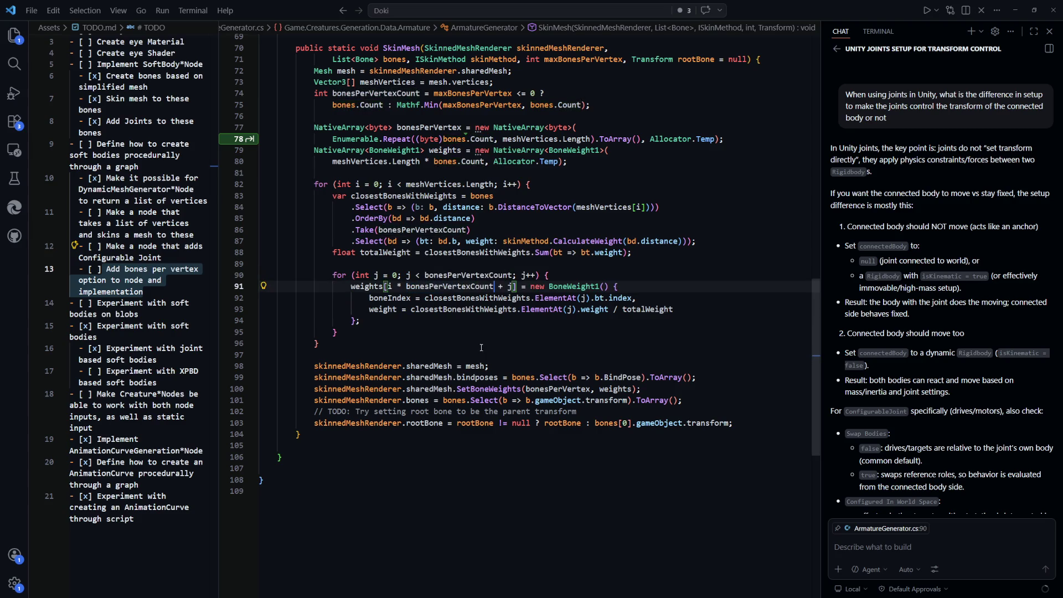
click(614, 343)
click(365, 287)
scroll(456, 207, up, 1)
click(456, 206)
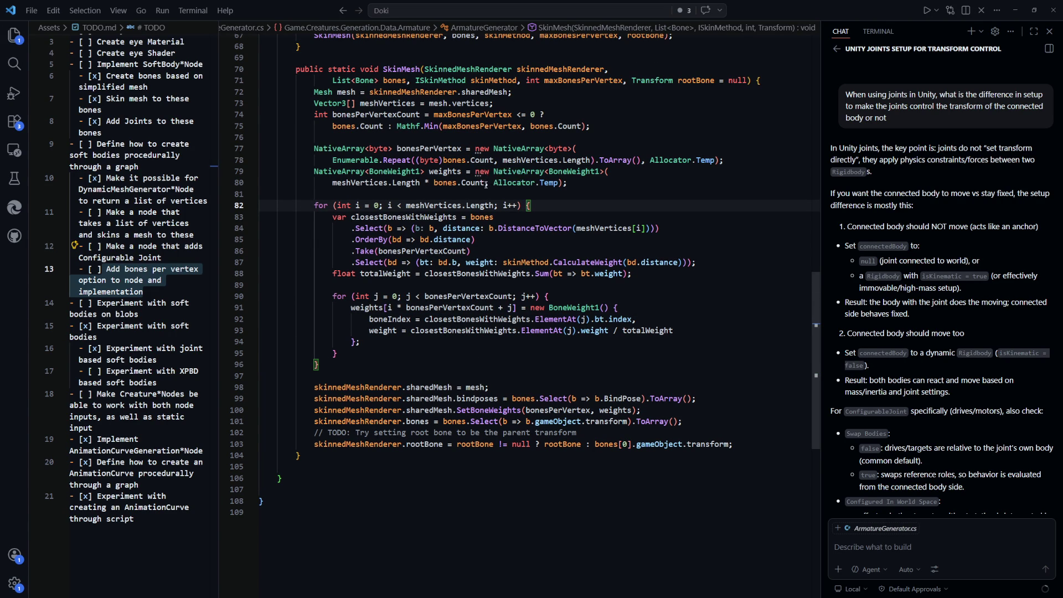
drag(485, 185, 435, 184)
key(End)
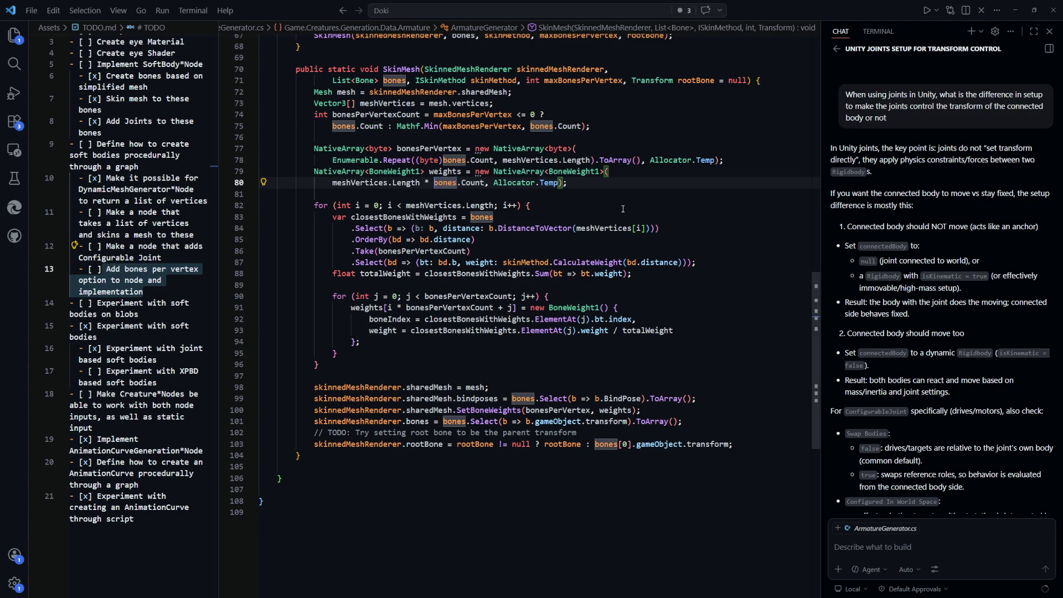
click(623, 209)
key(Tab)
key(Tab)
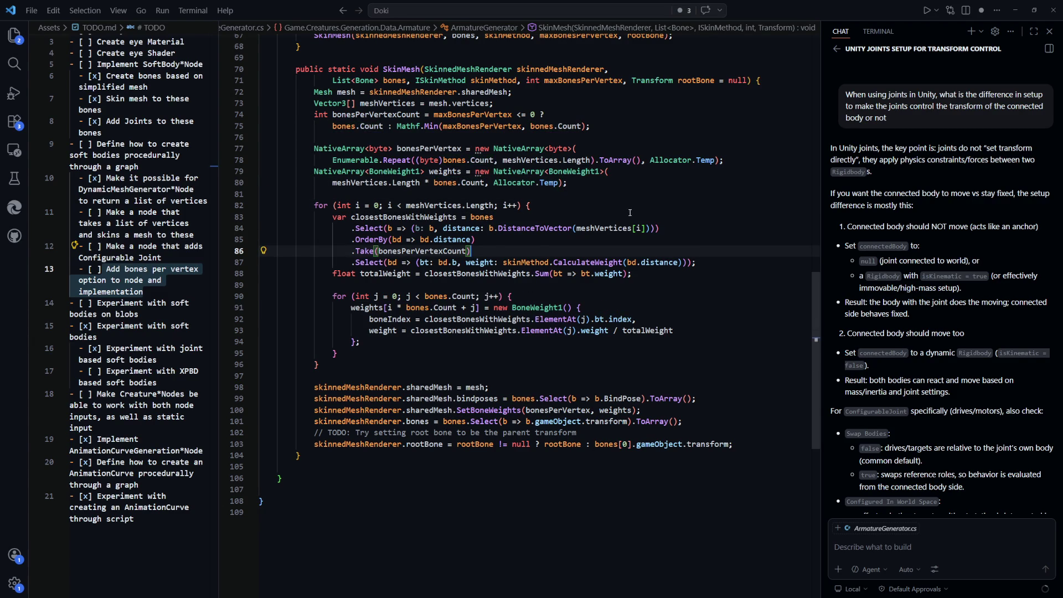
Step: Select bones.Count in the bonesPerVertex byte array size for replacement
click(637, 210)
scroll(515, 339, up, 1)
scroll(514, 339, up, 2)
double_click(429, 232)
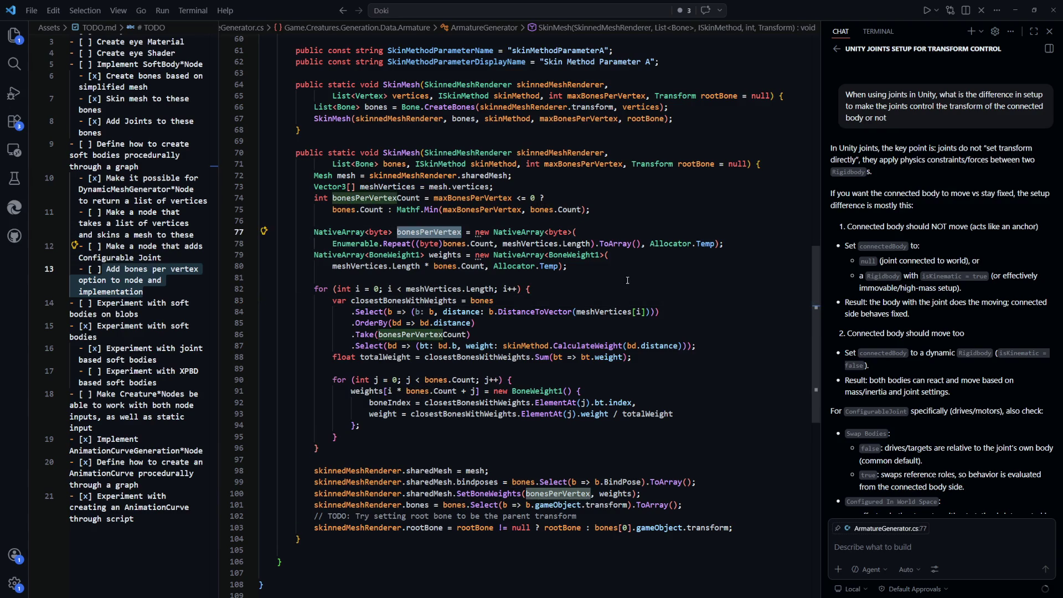
click(443, 243)
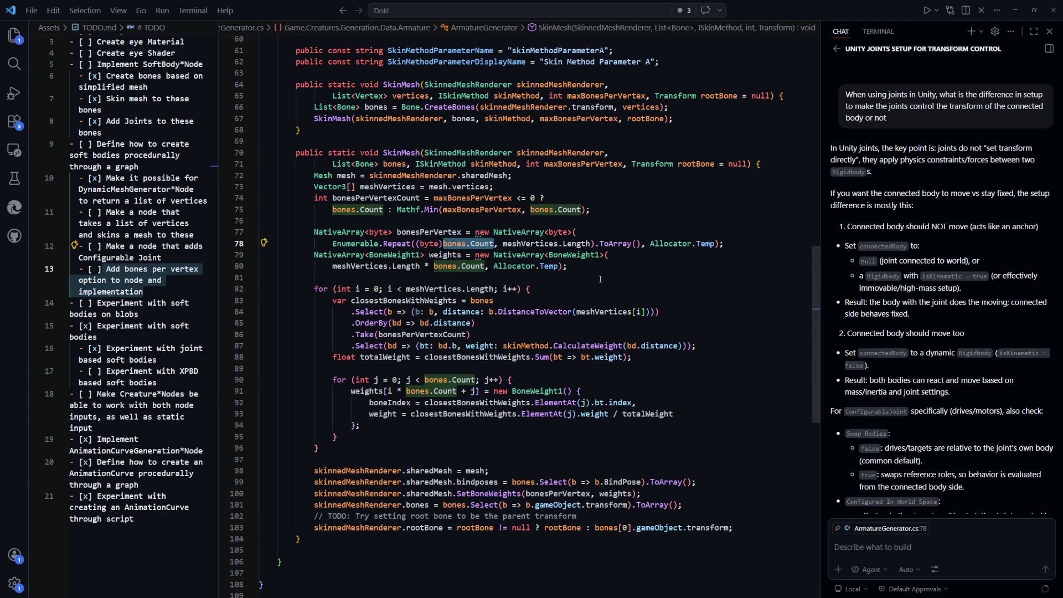
Step: Size the byte and weights arrays and the inner weight loop by bonesPerVertexCount
text(bonesPerVertexCount)
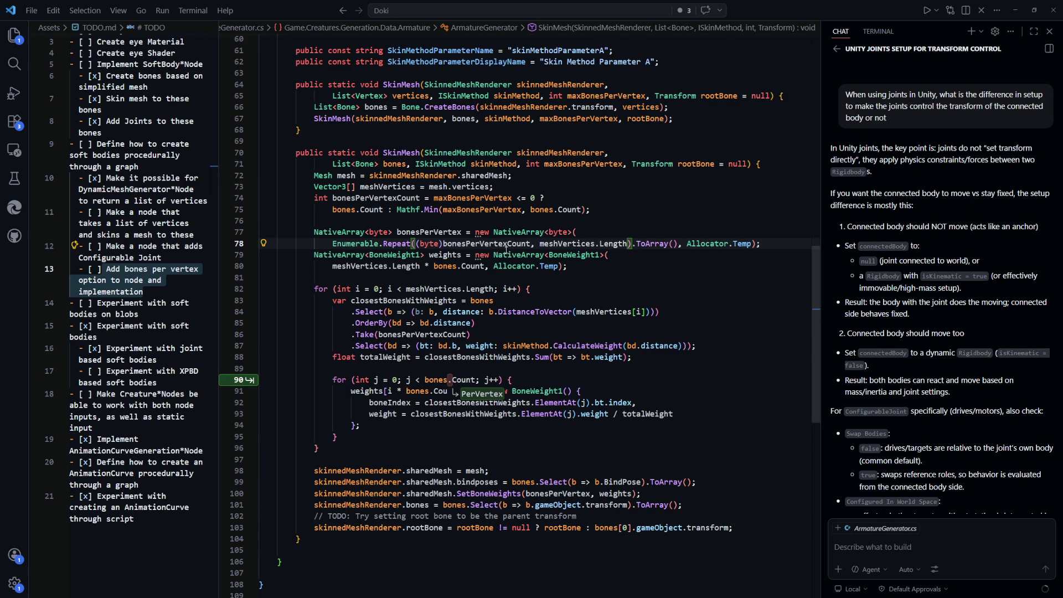
drag(434, 266, 485, 266)
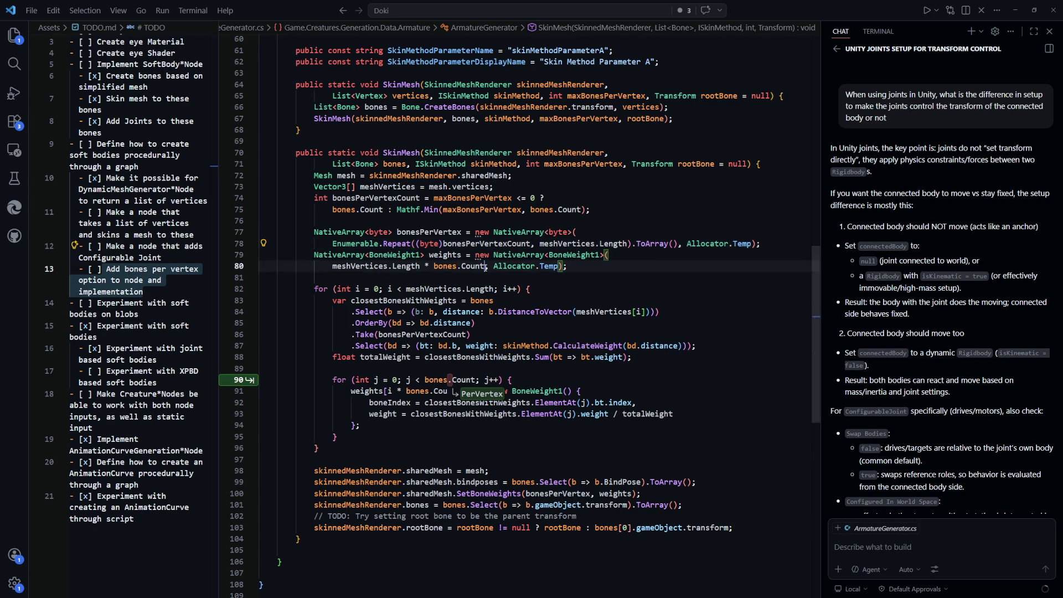
text(bonesPerVertexCount)
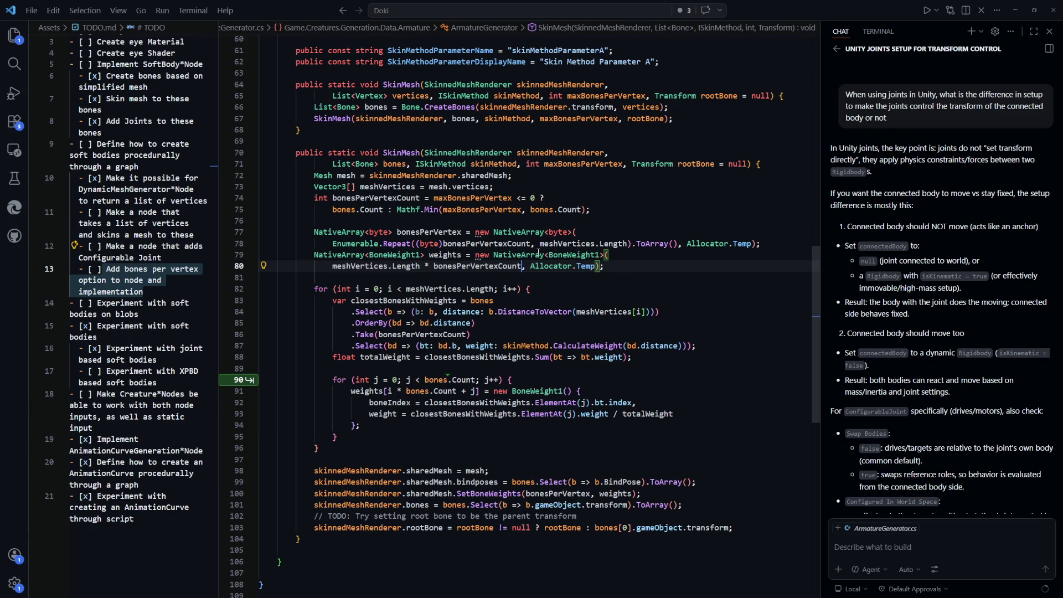
key(Tab)
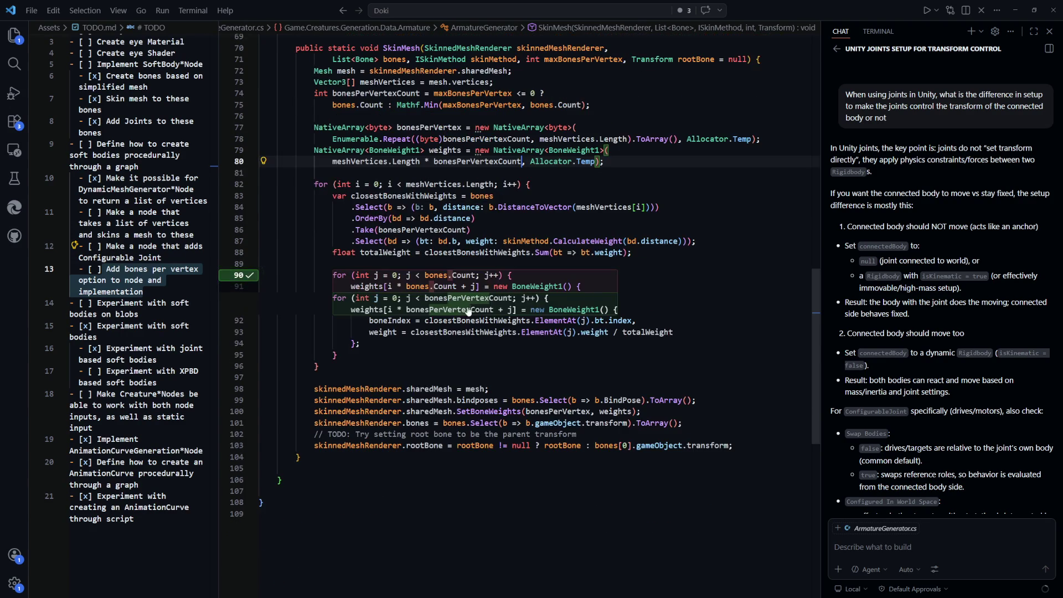
Step: Let Unity recompile, then bring up Test.cs with its flagged SkinMesh call
click(678, 280)
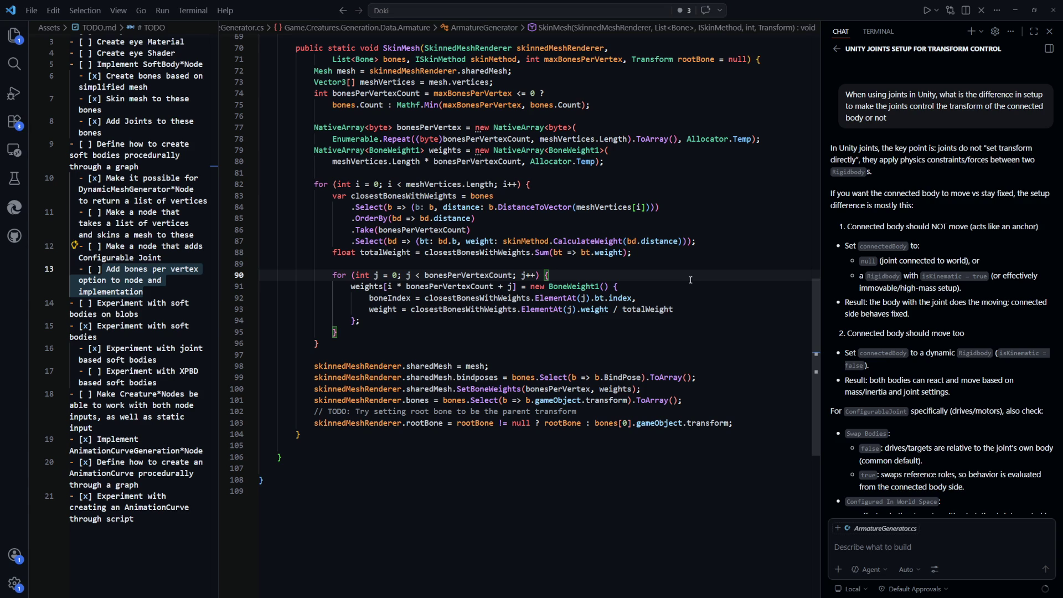
scroll(691, 279, up, 1)
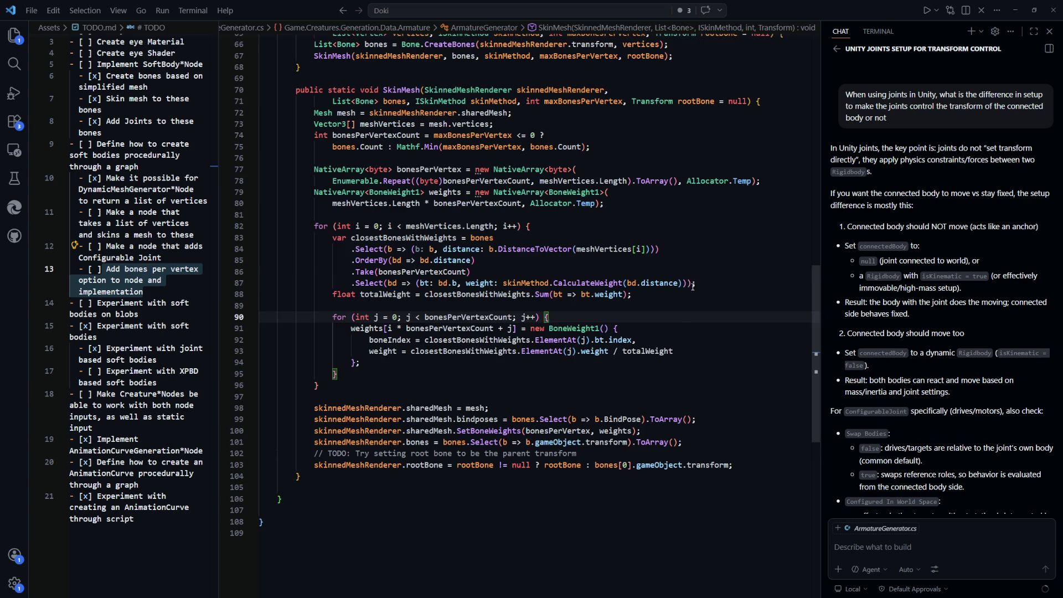
click(676, 341)
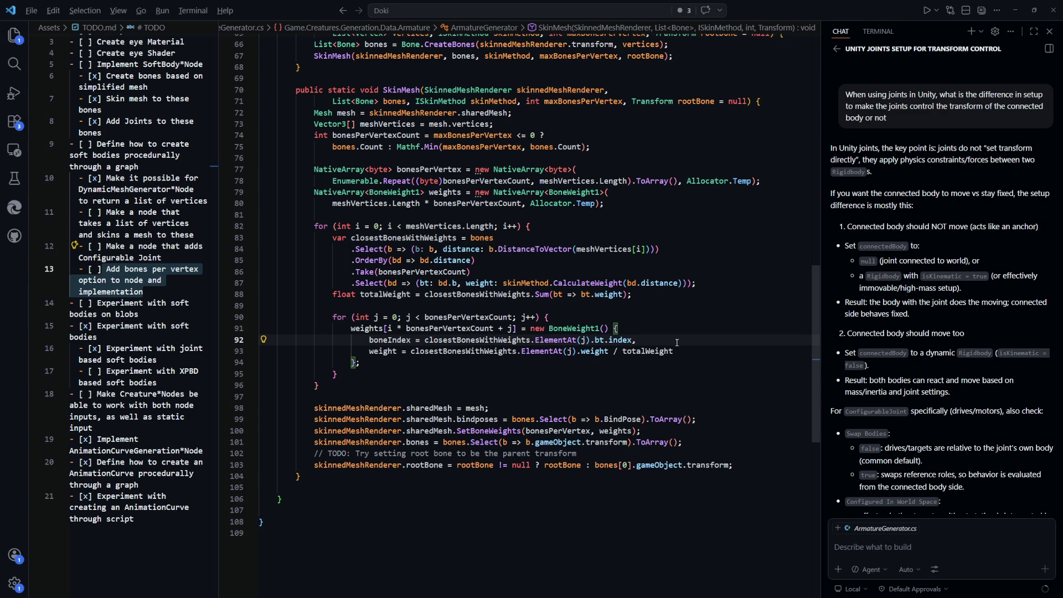
key(alt+Tab)
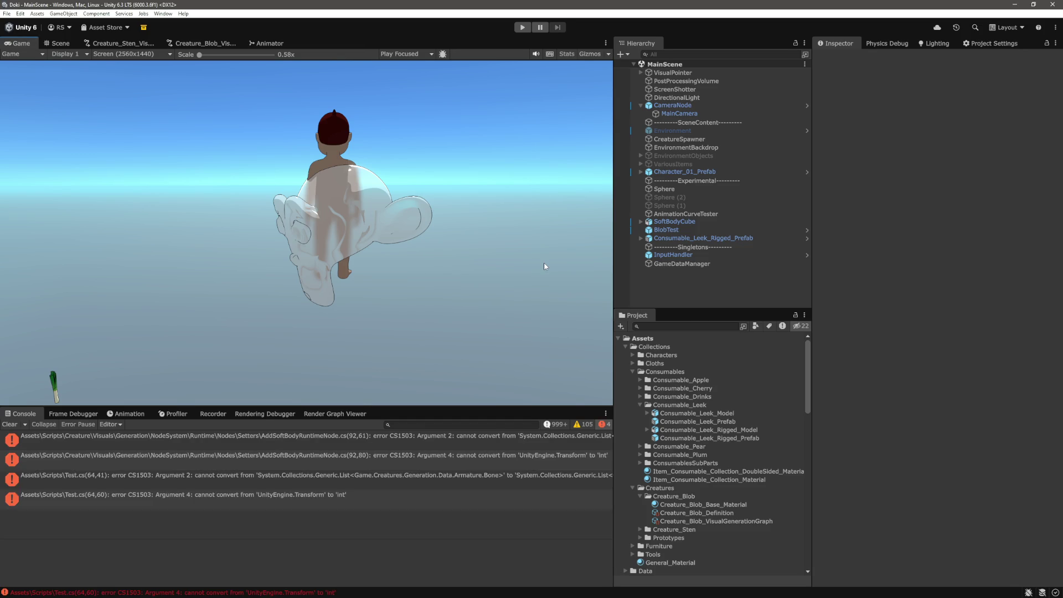
key(alt+Tab)
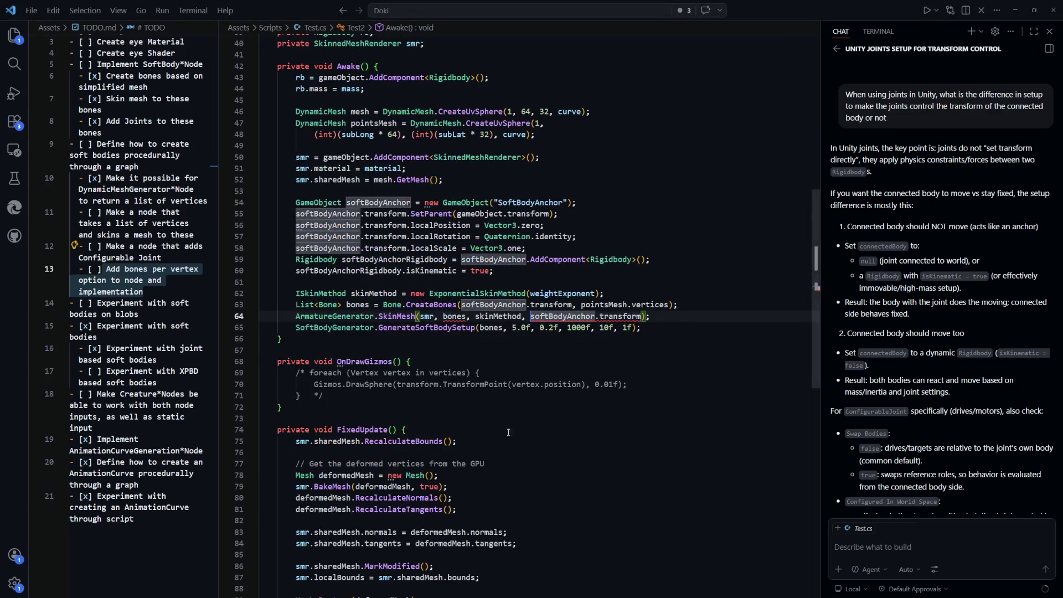
click(522, 363)
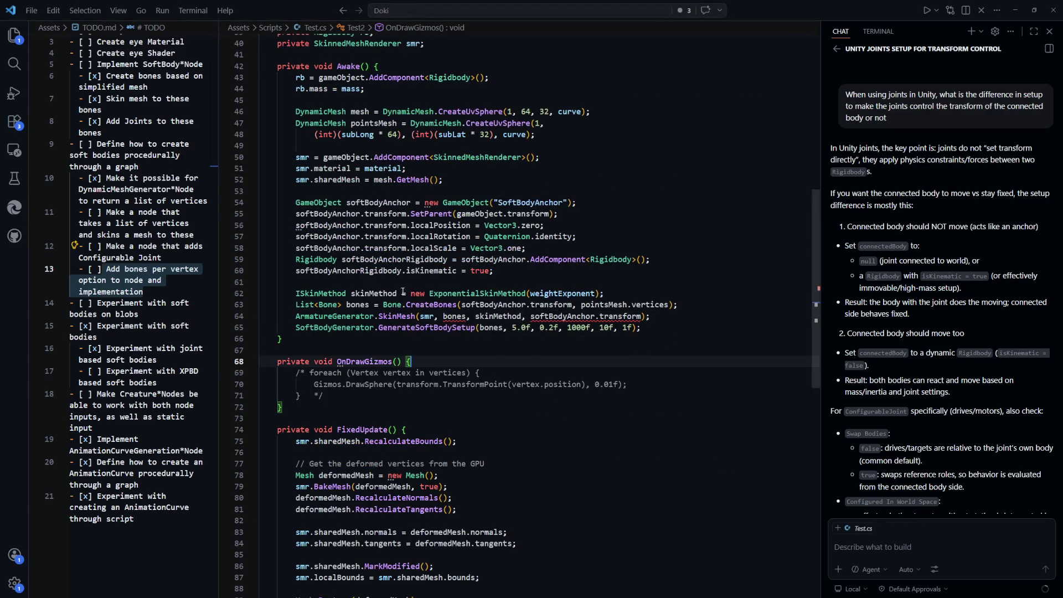
Step: Pass 4 as max bones per vertex in Test.cs's SkinMesh call and save
scroll(445, 348, up, 8)
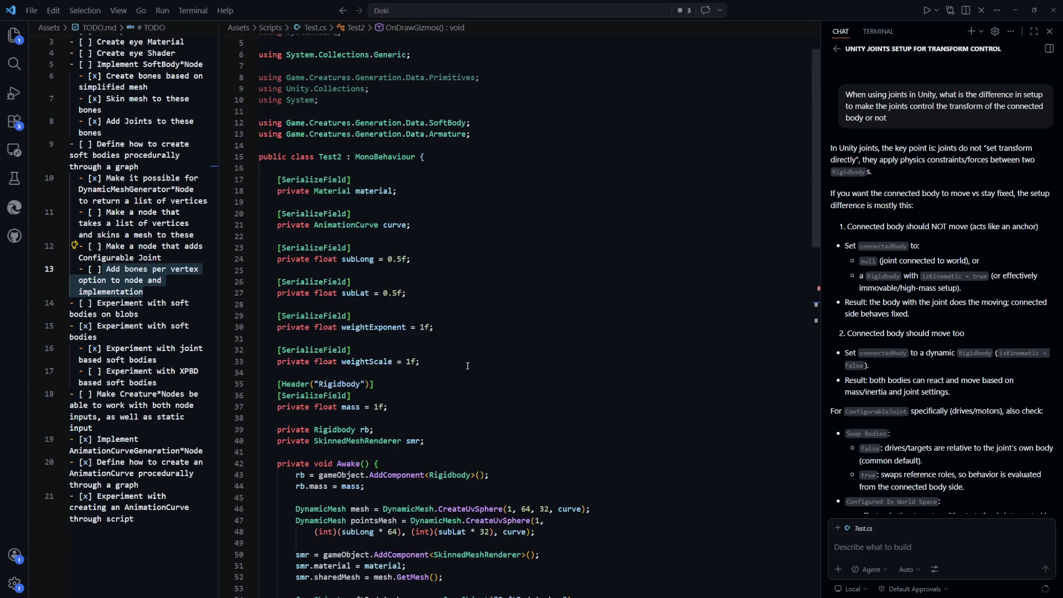
scroll(469, 366, down, 7)
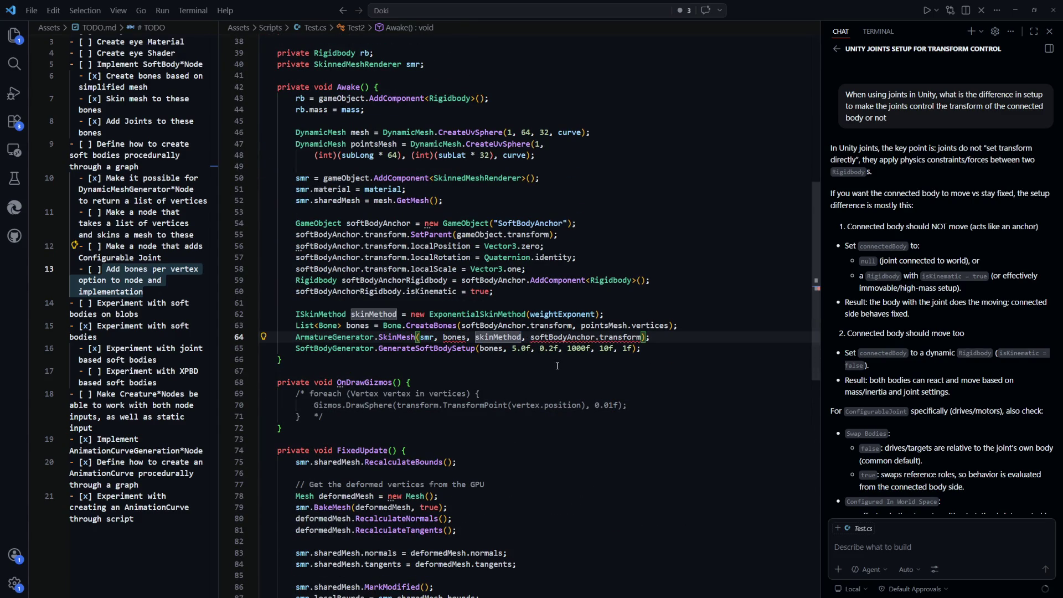
text(45)
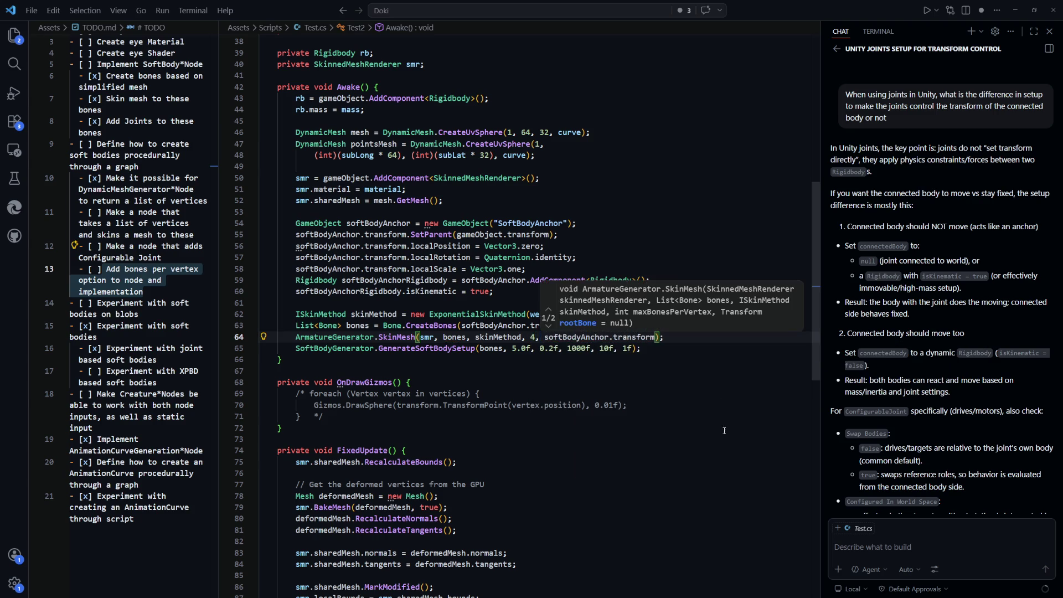
click(558, 439)
key(ctrl+s)
key(alt+Tab)
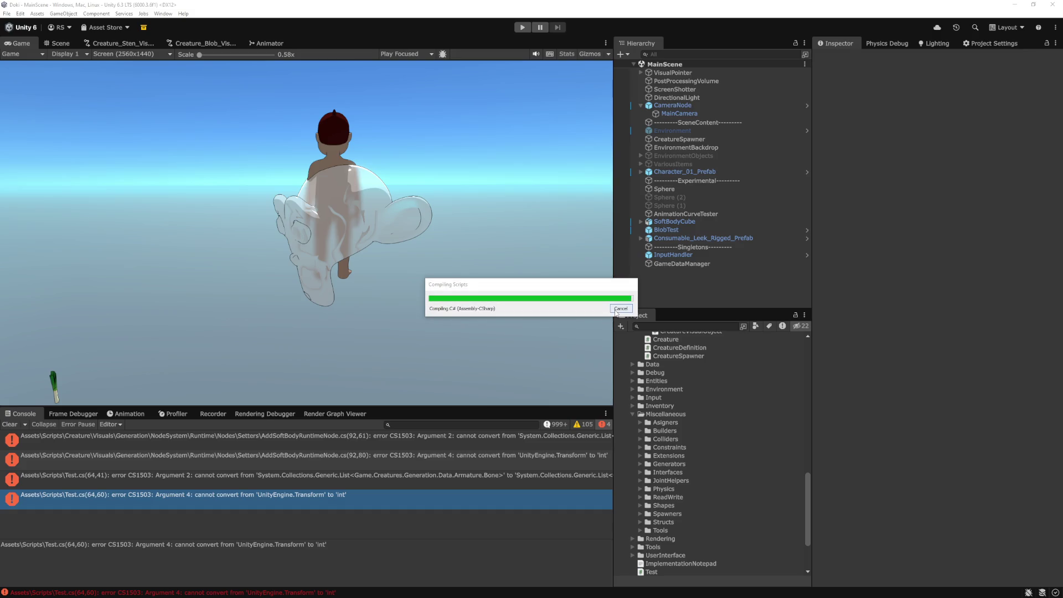
Step: Add 4 after skinMethod in AddSoftBodyRuntimeNode's SkinMesh call, save, and recompile in Unity
click(401, 459)
double_click(401, 457)
scroll(599, 364, up, 1)
click(619, 336)
text(4, softBodyAnchor.transform);)
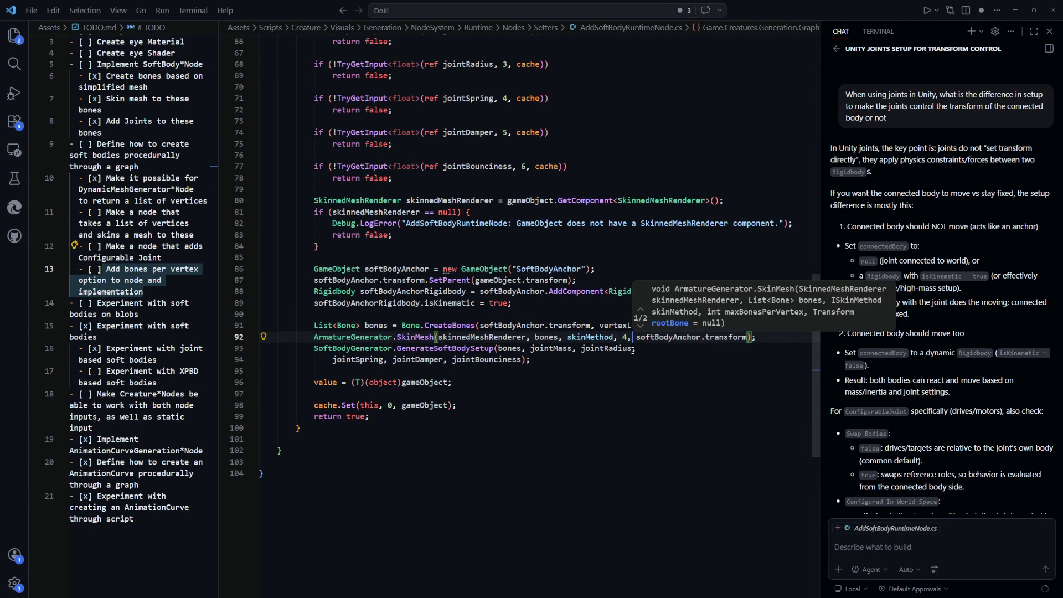
key(ctrl+s)
key(ctrl+End)
key(alt+Tab)
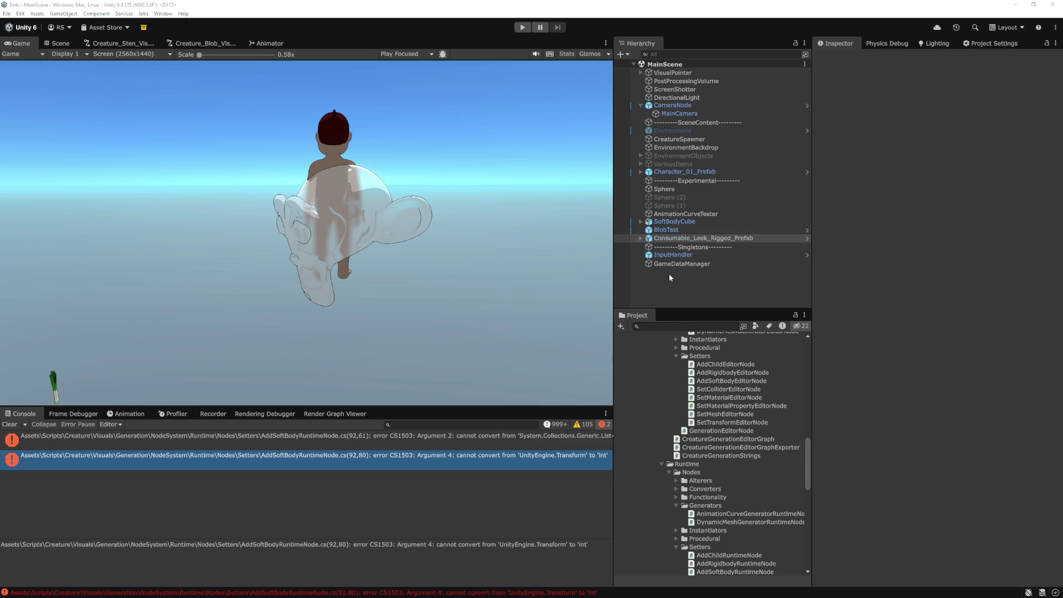
click(11, 424)
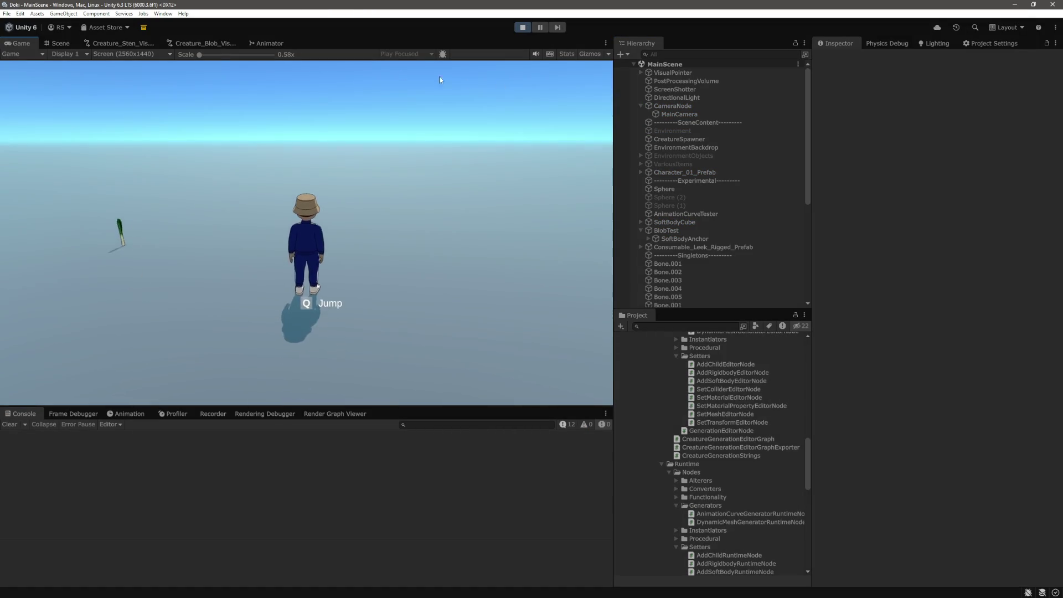
Step: In the Scene view, select Bone 0 under SoftBodyAnchor and drag it upward to stretch the blob
click(58, 43)
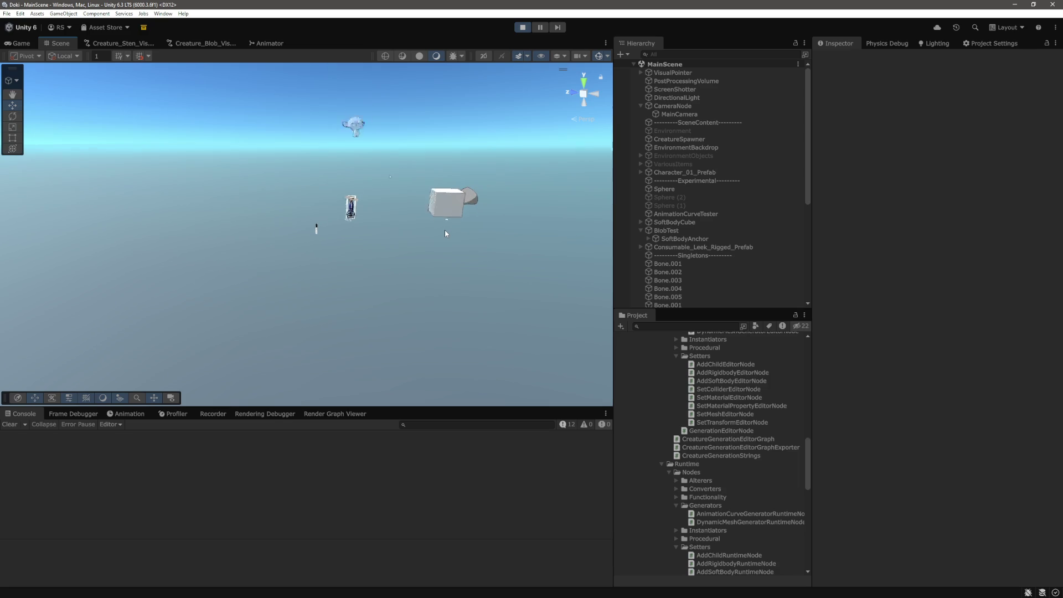
mouse_move(420, 223)
mouse_down()
mouse_move(351, 212)
mouse_move(381, 235)
mouse_move(367, 206)
mouse_up()
click(366, 206)
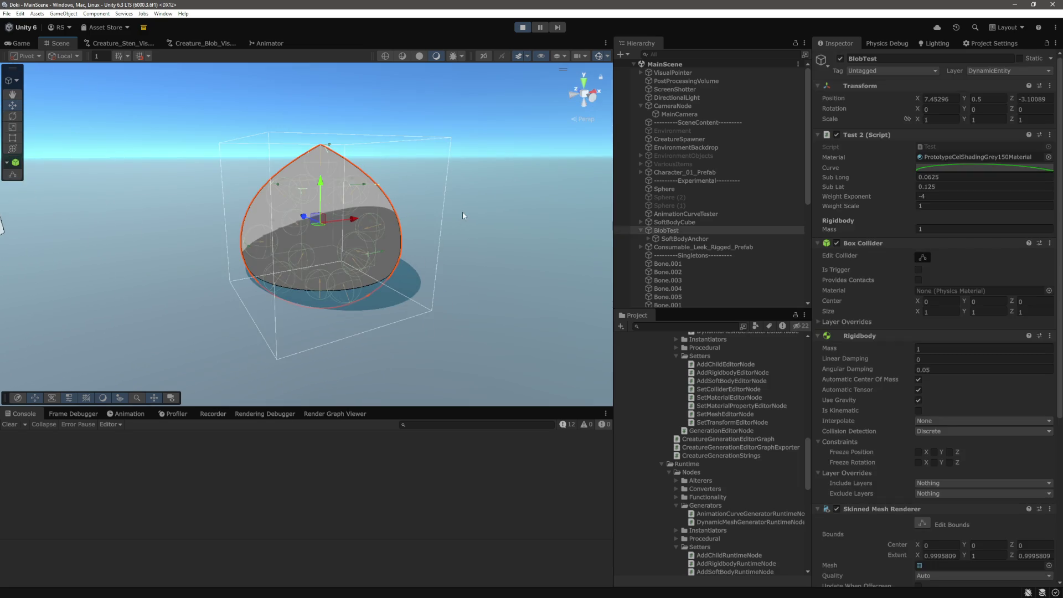
mouse_move(464, 215)
mouse_down()
mouse_move(442, 200)
mouse_move(440, 224)
mouse_move(437, 201)
mouse_move(531, 218)
mouse_up()
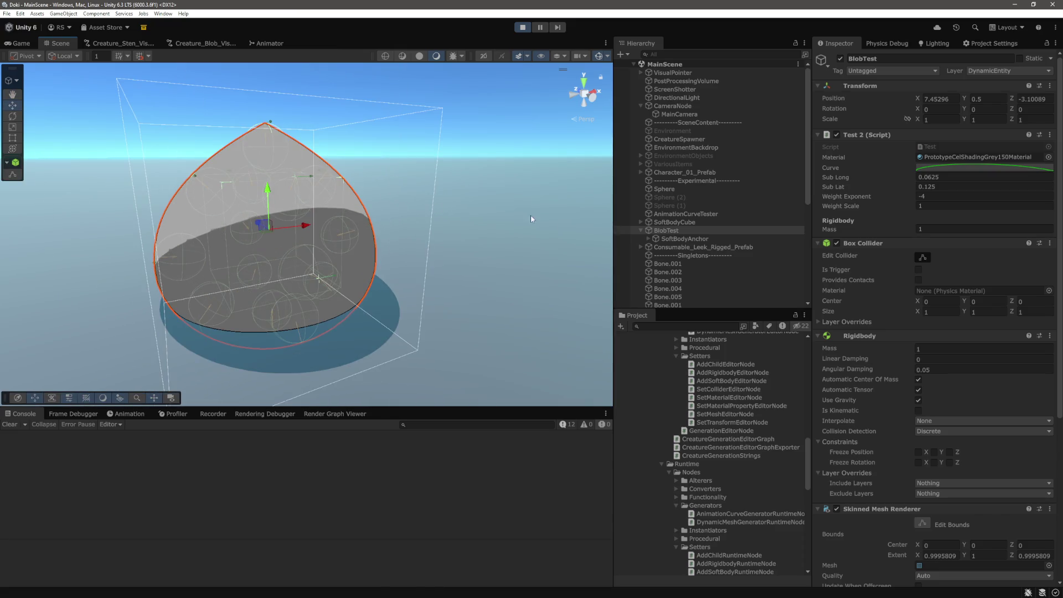
scroll(692, 233, down, 2)
click(647, 207)
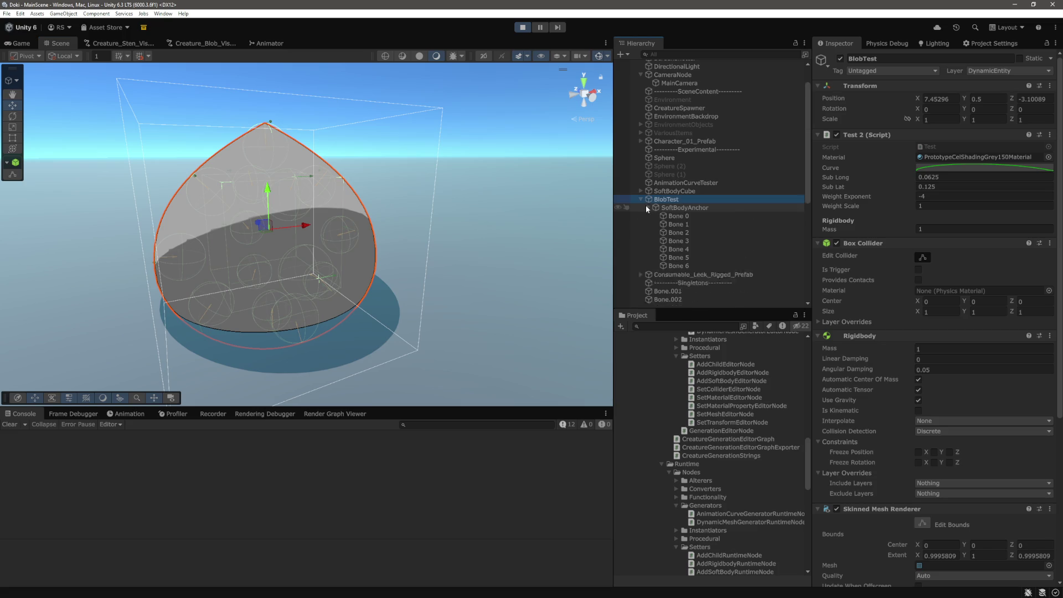
click(688, 216)
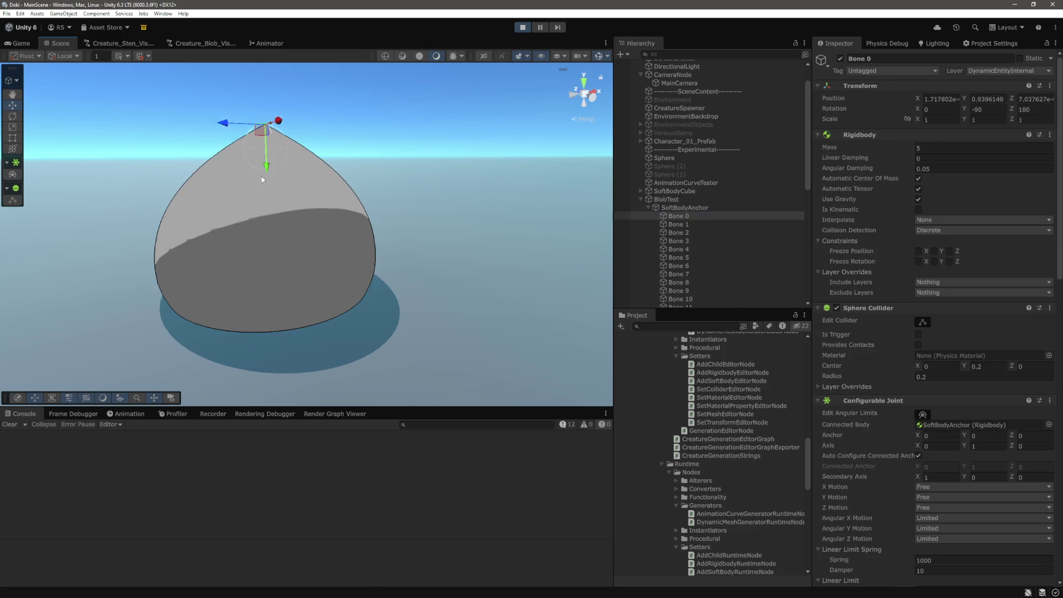
scroll(330, 130, down, 3)
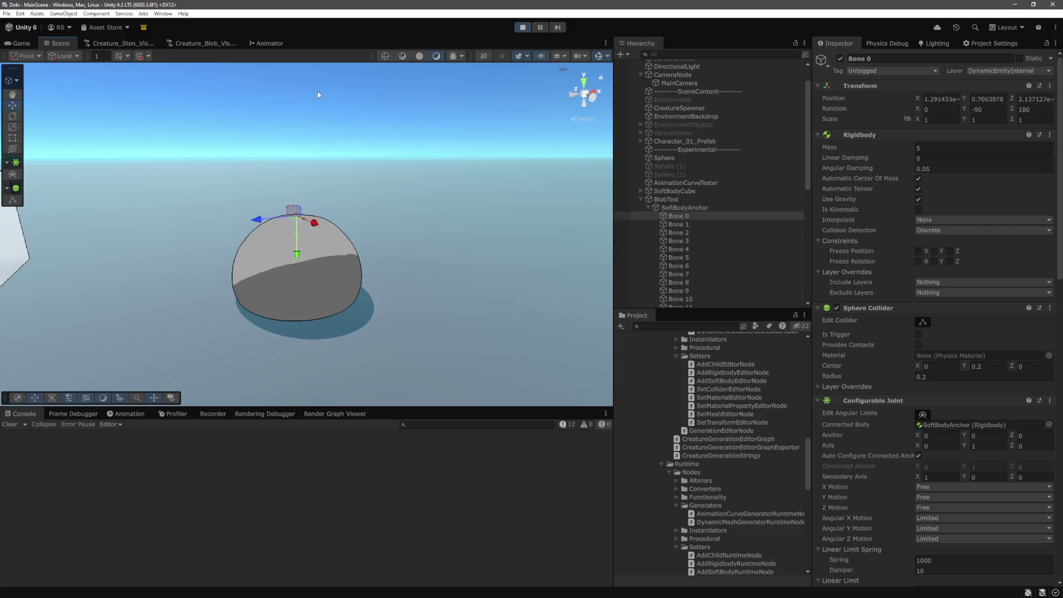
drag(305, 244, 314, 173)
click(314, 172)
key(f)
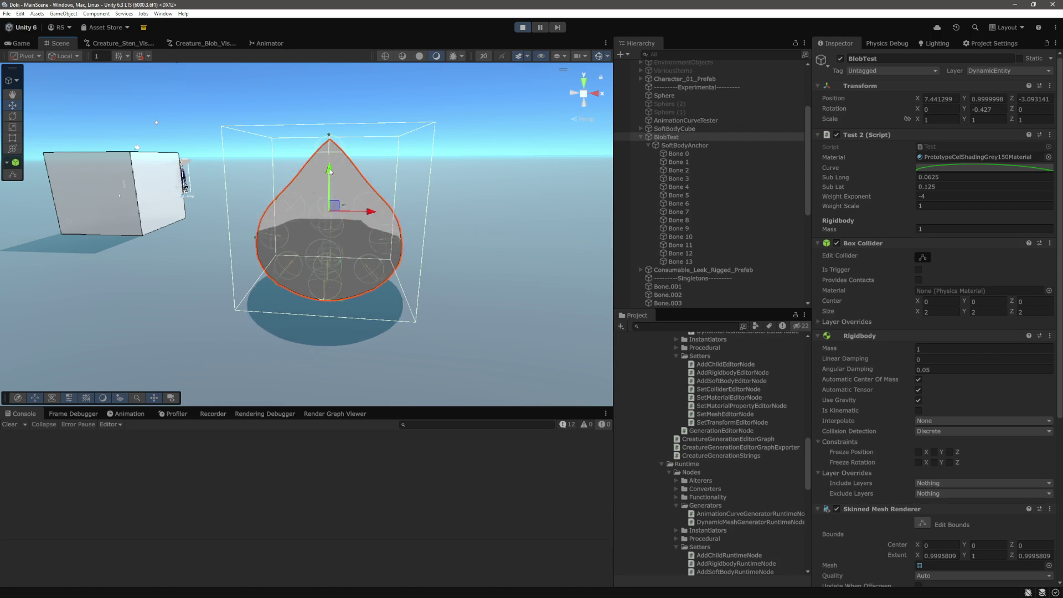
Step: Lift the blob, then move Bone 0–Bone 13 out of SoftBodyAnchor to the scene root
mouse_move(334, 159)
mouse_down()
mouse_move(338, 140)
mouse_move(331, 175)
mouse_up()
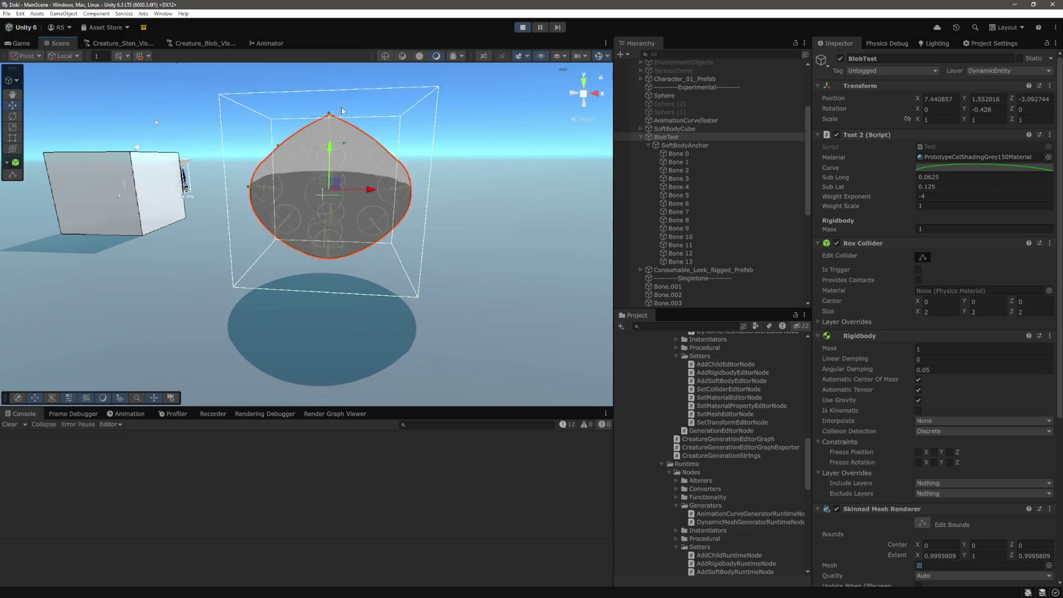
click(671, 154)
shift+click(675, 261)
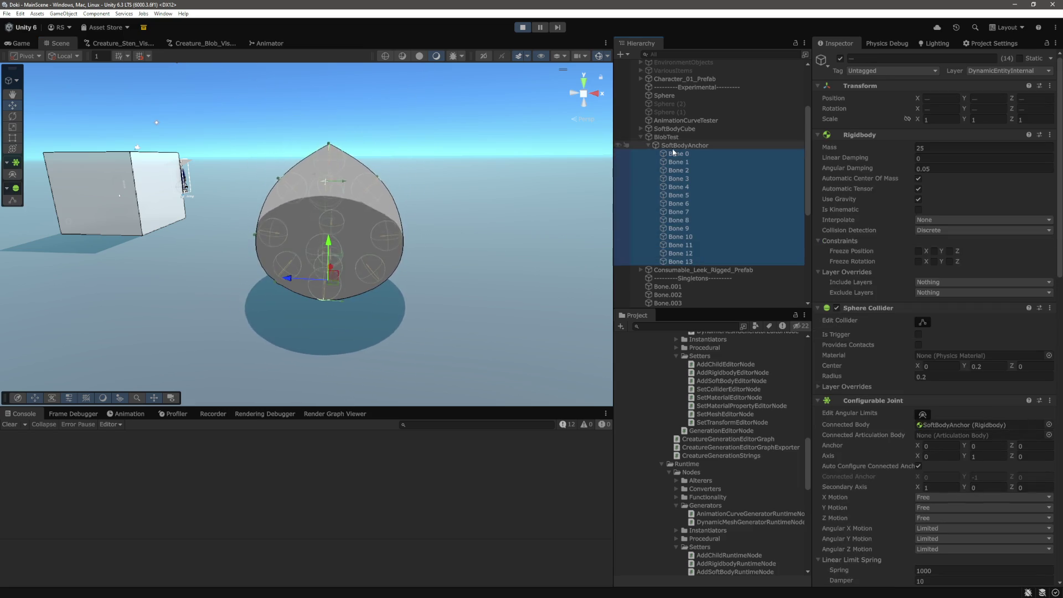
drag(675, 151, 676, 133)
Step: Raise BlobTest so it drops, then slide it left and right along X
click(333, 194)
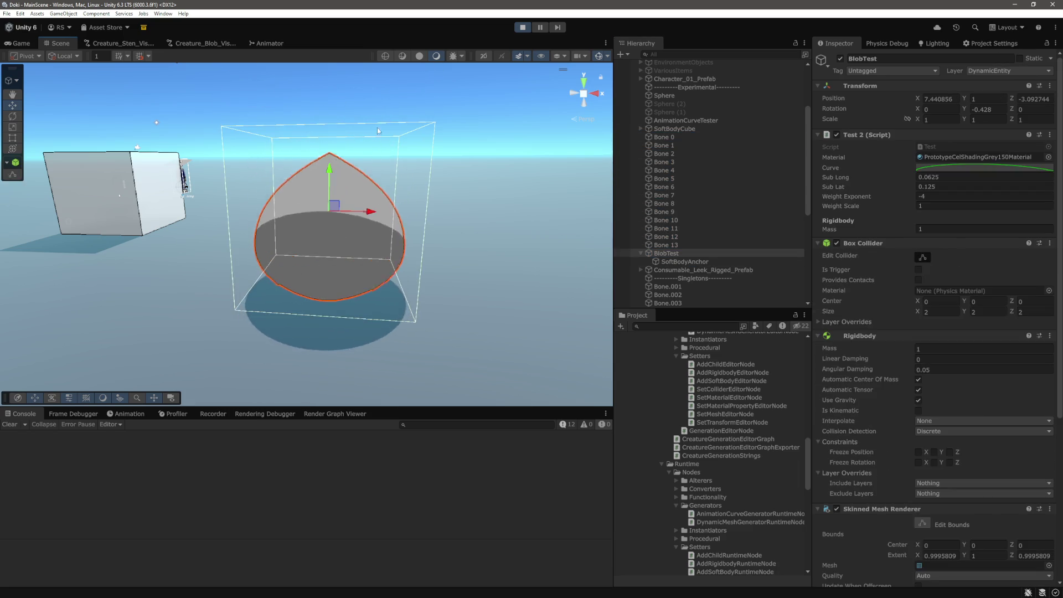
drag(346, 126, 361, 82)
scroll(367, 145, down, 2)
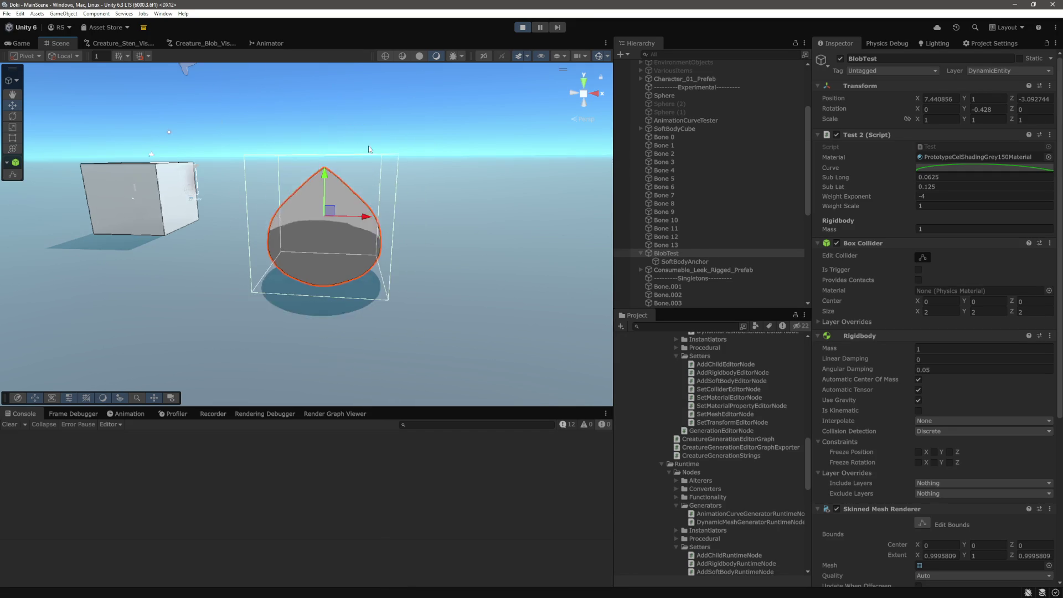
drag(332, 209, 313, 209)
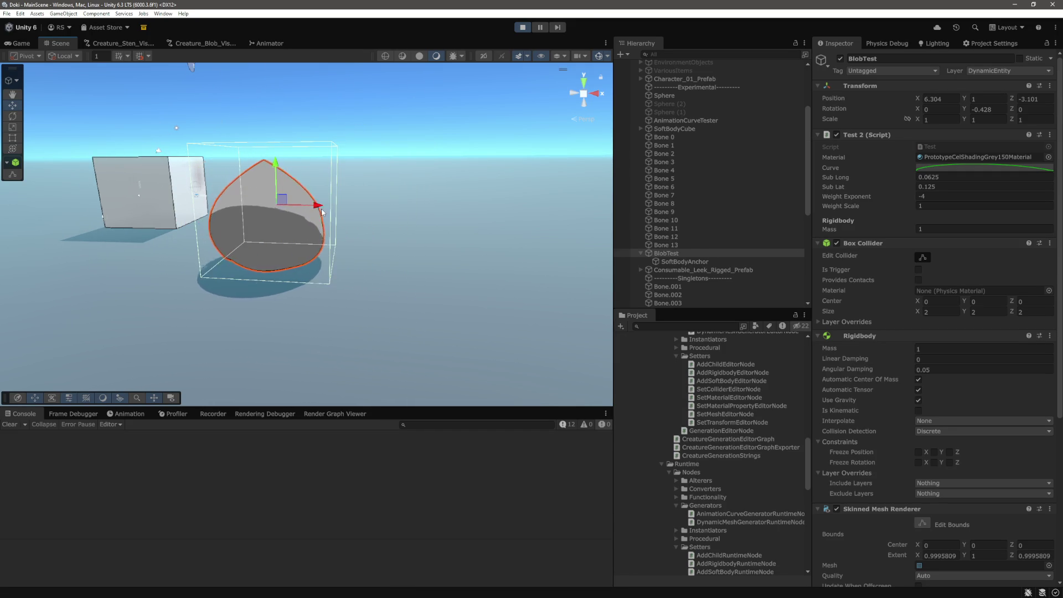
drag(317, 215, 367, 172)
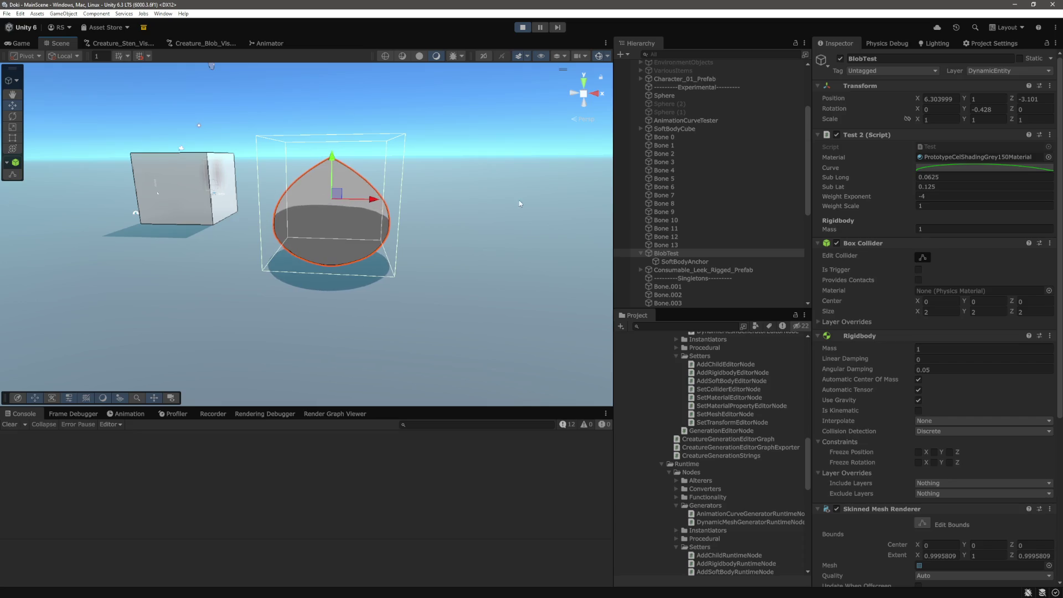
drag(373, 205, 405, 207)
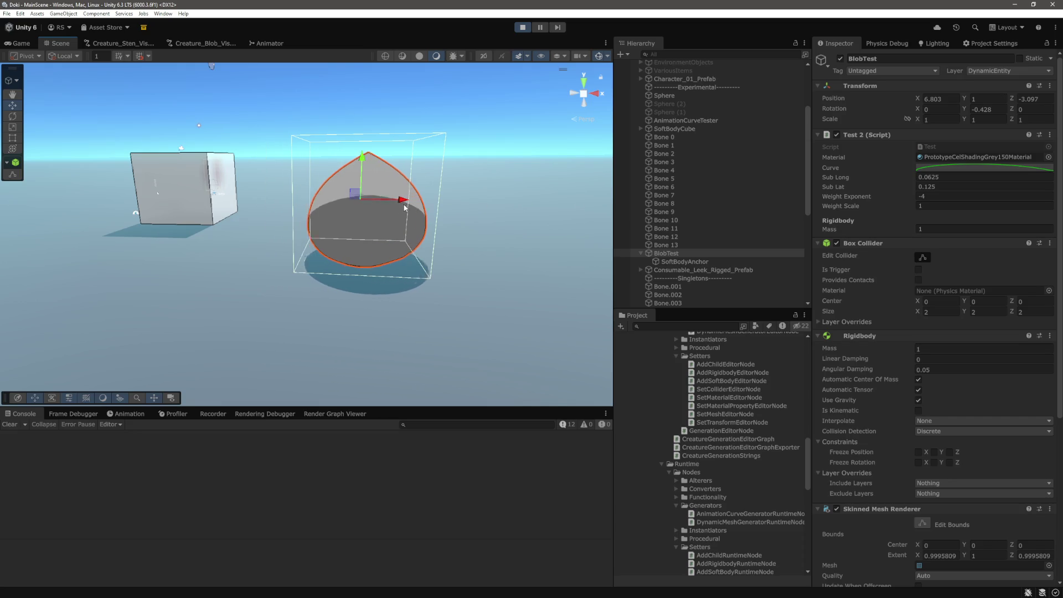
Step: Reselect Bone 0–Bone 13 and adjust the Scene view around the blob
click(682, 139)
shift+click(673, 245)
mouse_move(504, 205)
mouse_down()
mouse_move(471, 232)
mouse_move(461, 220)
mouse_up()
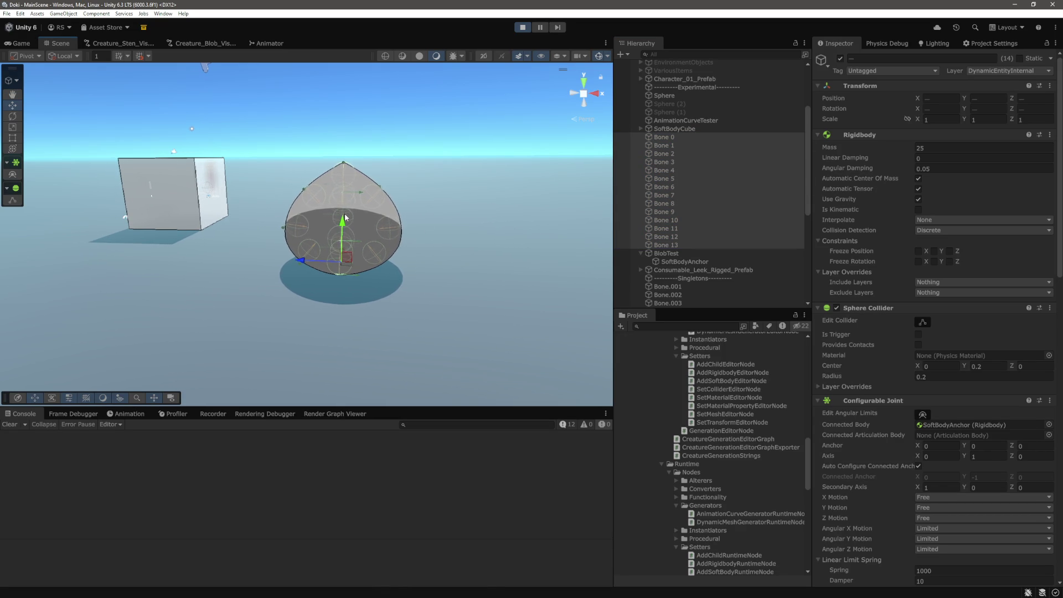
mouse_move(459, 217)
mouse_down()
mouse_move(271, 229)
mouse_move(382, 231)
mouse_move(344, 218)
mouse_move(360, 225)
mouse_move(350, 230)
mouse_up()
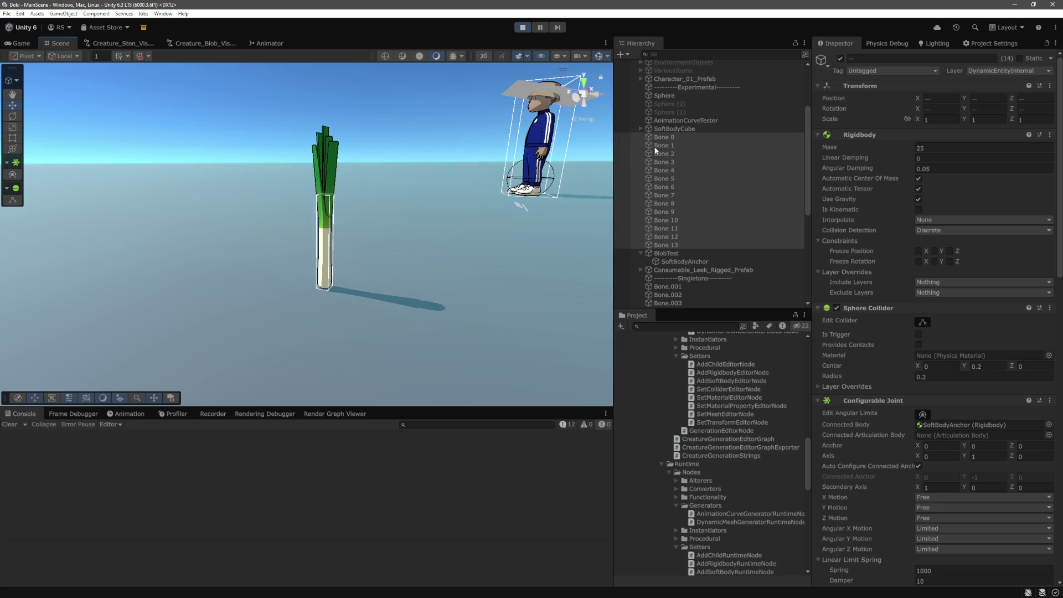
scroll(675, 218, down, 6)
scroll(683, 267, up, 5)
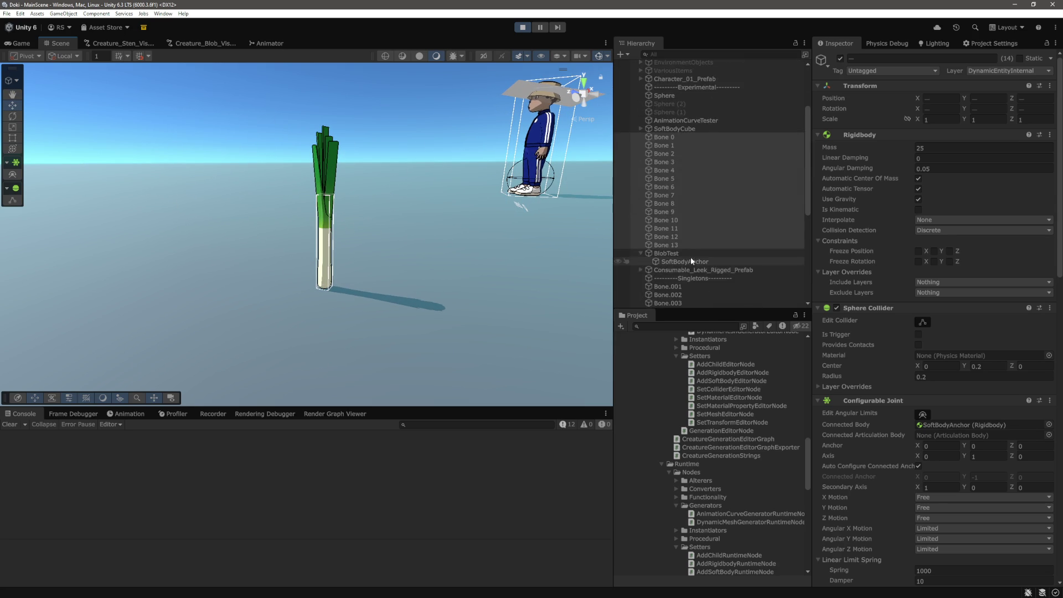
scroll(697, 227, down, 3)
click(677, 162)
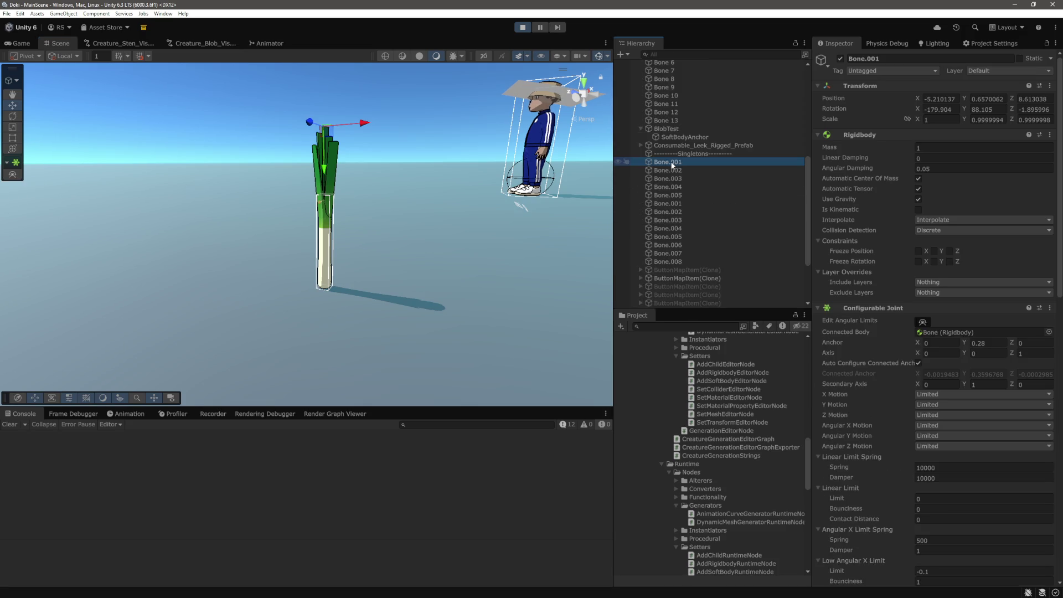
click(673, 171)
click(673, 178)
click(672, 186)
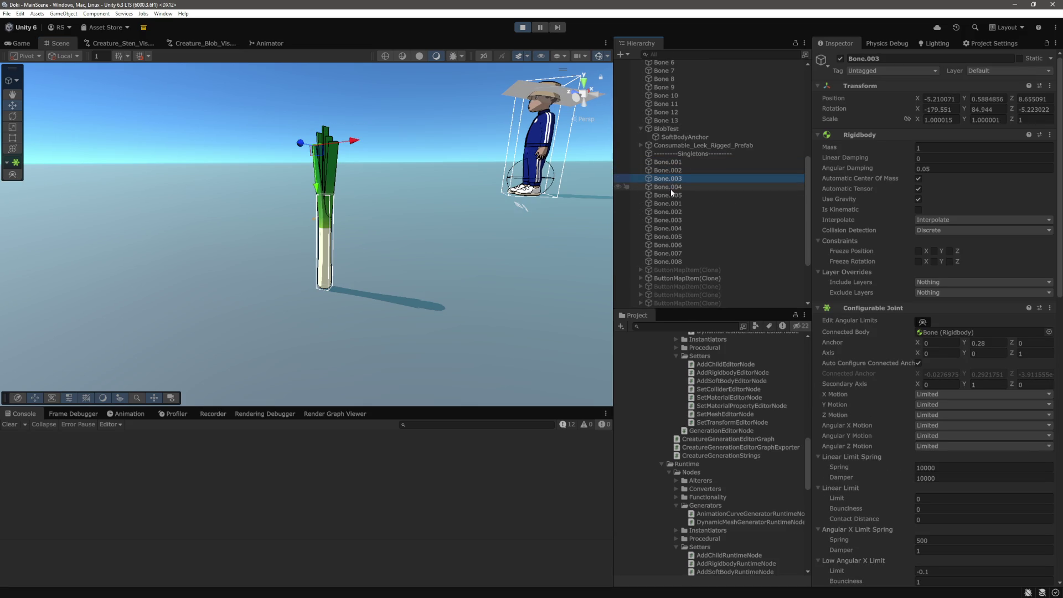
click(672, 195)
click(672, 228)
click(673, 236)
click(676, 247)
click(676, 253)
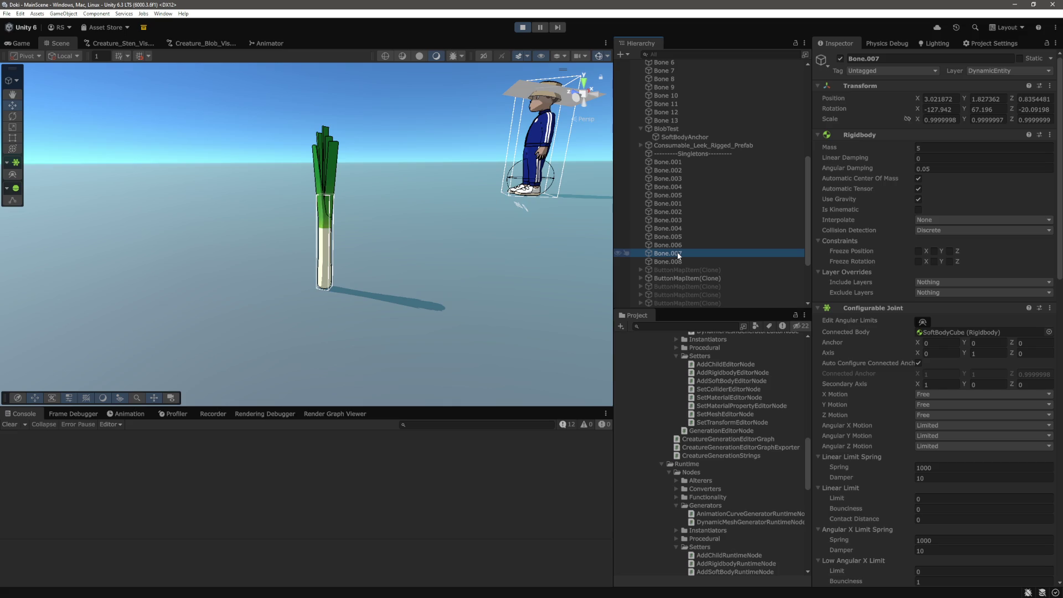
scroll(679, 256, up, 9)
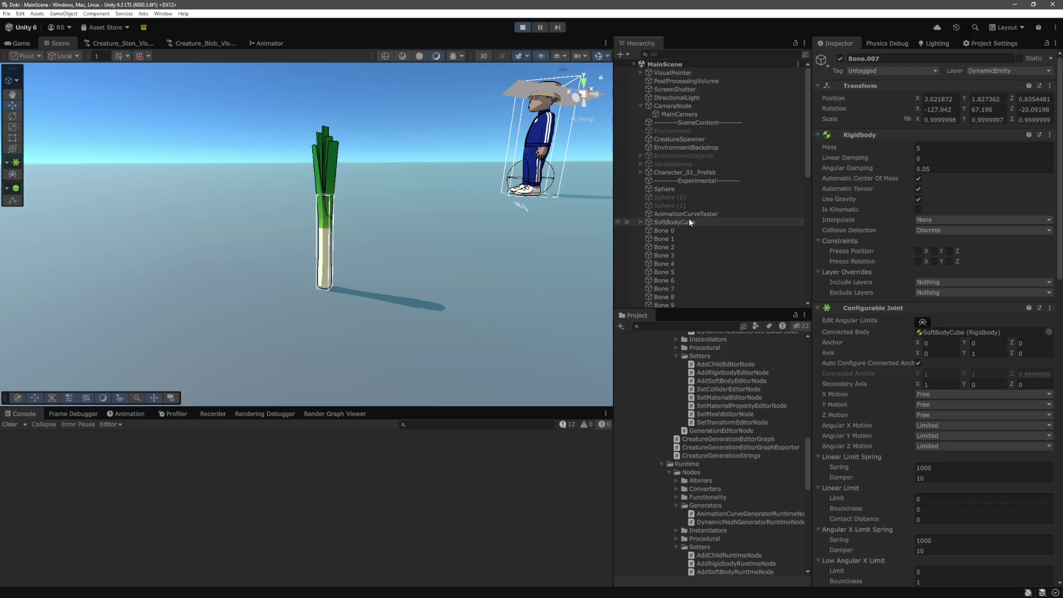
scroll(689, 221, down, 3)
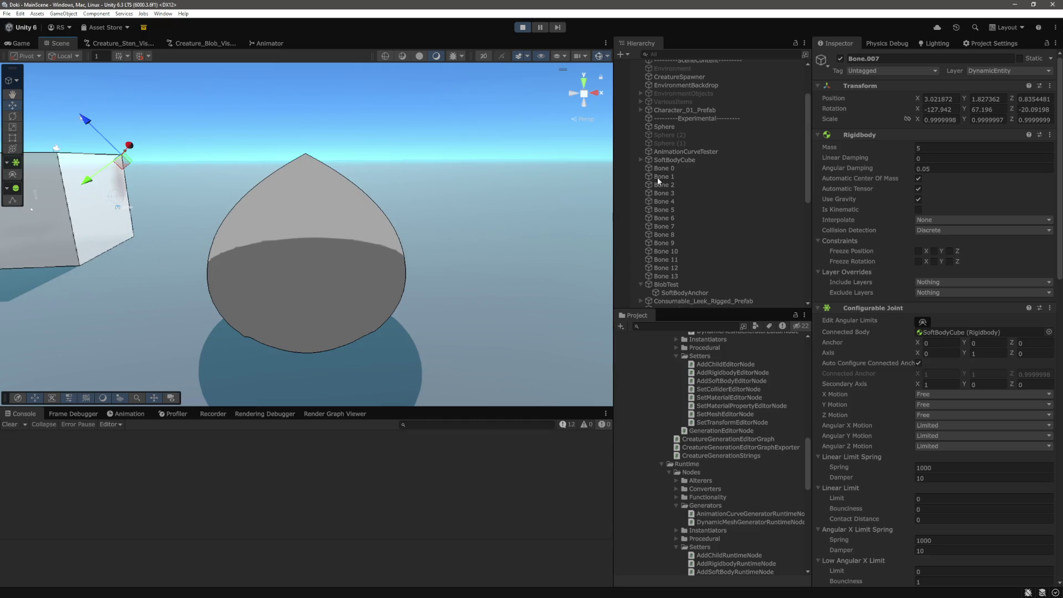
Step: Select BlobTest and frame it with F, briefly reselecting Bone 0–Bone 13 in between
scroll(682, 227, down, 3)
click(681, 223)
key(f)
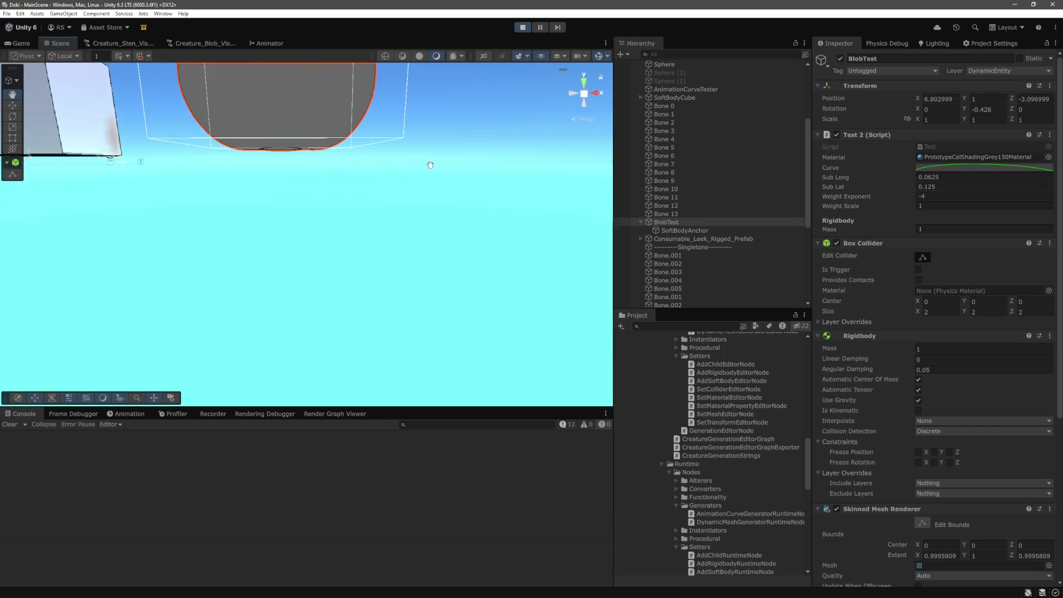
key(f)
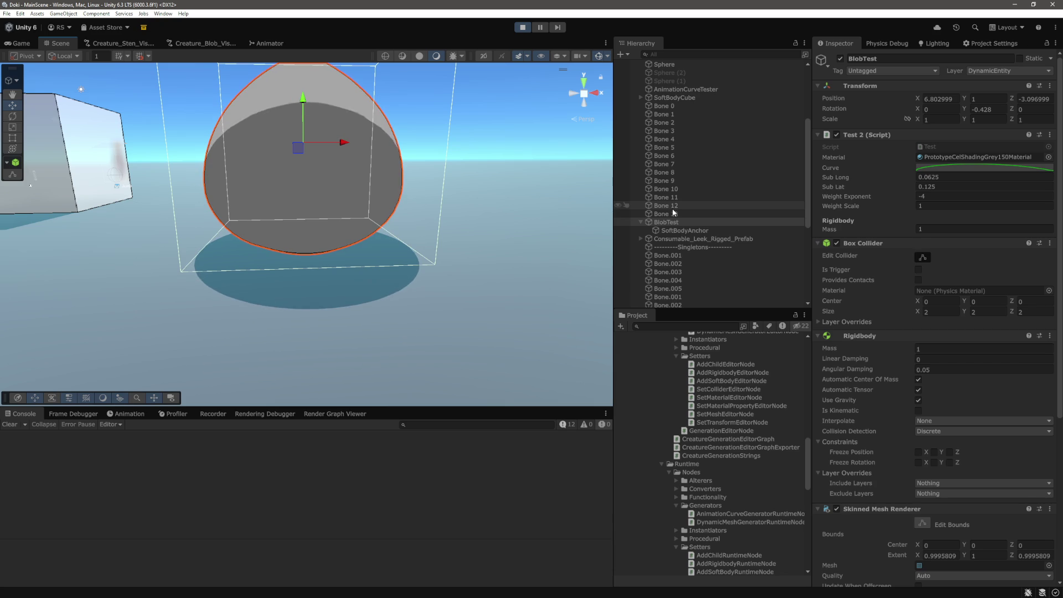
click(674, 215)
shift+click(663, 106)
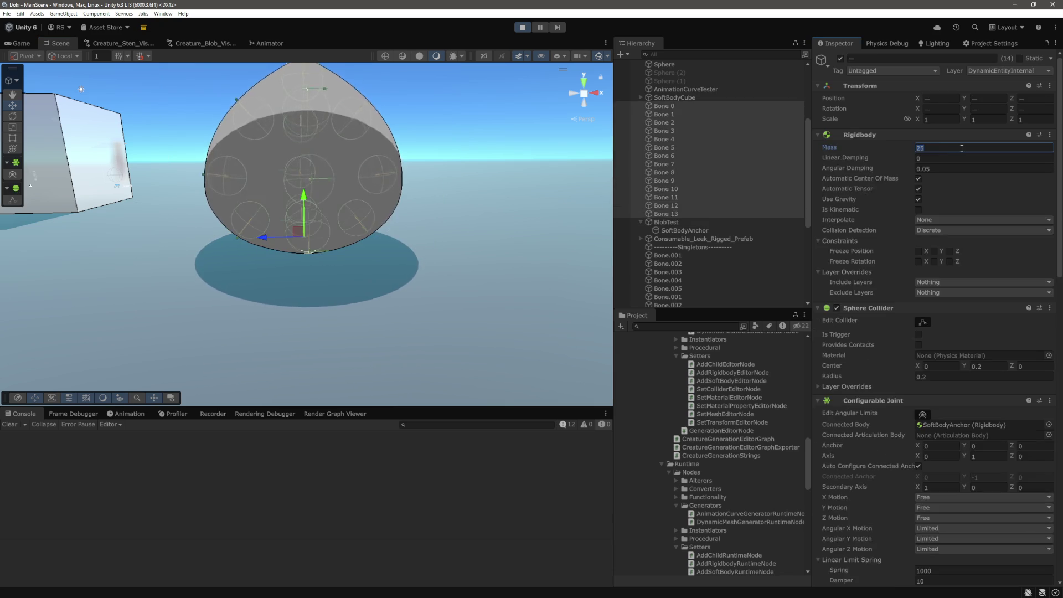
click(696, 221)
key(f)
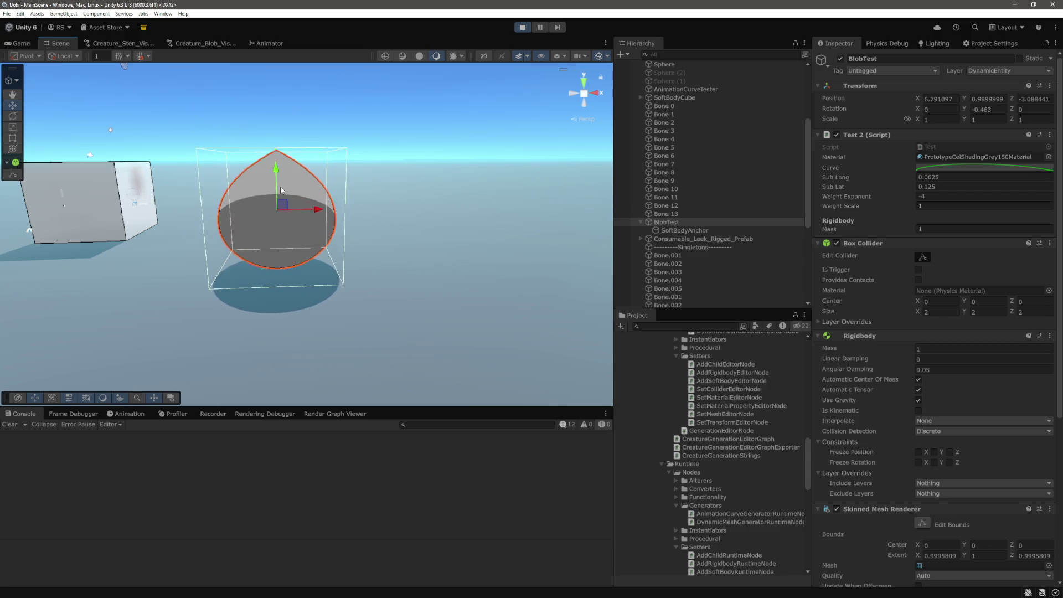
Step: Lift BlobTest about one unit and slide it sideways to watch it lag and wobble
drag(275, 170, 276, 172)
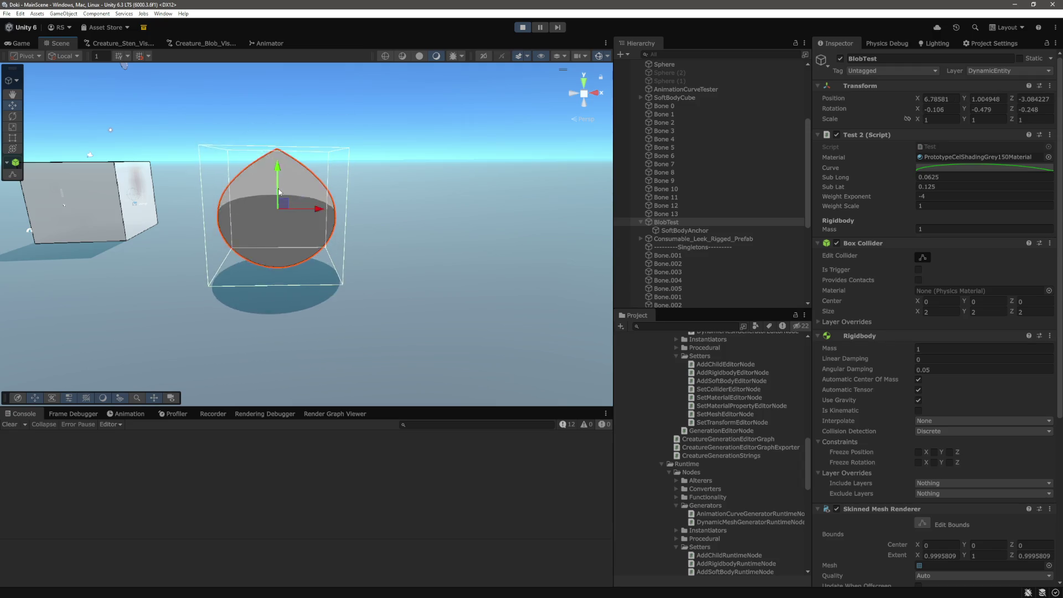
mouse_move(317, 209)
mouse_down()
mouse_move(412, 215)
mouse_move(170, 216)
mouse_move(381, 228)
mouse_move(244, 229)
mouse_move(346, 239)
mouse_move(225, 246)
mouse_up()
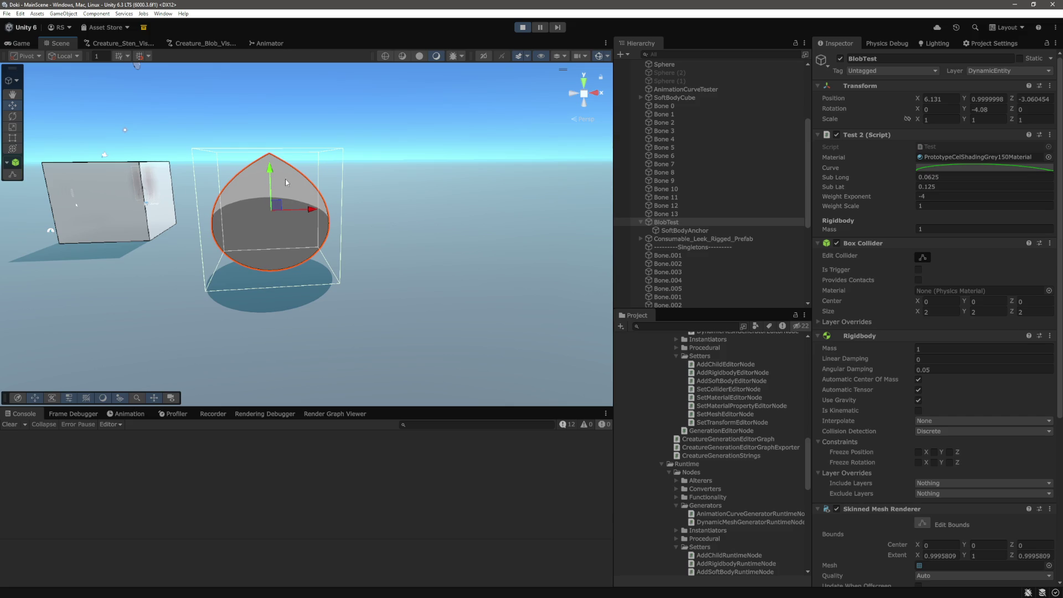
drag(269, 169, 270, 108)
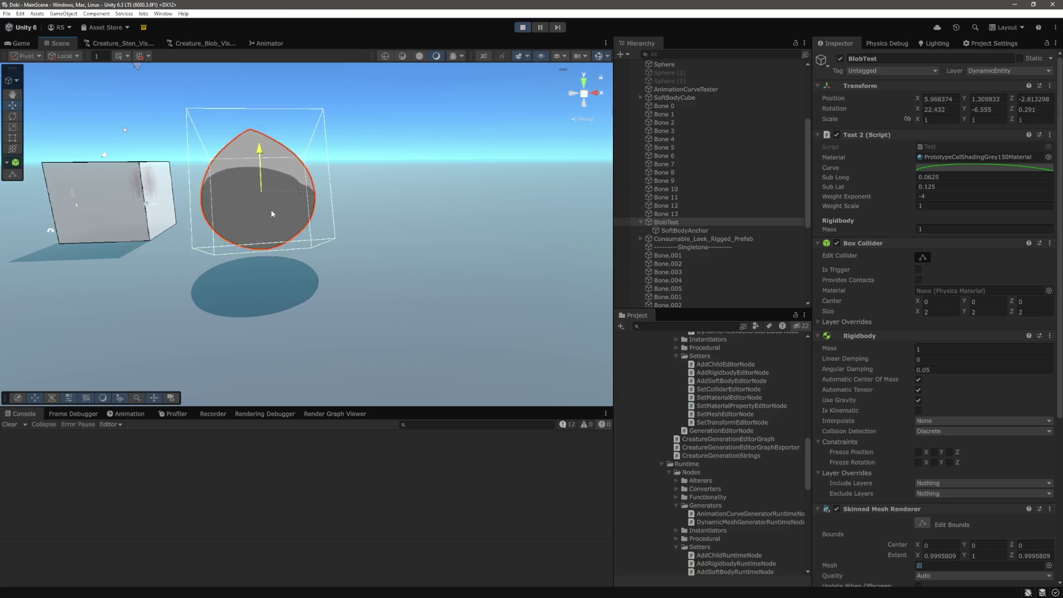
key(f)
mouse_move(338, 211)
mouse_down()
mouse_move(339, 124)
mouse_move(283, 172)
mouse_up()
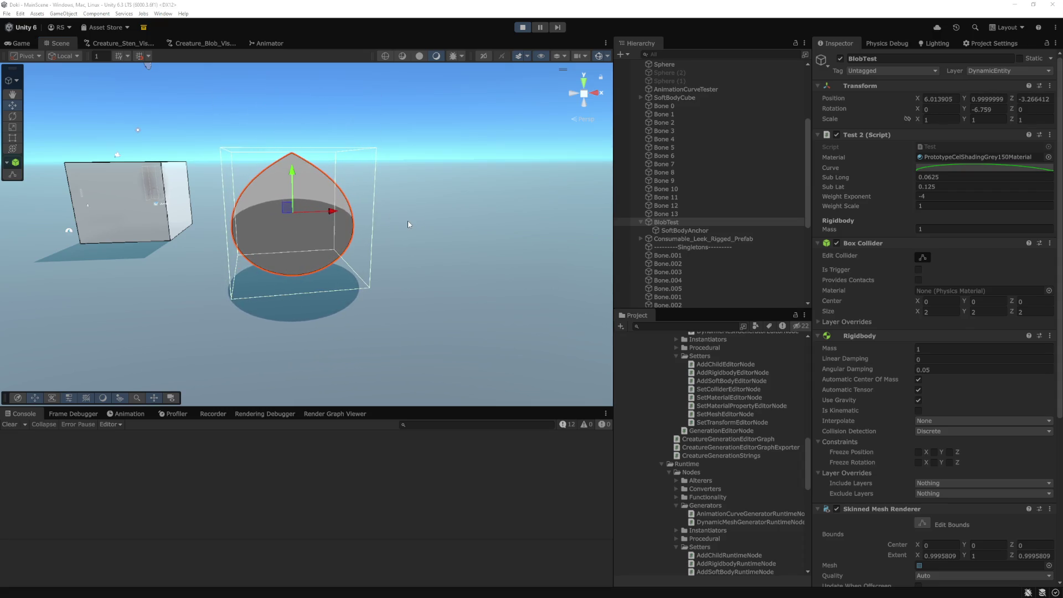
Step: Switch to Visual Studio Code and bring up the Test.cs script
key(alt+Tab)
scroll(648, 322, up, 5)
key(ctrl+Tab)
scroll(626, 333, down, 5)
scroll(624, 329, down, 2)
Step: Review the FixedUpdate mesh-baking lines in Test.cs, then return to Unity in Play mode
mouse_move(487, 433)
mouse_down()
mouse_move(311, 319)
mouse_move(333, 273)
mouse_up()
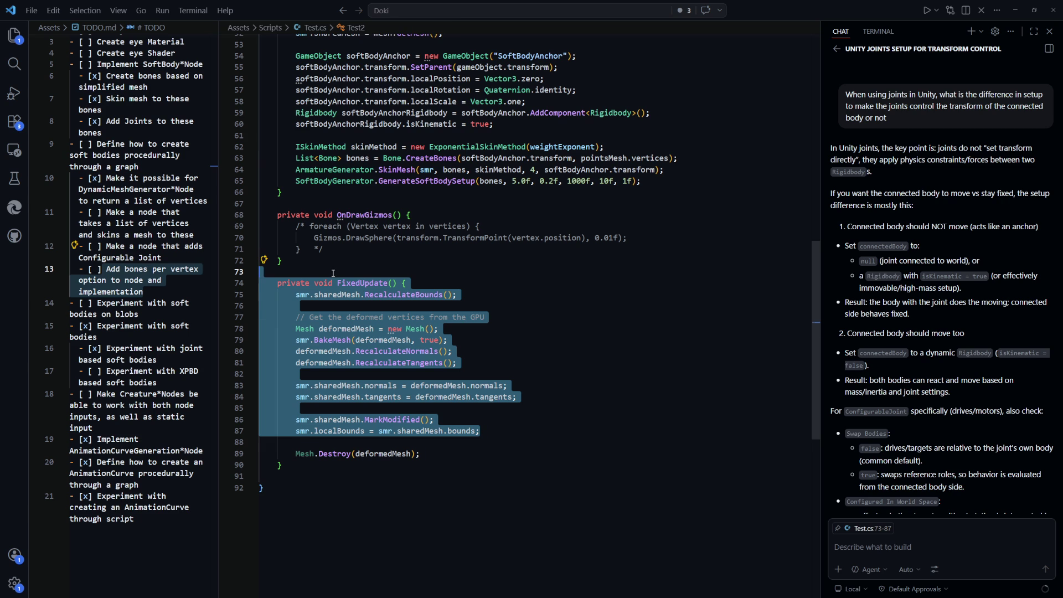
mouse_move(283, 465)
mouse_down()
mouse_move(313, 302)
mouse_move(296, 296)
mouse_up()
click(540, 374)
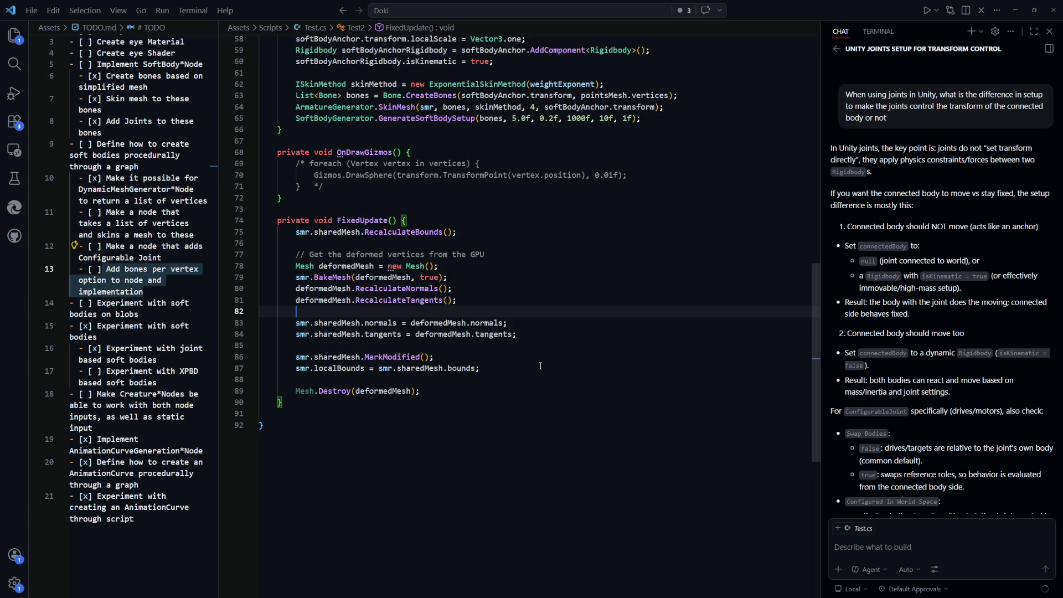
scroll(540, 366, up, 3)
scroll(540, 366, down, 2)
key(alt+Tab)
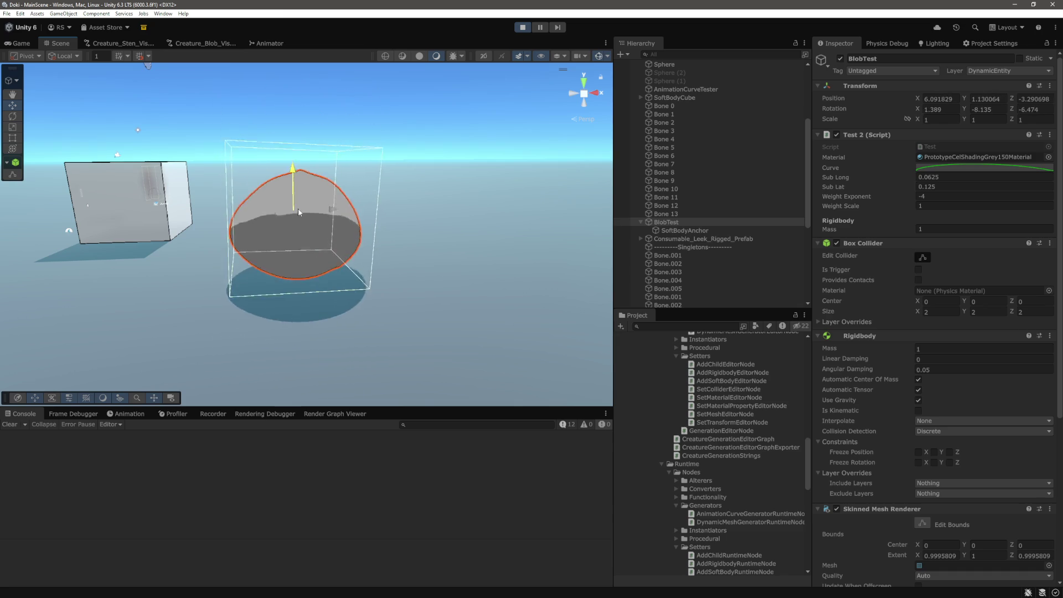
Step: Lift BlobTest repeatedly and slide it along its depth axis, orbiting to watch it wobble
mouse_move(308, 207)
mouse_down()
mouse_move(315, 120)
mouse_move(280, 256)
mouse_move(288, 175)
mouse_move(303, 237)
mouse_move(471, 238)
mouse_move(410, 138)
mouse_up()
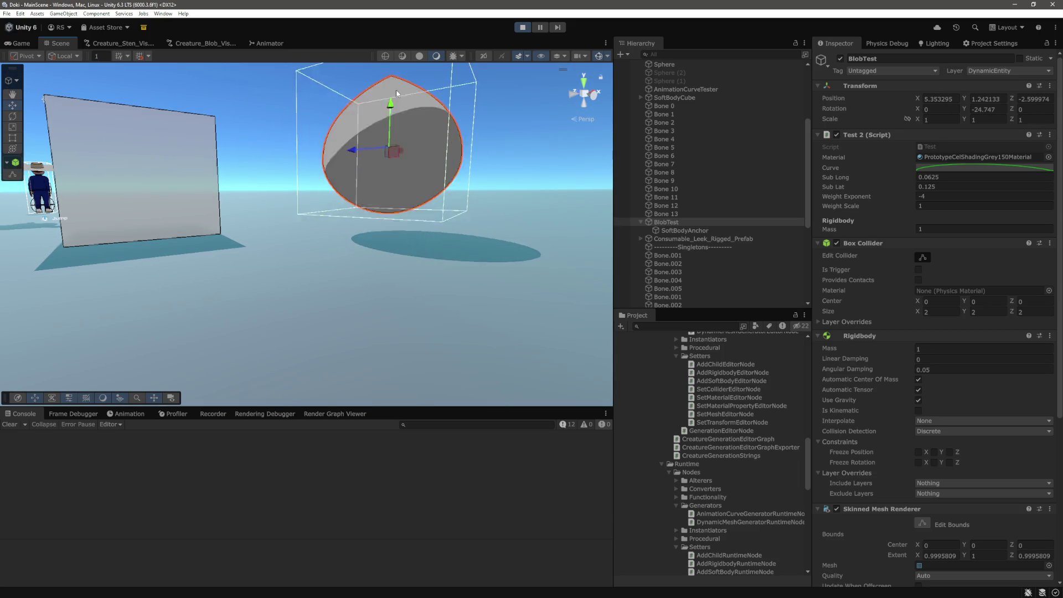
drag(457, 196, 363, 194)
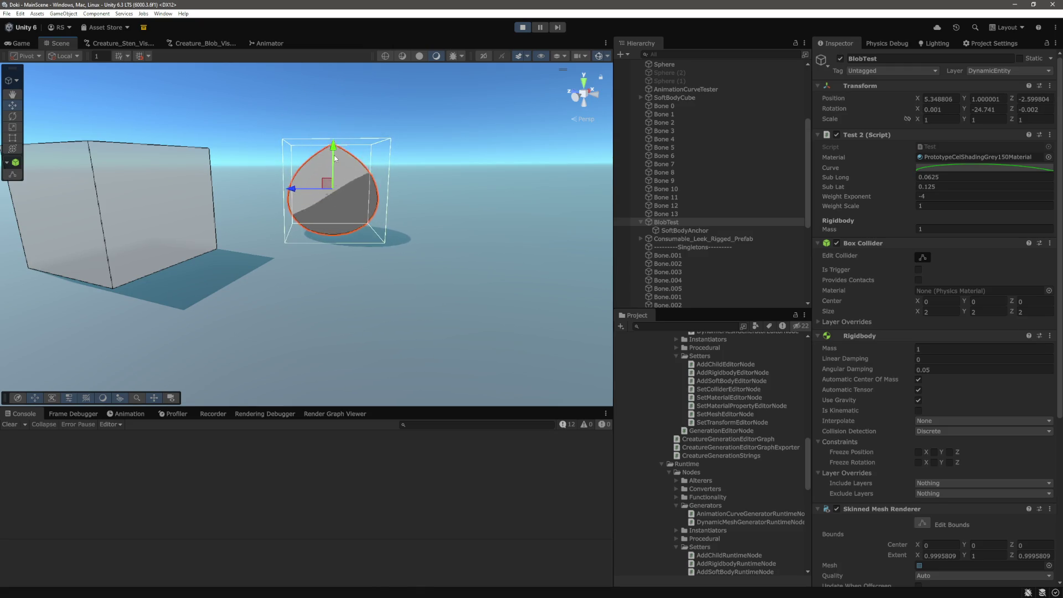
drag(337, 152, 338, 122)
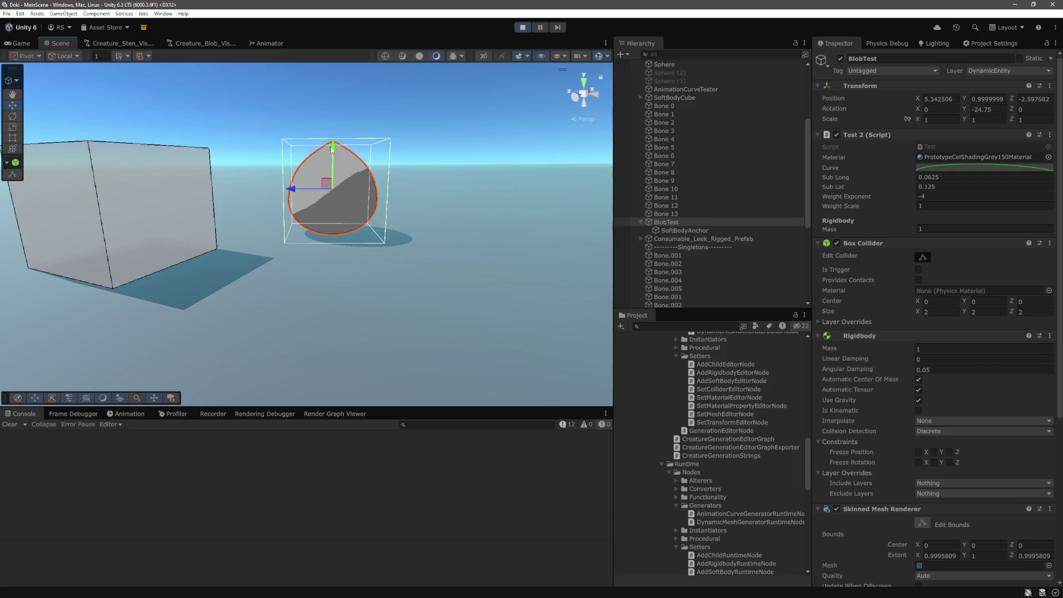
drag(335, 149, 334, 128)
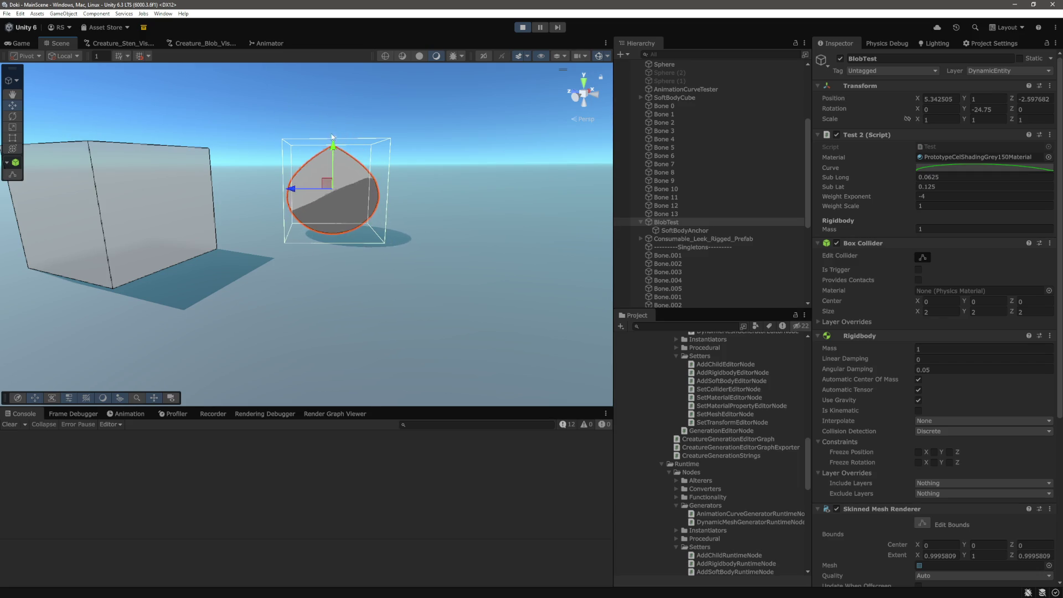
mouse_move(292, 189)
mouse_down()
mouse_move(330, 191)
mouse_move(278, 198)
mouse_move(299, 194)
mouse_up()
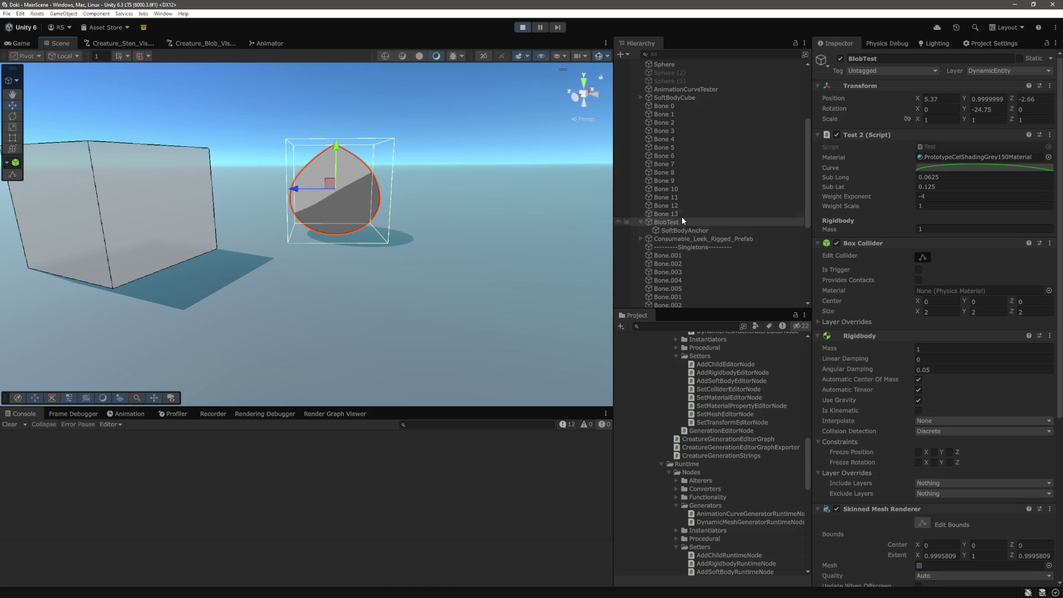
Step: Select Bone 0–Bone 13 and scroll to their Configurable Joint settings
shift+click(684, 212)
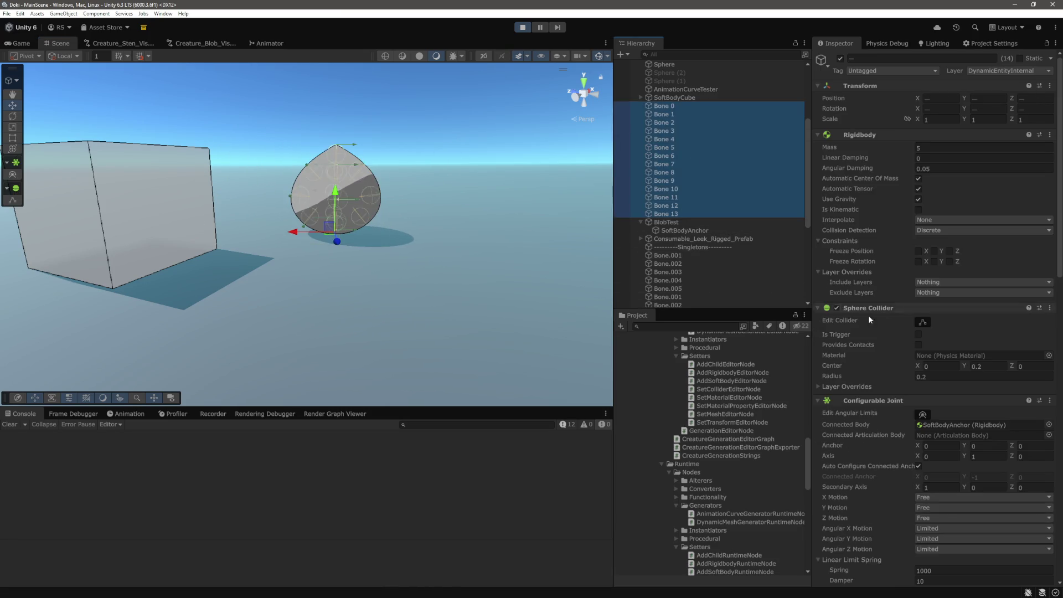
scroll(896, 293, down, 10)
scroll(889, 247, down, 3)
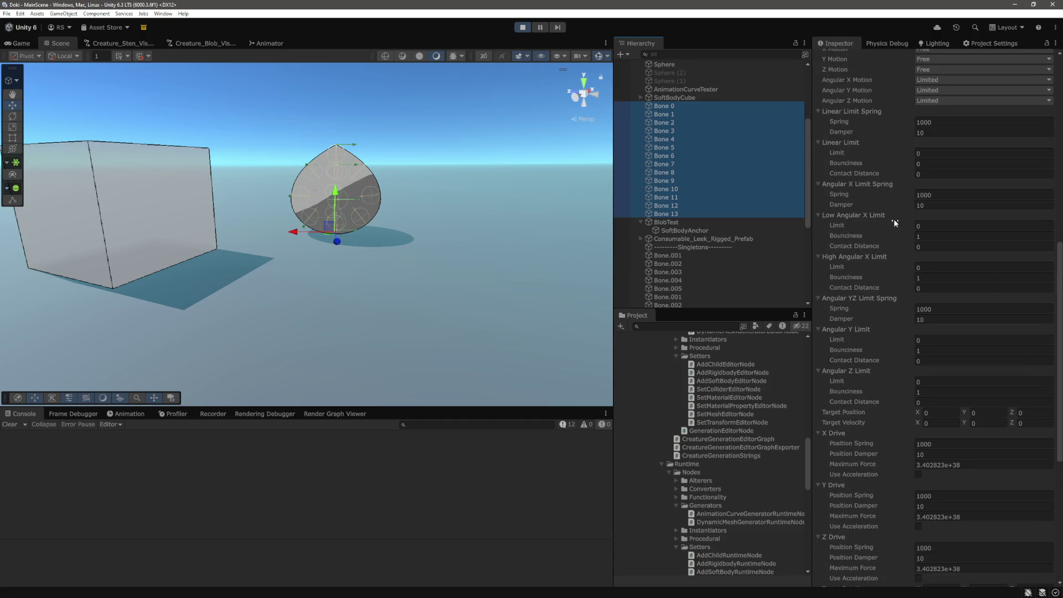
scroll(895, 224, up, 3)
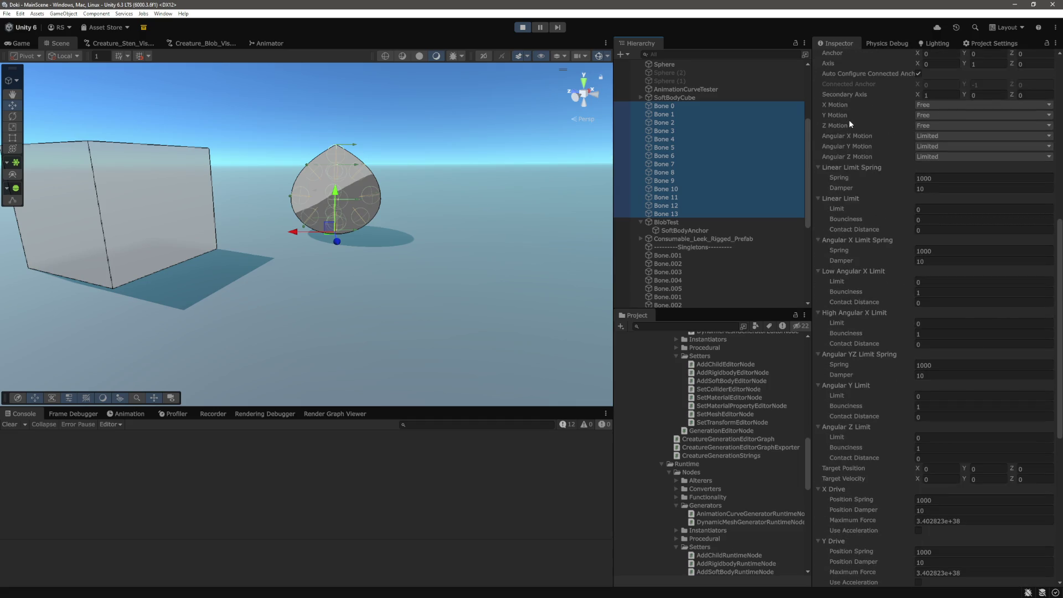
scroll(869, 270, down, 4)
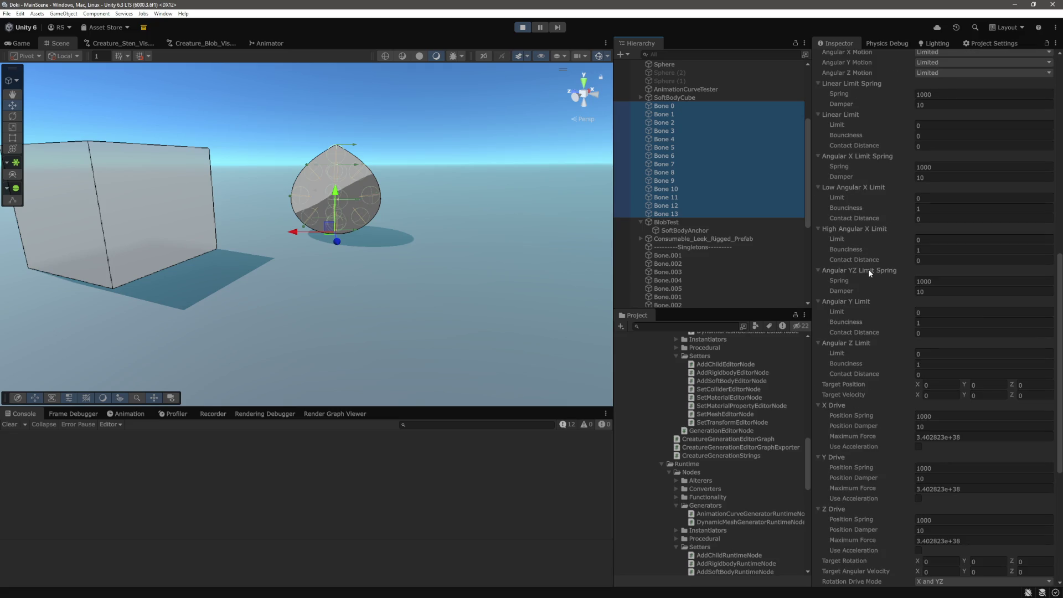
scroll(870, 273, down, 3)
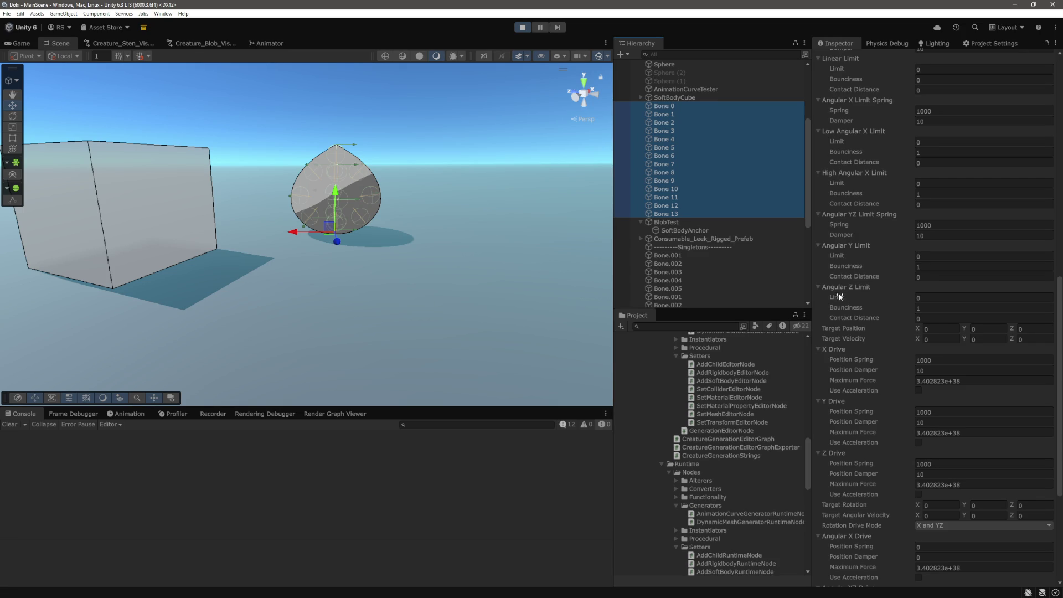
Step: Set High Angular X Limit to 1 and Angular Y and Z Limits to 3
click(932, 184)
text(1)
click(931, 256)
text(3)
click(929, 297)
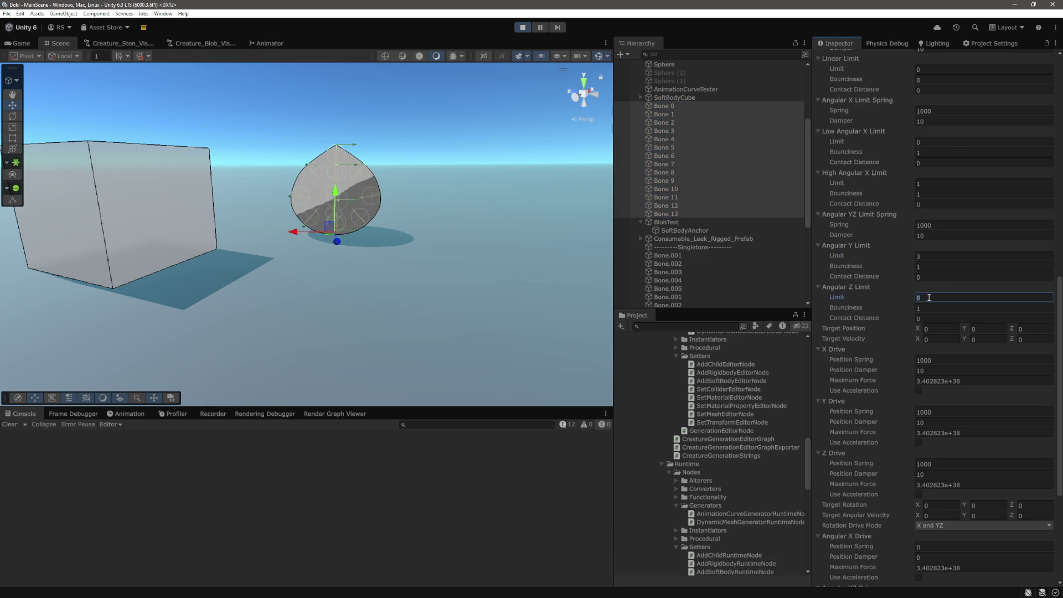
text(3)
key(Return)
scroll(485, 178, up, 2)
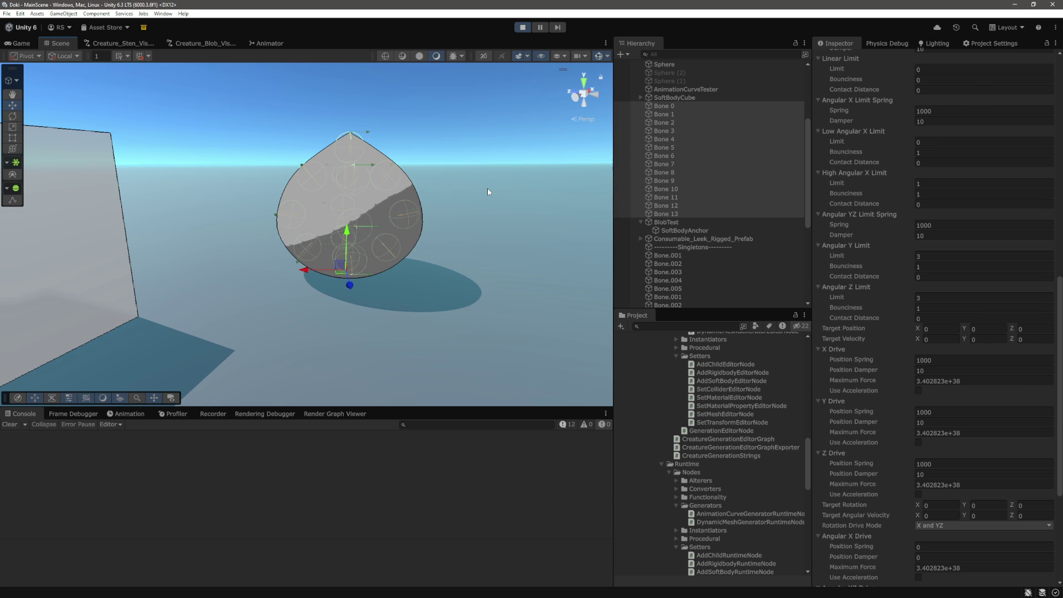
click(387, 177)
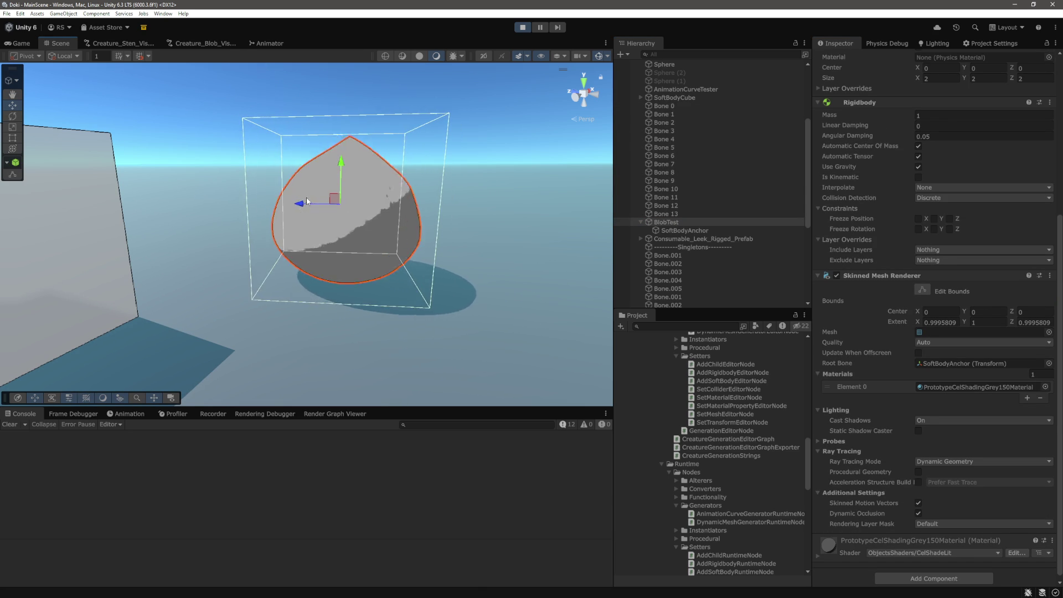
Step: Shove BlobTest left and right to test its soft-body response
mouse_move(325, 220)
mouse_down()
mouse_move(209, 218)
mouse_move(358, 228)
mouse_move(334, 232)
mouse_move(273, 212)
mouse_move(382, 222)
mouse_move(290, 233)
mouse_move(313, 231)
mouse_up()
scroll(714, 210, up, 3)
scroll(714, 212, up, 3)
Step: Adjust the Directional Light's Shadow Strength slider and enter 0.99999
click(677, 98)
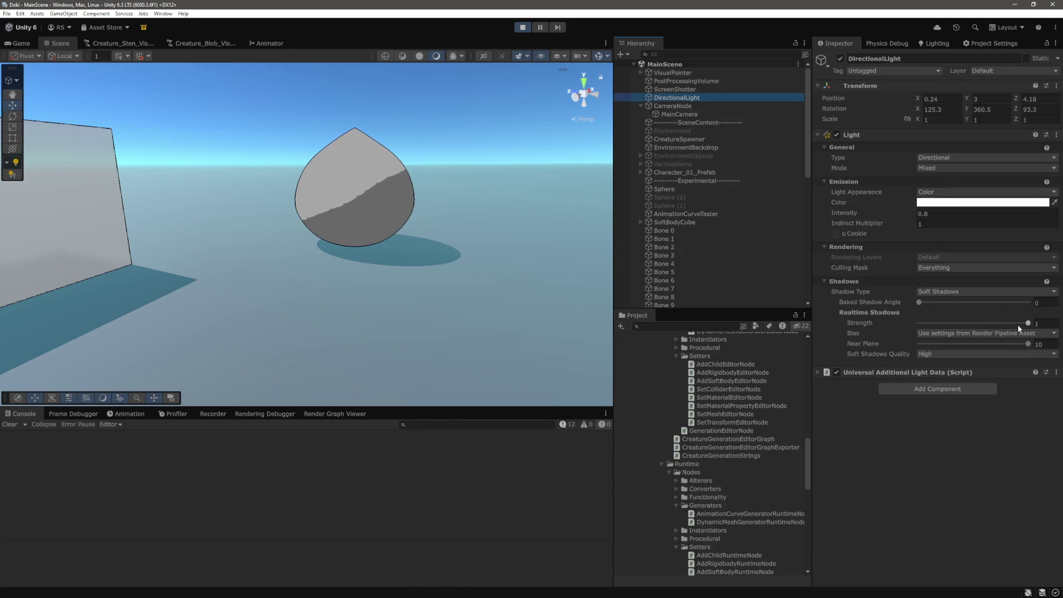
mouse_move(1022, 324)
mouse_down()
mouse_move(1012, 324)
mouse_move(1043, 328)
mouse_up()
click(1044, 329)
text(0.99999)
key(Return)
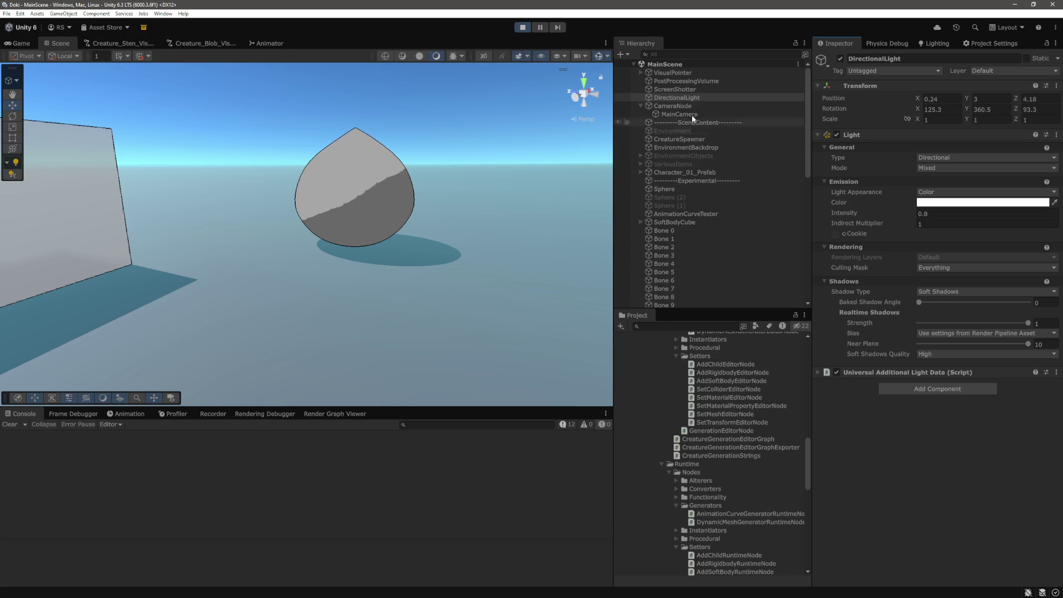
scroll(706, 223, down, 3)
scroll(705, 223, down, 2)
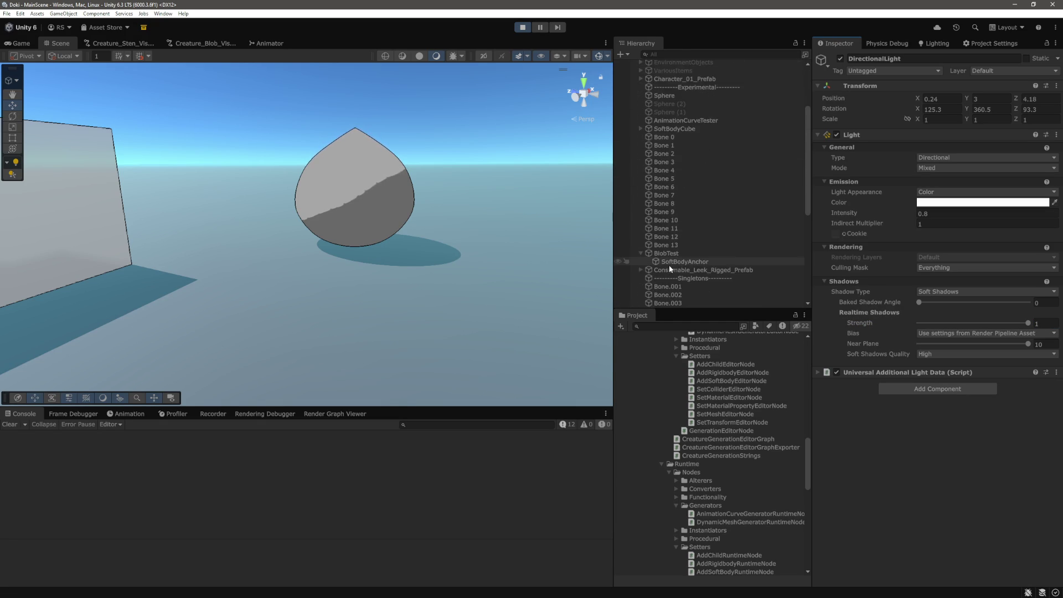
Step: Select BlobTest and expand its PrototypeCelShadingGrey150Material properties
click(668, 253)
scroll(885, 288, down, 5)
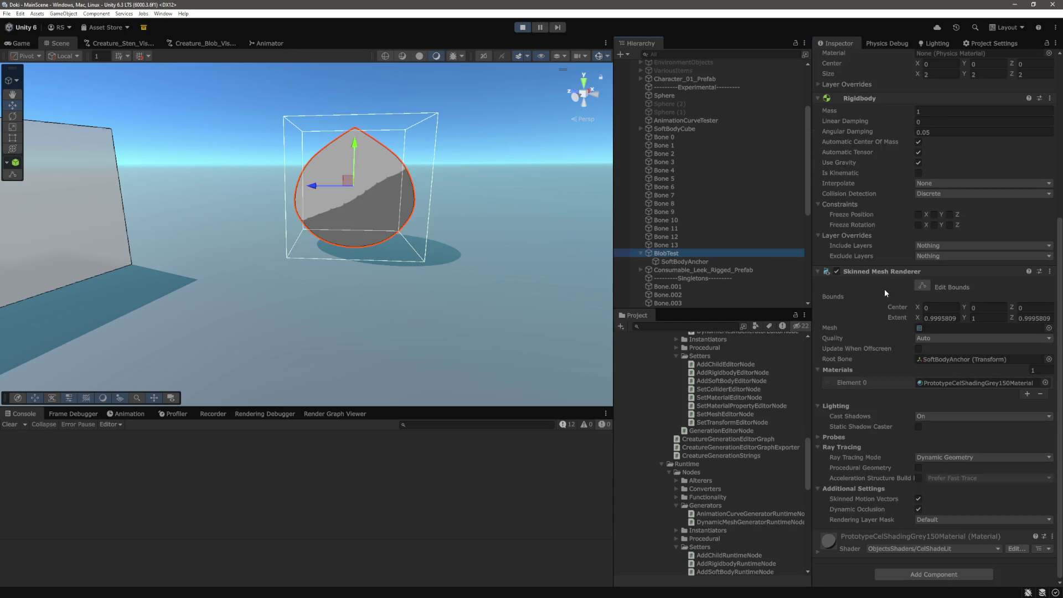
click(819, 550)
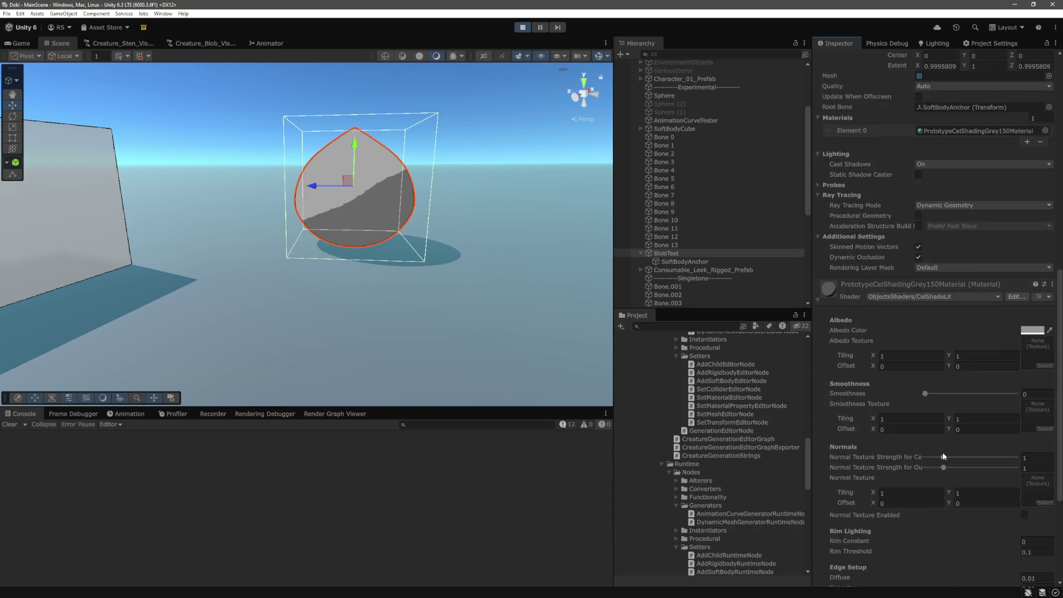
scroll(943, 452, down, 10)
Step: Try Shadow Attenuation values 0.9 and 0.99, settling on 1
click(1041, 442)
text(0.)
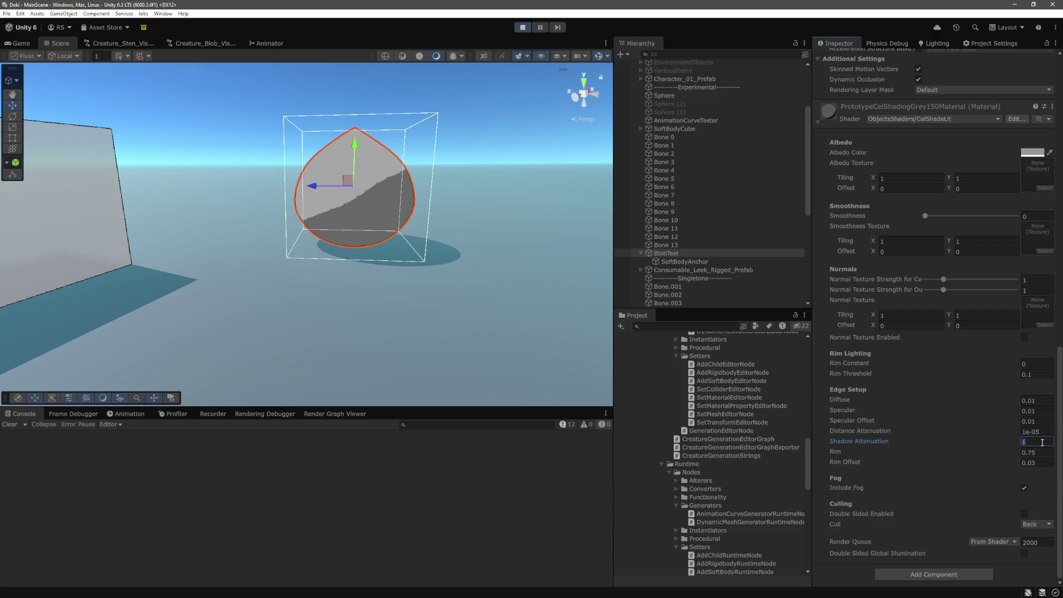
text(9)
key(BackSpace)
key(BackSpace)
text(9)
key(BackSpace)
key(BackSpace)
key(BackSpace)
text(1)
key(Tab)
scroll(742, 242, up, 5)
Step: Check the Main Camera's near clipping plane without changing it, then nudge the light's shadow Near Plane
click(679, 114)
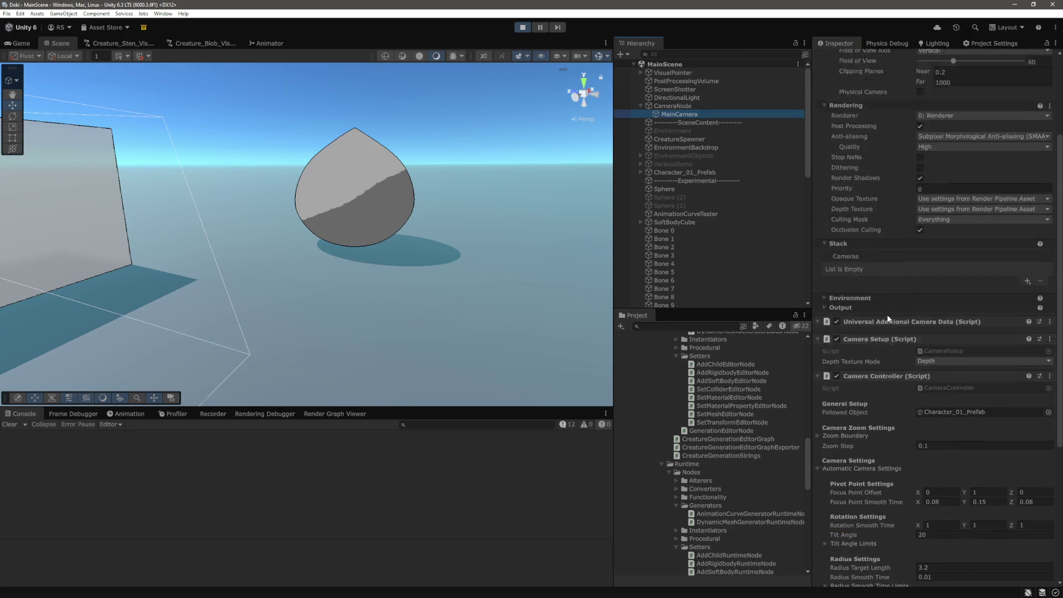
scroll(888, 318, up, 2)
click(951, 203)
text(1)
key(Escape)
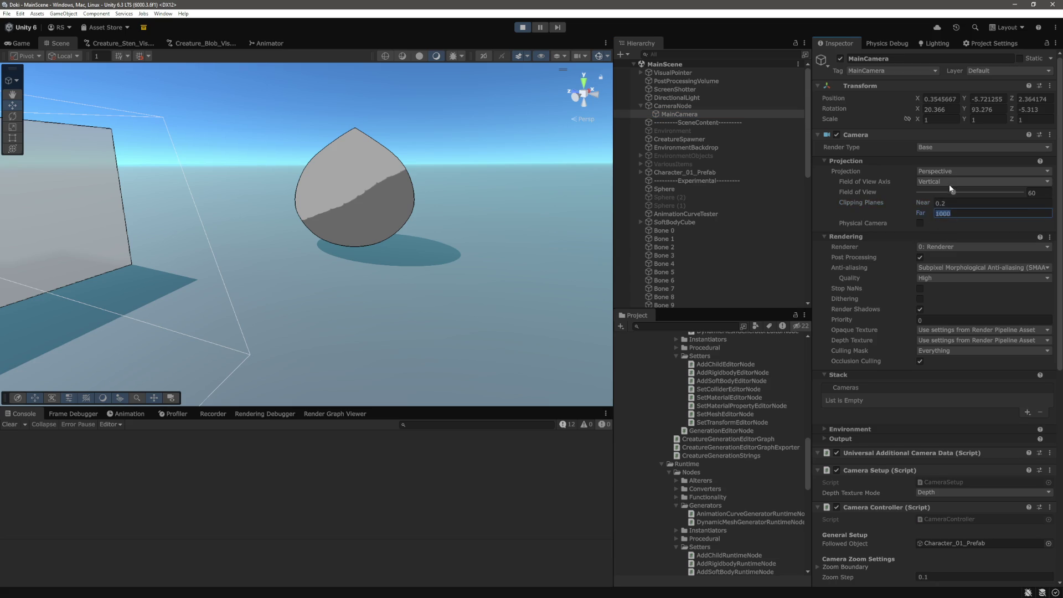
click(693, 97)
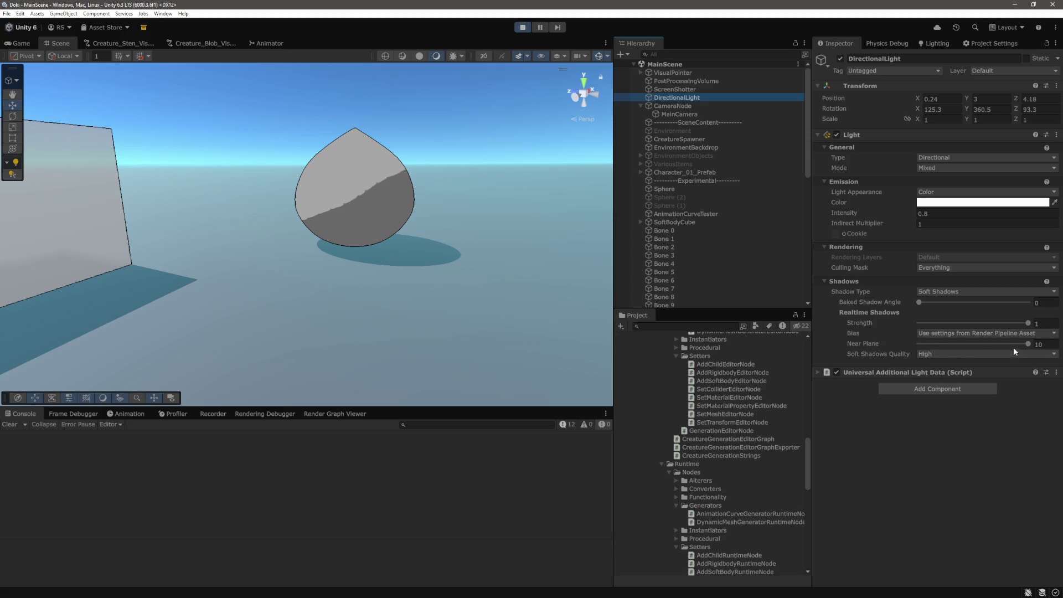
drag(1029, 344, 1029, 345)
Step: Frame BlobTest and inspect its mesh in Shaded Wireframe, then return to Shaded
click(412, 202)
key(f)
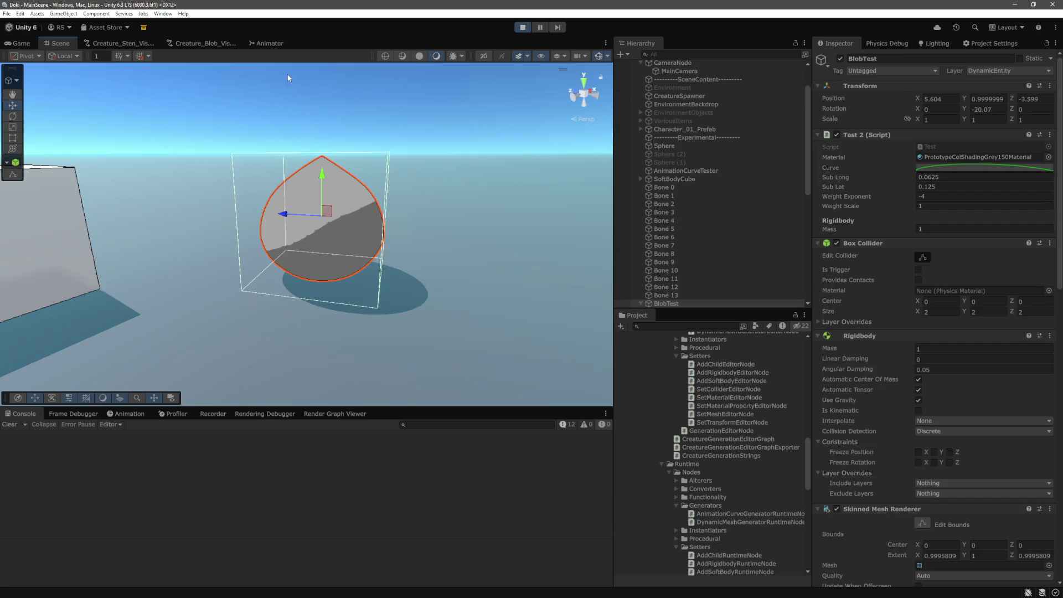
click(403, 56)
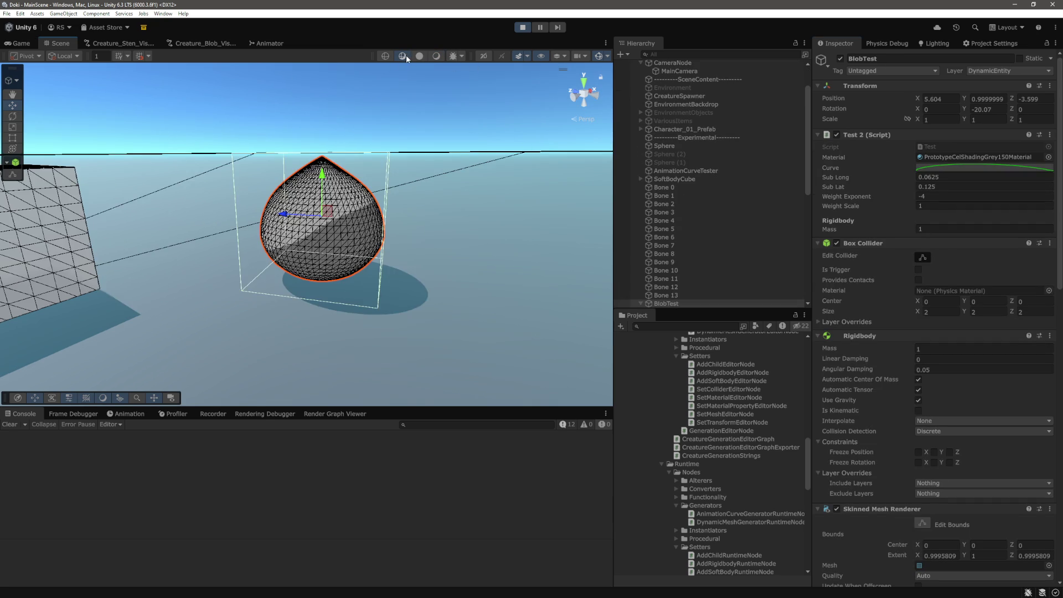
scroll(421, 216, up, 2)
scroll(288, 245, up, 5)
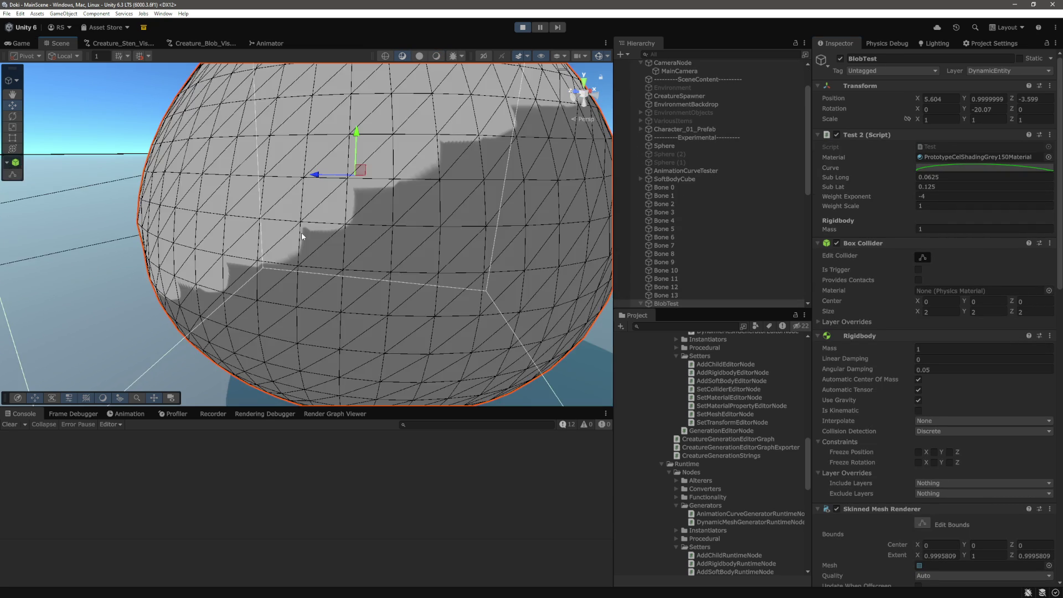
scroll(301, 233, down, 5)
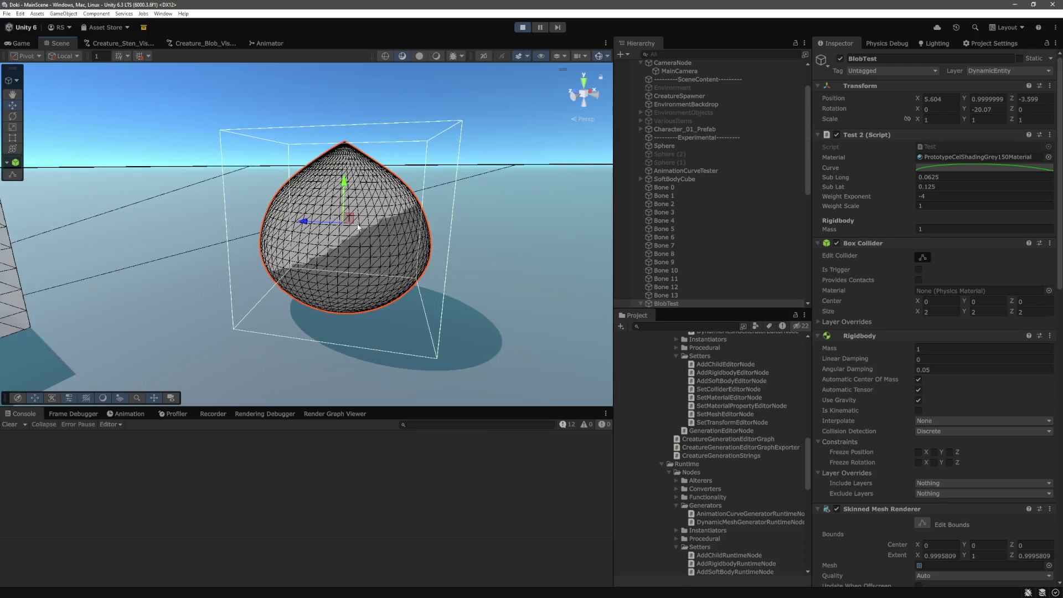
click(437, 56)
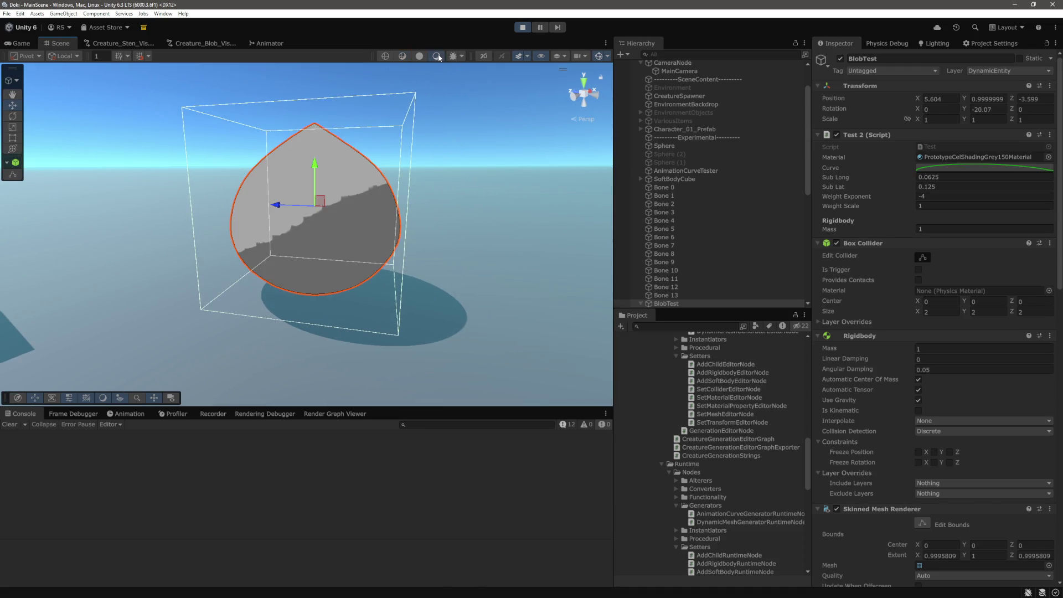
Step: Select Bone 0 through Bone 13 to show their shared joint drive settings
scroll(686, 221, down, 3)
click(664, 125)
shift+click(666, 233)
scroll(901, 341, down, 10)
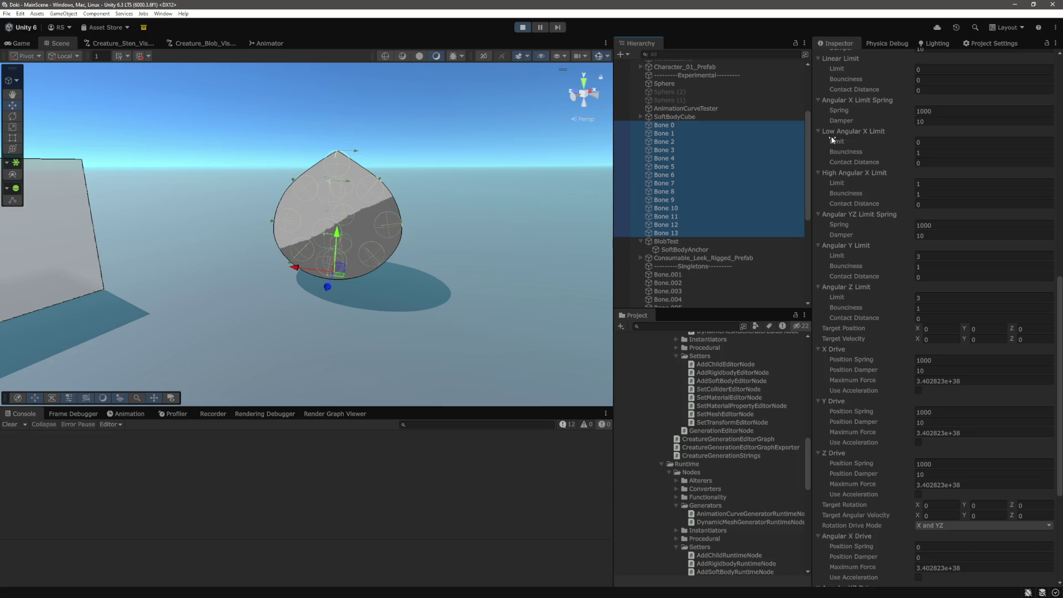
Step: Select BlobTest, then drag it up and toward the camera to watch the soft body wobble and lag
scroll(967, 280, up, 5)
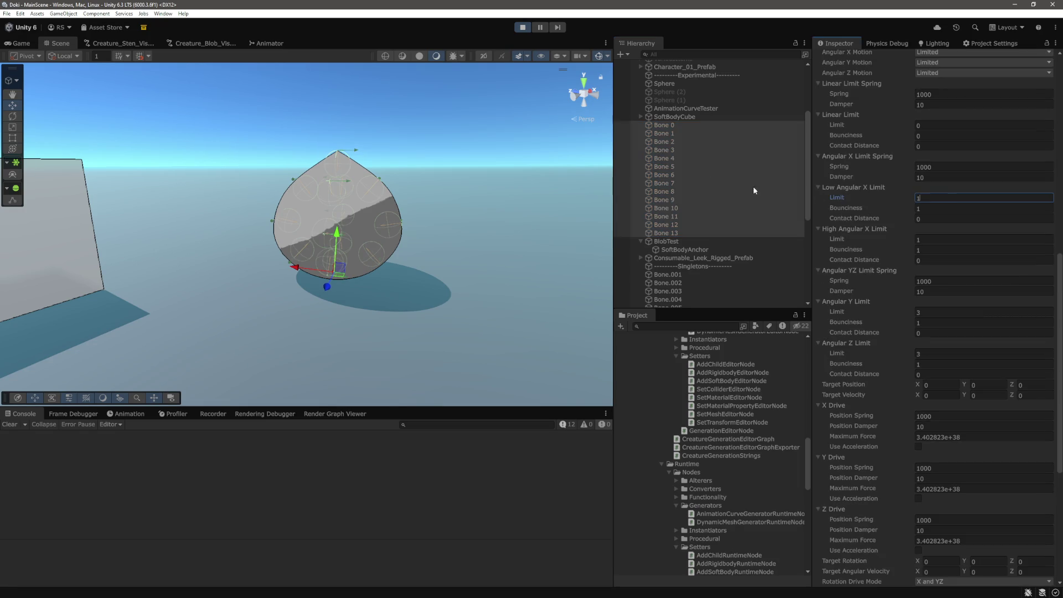
click(665, 126)
click(666, 242)
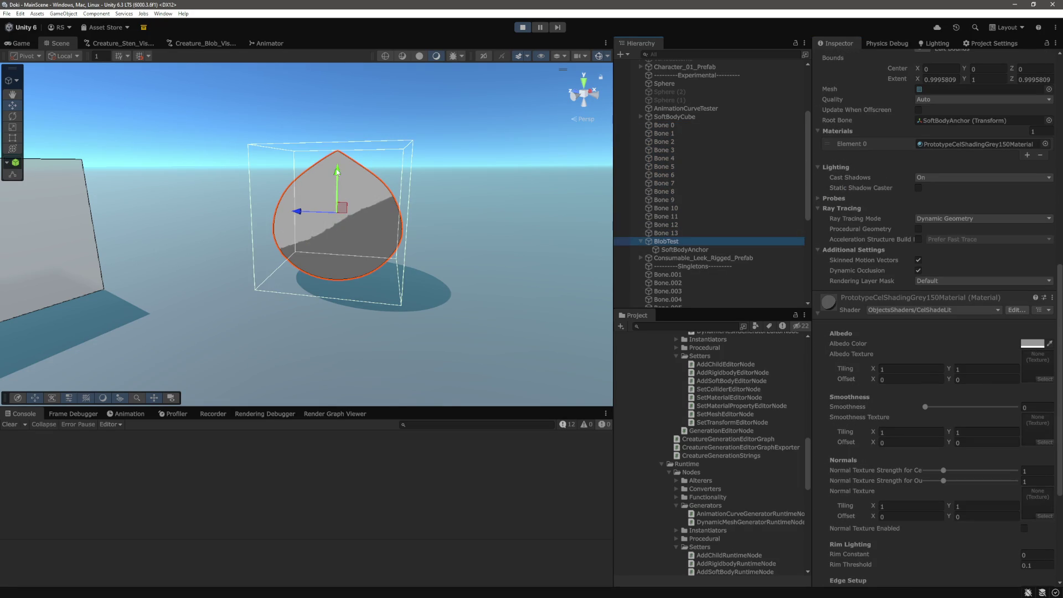
drag(340, 170, 340, 142)
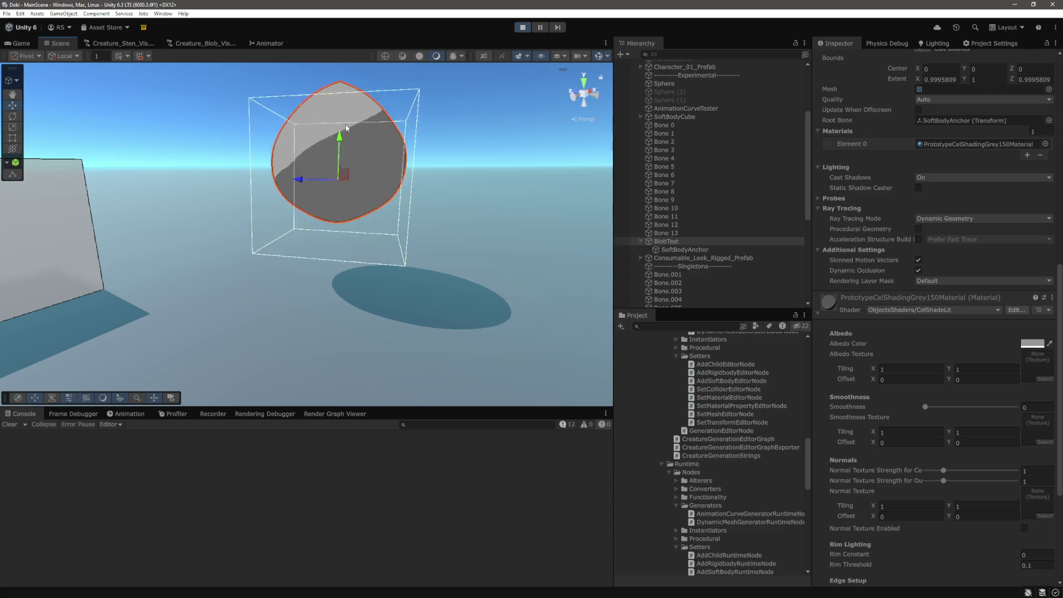
mouse_move(298, 212)
mouse_down()
mouse_move(369, 217)
mouse_move(302, 242)
mouse_move(308, 264)
mouse_move(355, 264)
mouse_move(246, 267)
mouse_move(367, 271)
mouse_move(458, 238)
mouse_move(350, 227)
mouse_move(303, 242)
mouse_move(333, 241)
mouse_up()
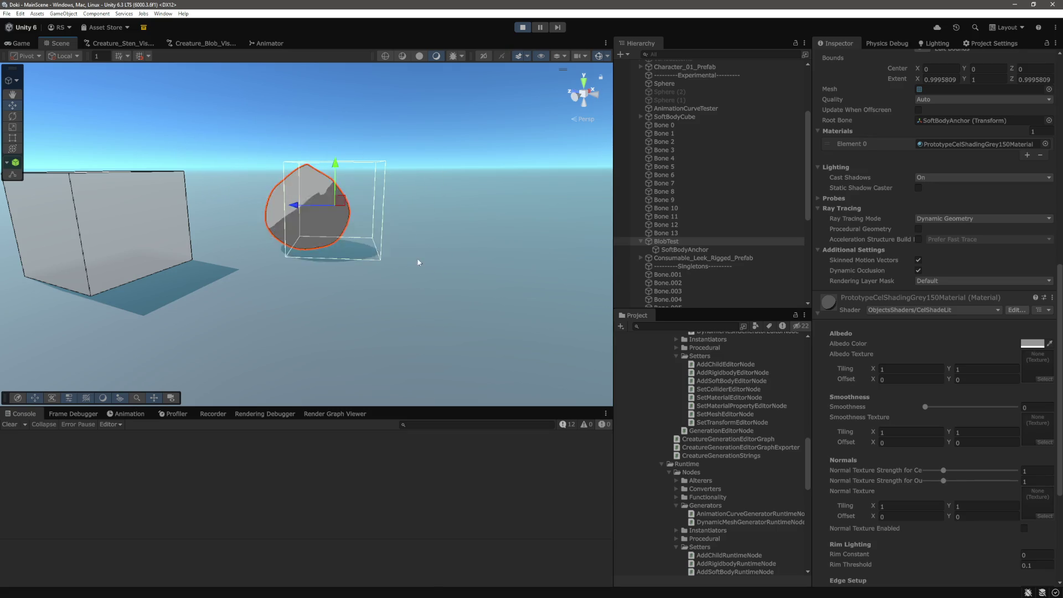
scroll(464, 270, up, 2)
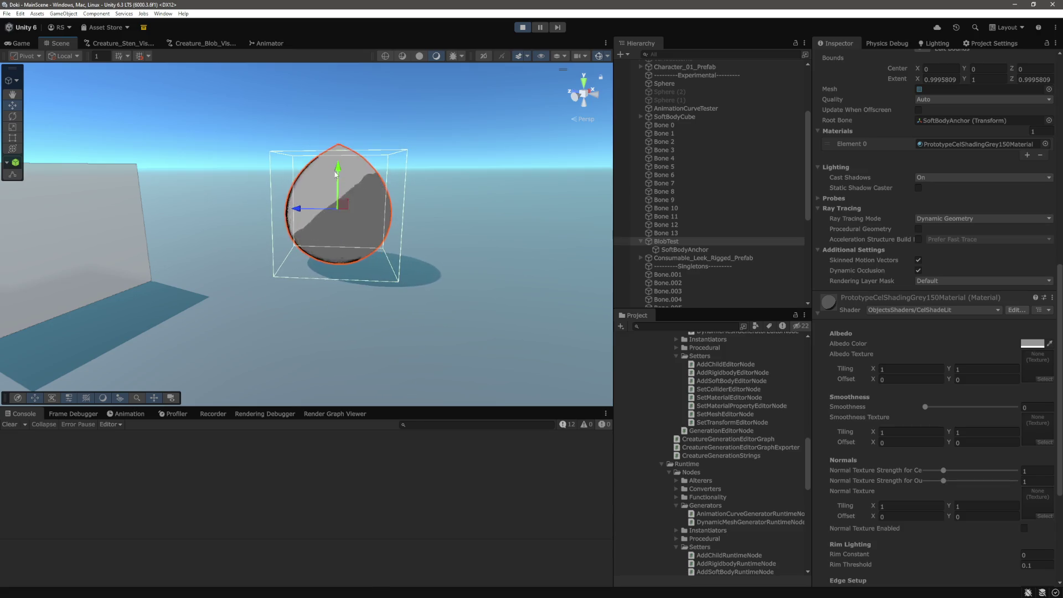
Step: Select Bone 0 through Bone 13 together and review their Configurable Joint settings
click(666, 232)
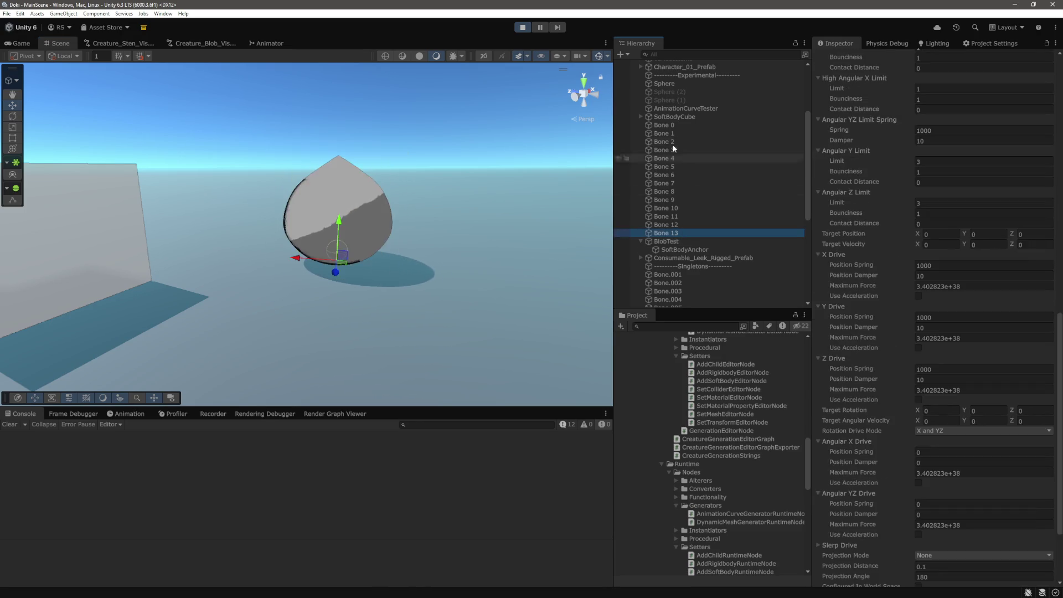
shift+click(664, 125)
scroll(933, 260, down, 1)
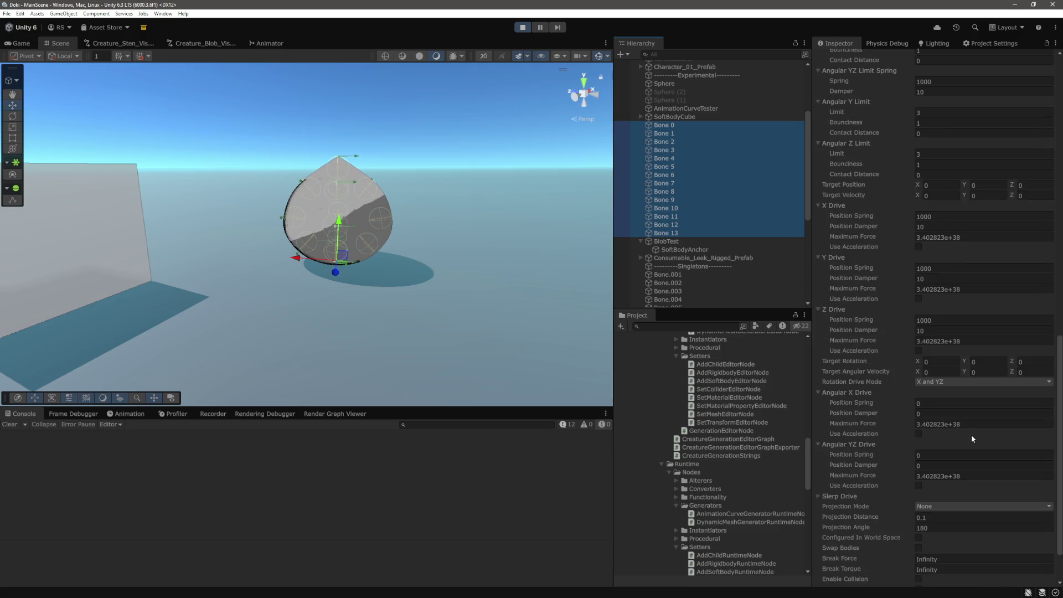
scroll(972, 432, up, 5)
scroll(846, 214, up, 3)
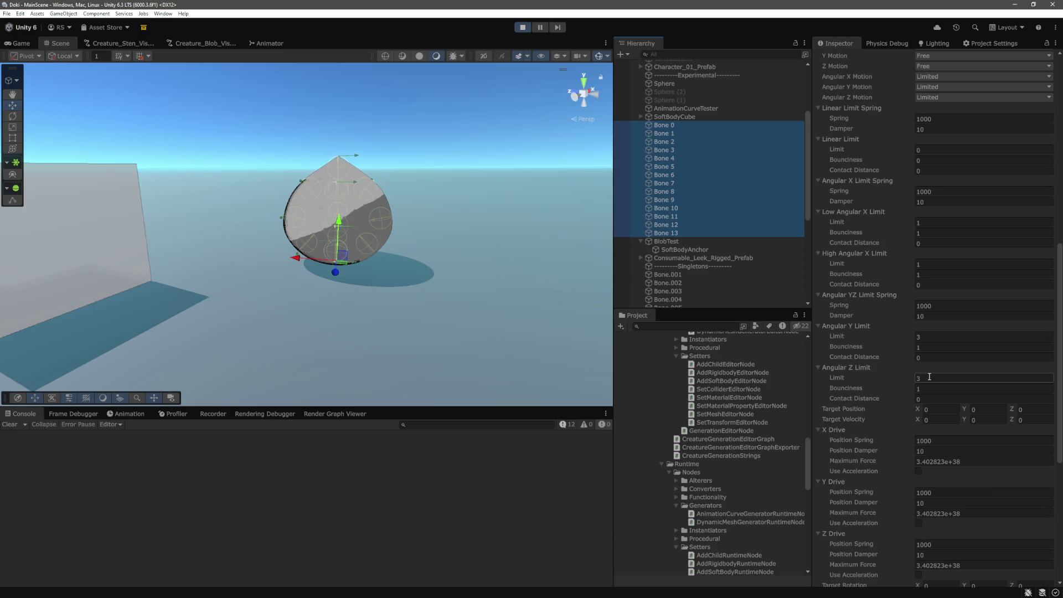
scroll(949, 388, up, 3)
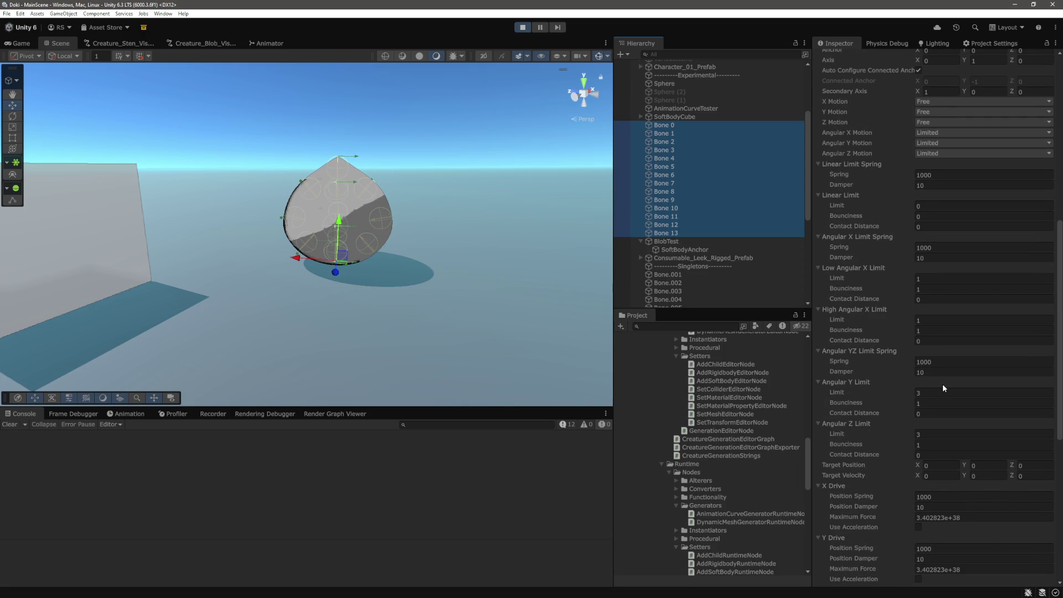
scroll(861, 217, down, 2)
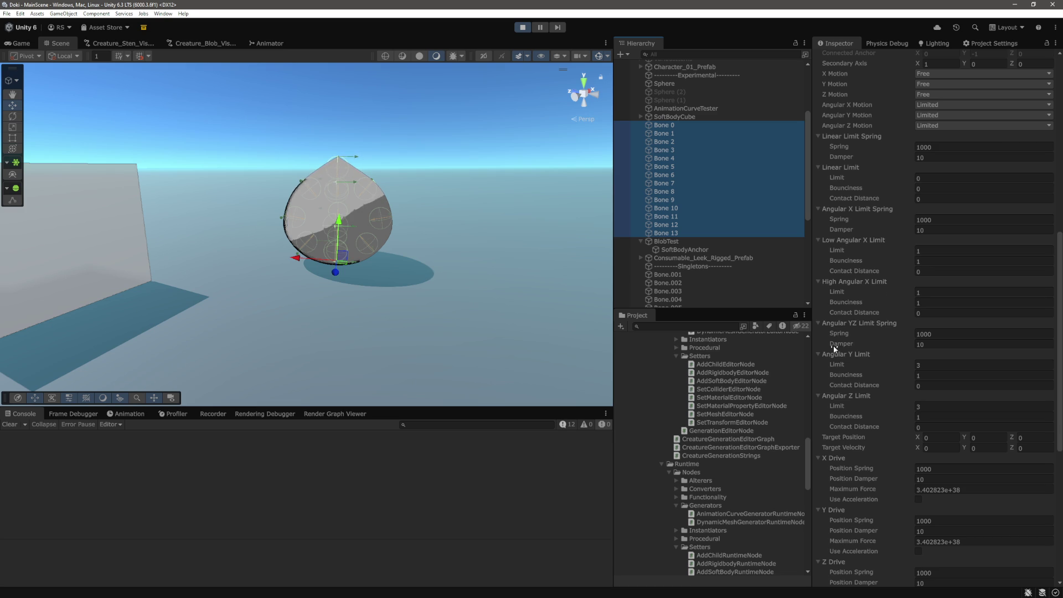
scroll(829, 327, down, 5)
scroll(858, 340, down, 6)
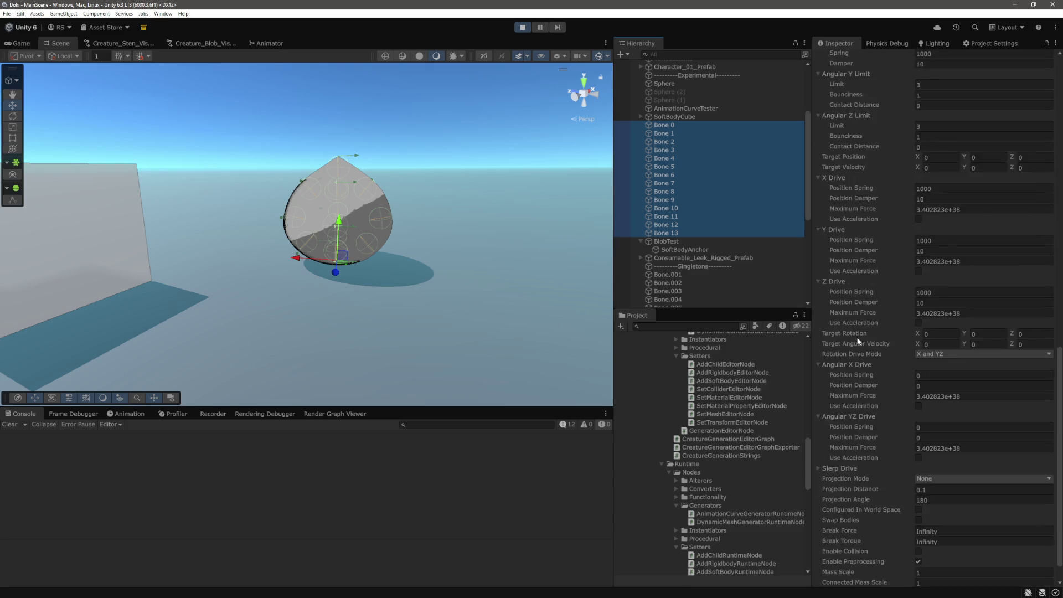
scroll(858, 340, up, 7)
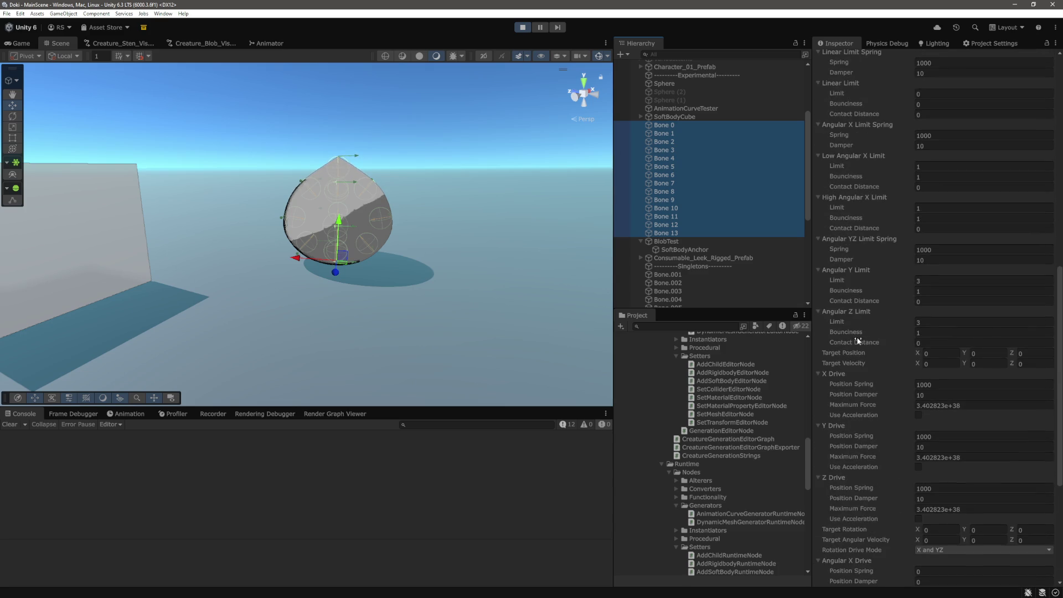
scroll(858, 340, up, 1)
scroll(857, 337, up, 3)
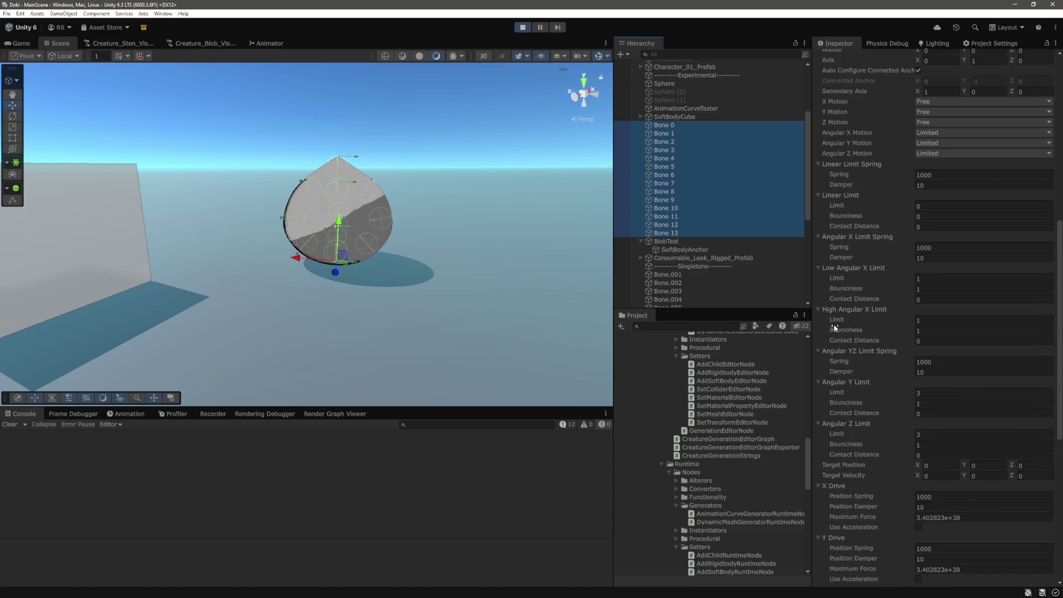
scroll(853, 268, down, 1)
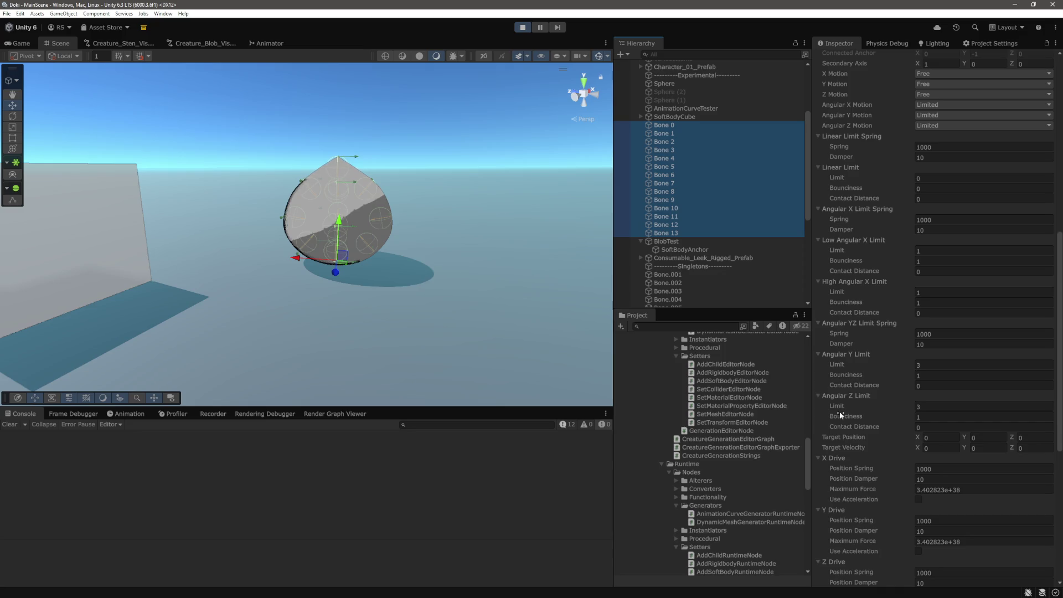
Step: Set the bones' Angular Z, Angular Y and High Angular X limits to 0
click(953, 409)
text(0)
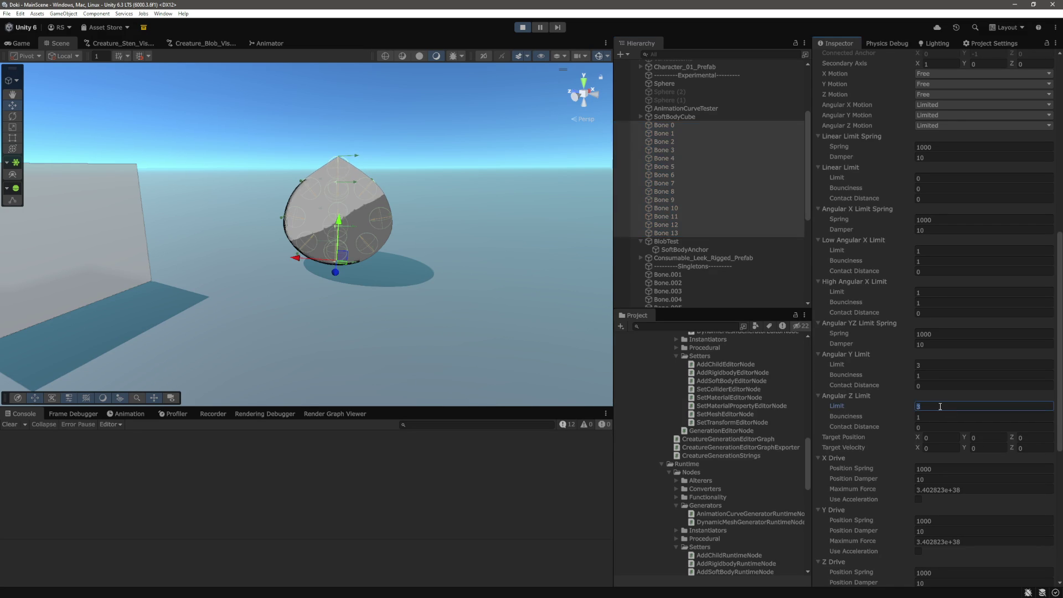
click(921, 365)
text(0)
click(920, 293)
text(0)
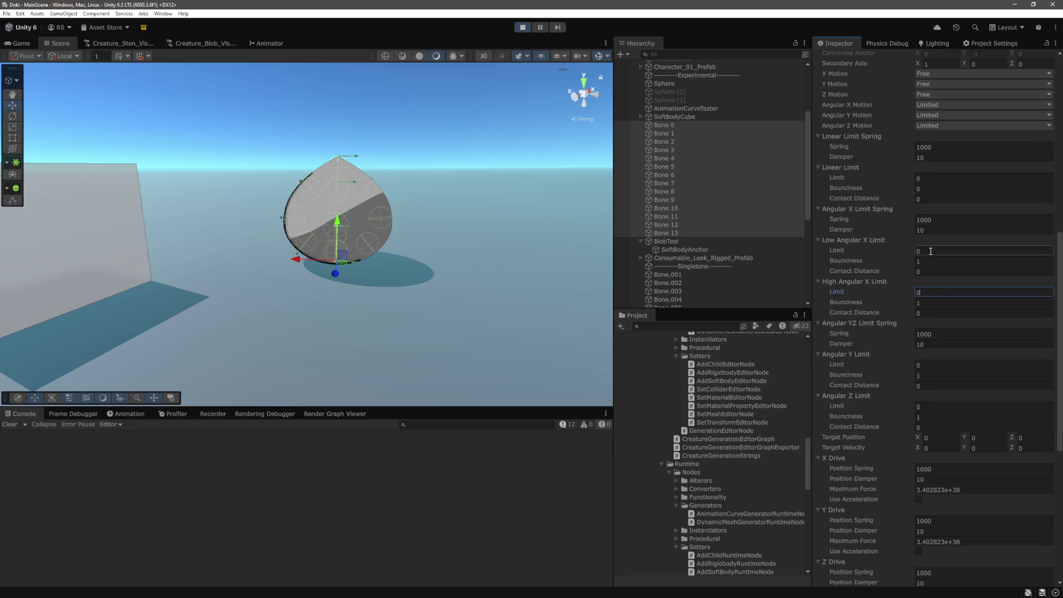
Step: Push BlobTest sideways and lift it to test the stiffer joints
click(673, 241)
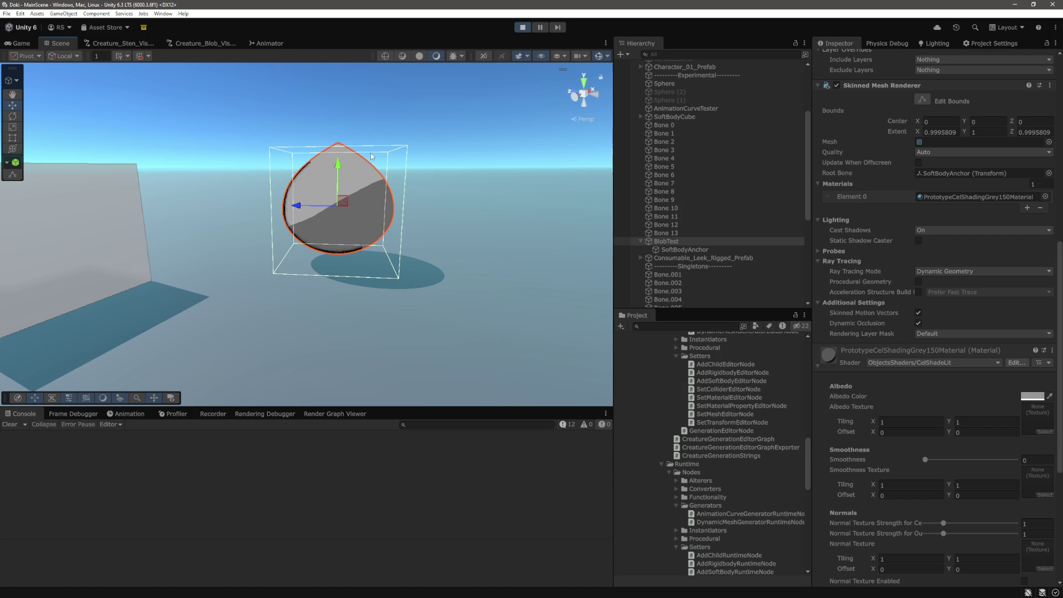
mouse_move(302, 209)
mouse_down()
mouse_move(344, 243)
mouse_move(281, 240)
mouse_move(388, 241)
mouse_move(219, 242)
mouse_move(308, 246)
mouse_up()
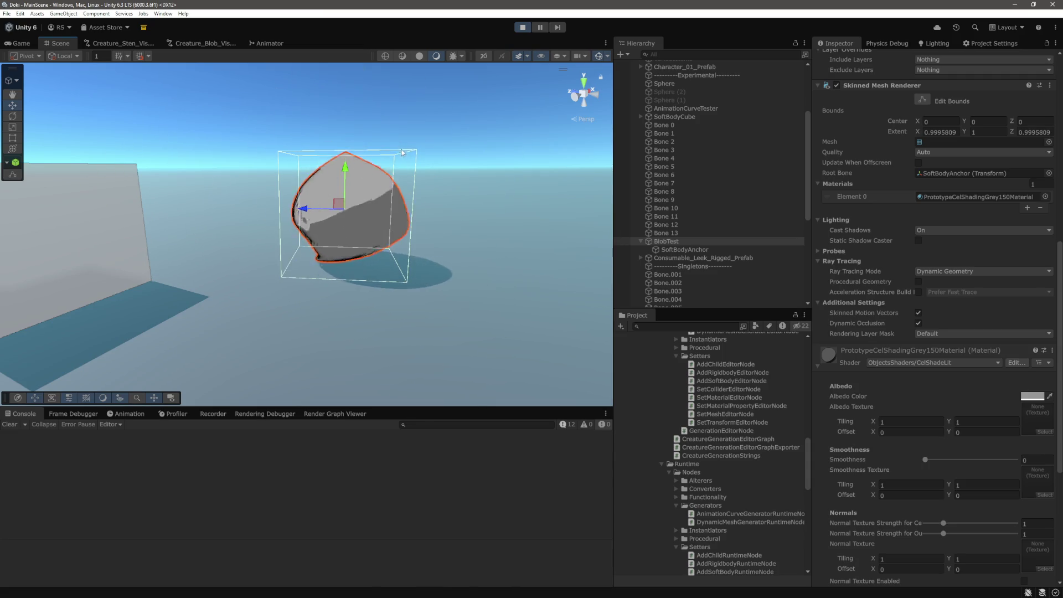
drag(347, 167, 350, 129)
click(664, 232)
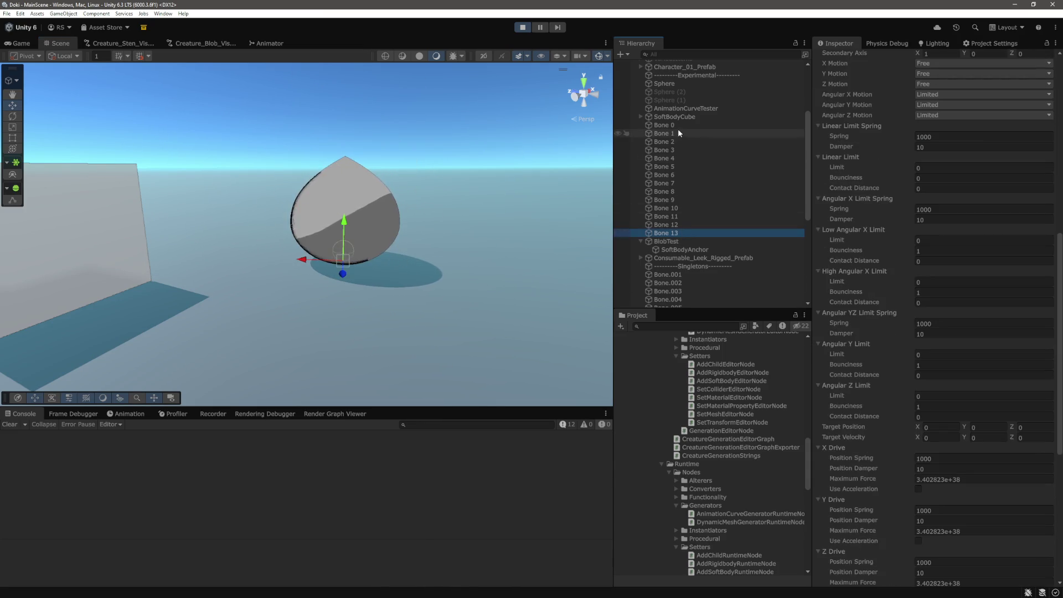
Step: For Bone 0–13, set Linear Limit and High Angular X Limit to 1 and Angular Y Limit to 3
shift+click(677, 127)
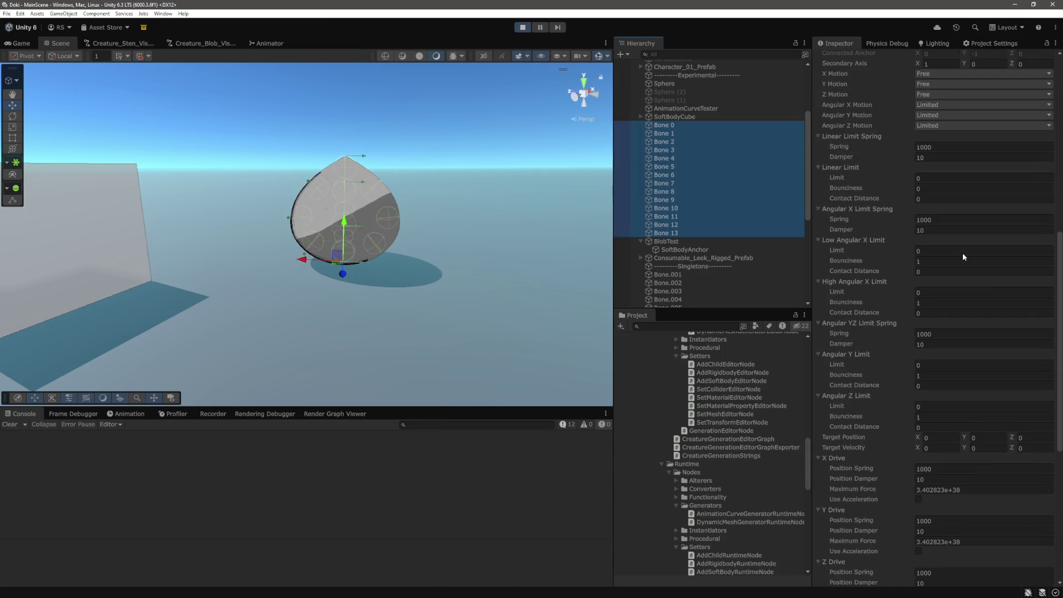
click(929, 179)
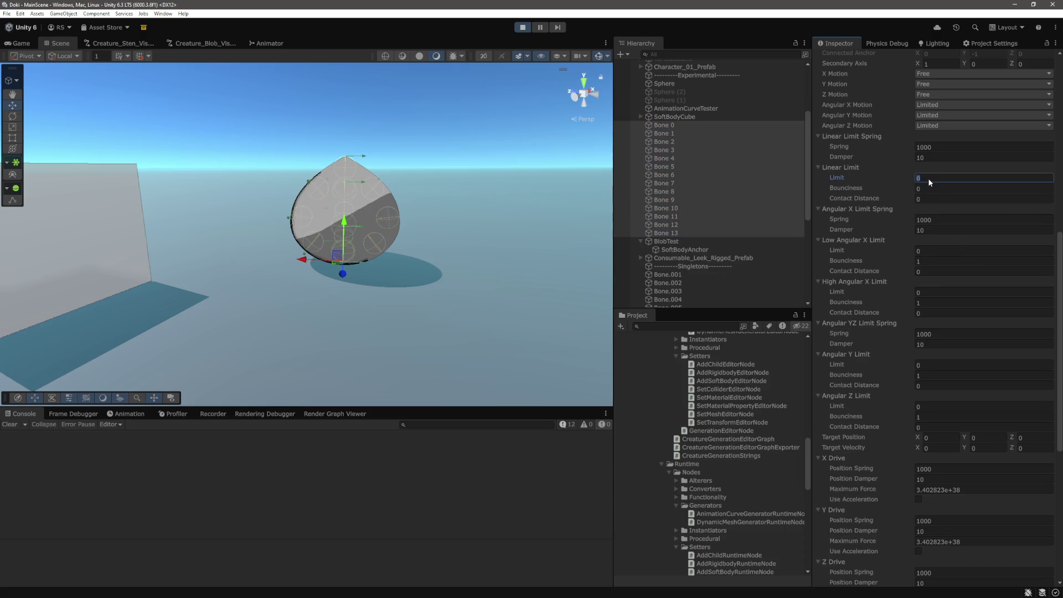
click(933, 292)
text(1)
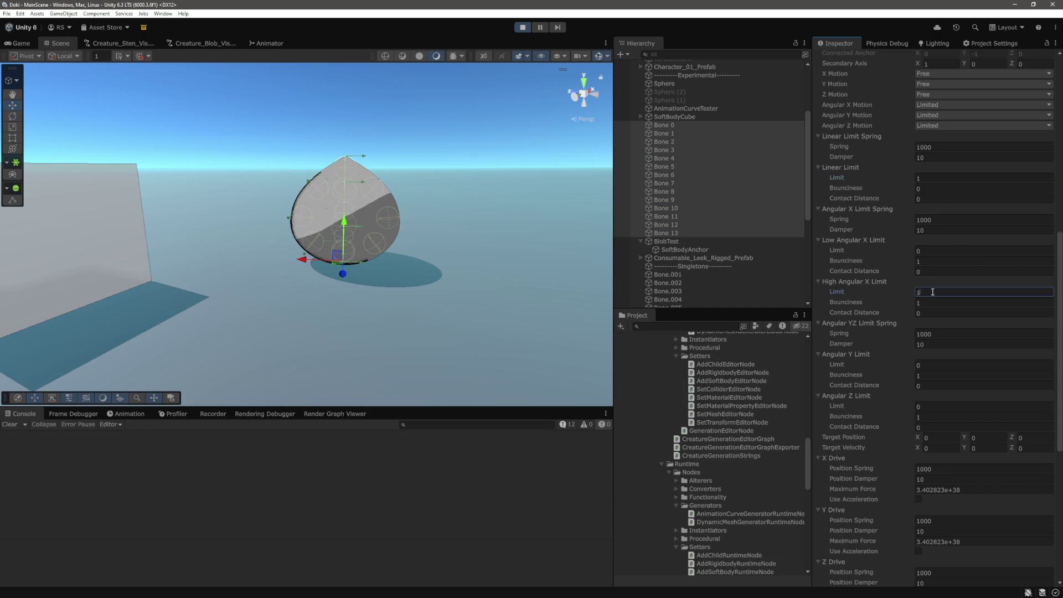
scroll(906, 323, down, 3)
click(932, 308)
text(1)
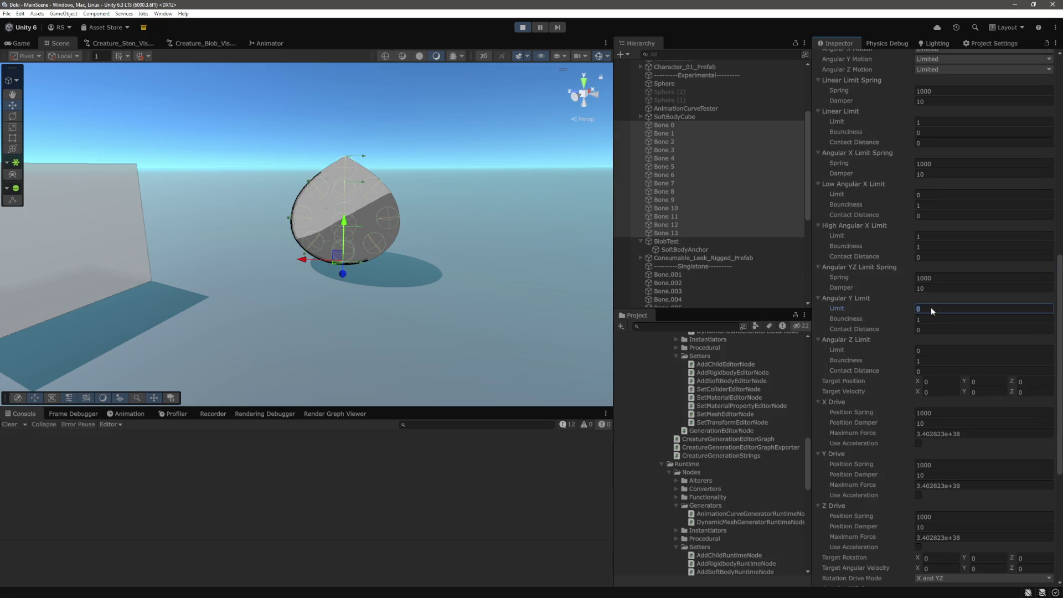
text(3)
click(933, 350)
Step: Select BlobTest and swing, raise and shift it to shake-test the wobble
click(667, 242)
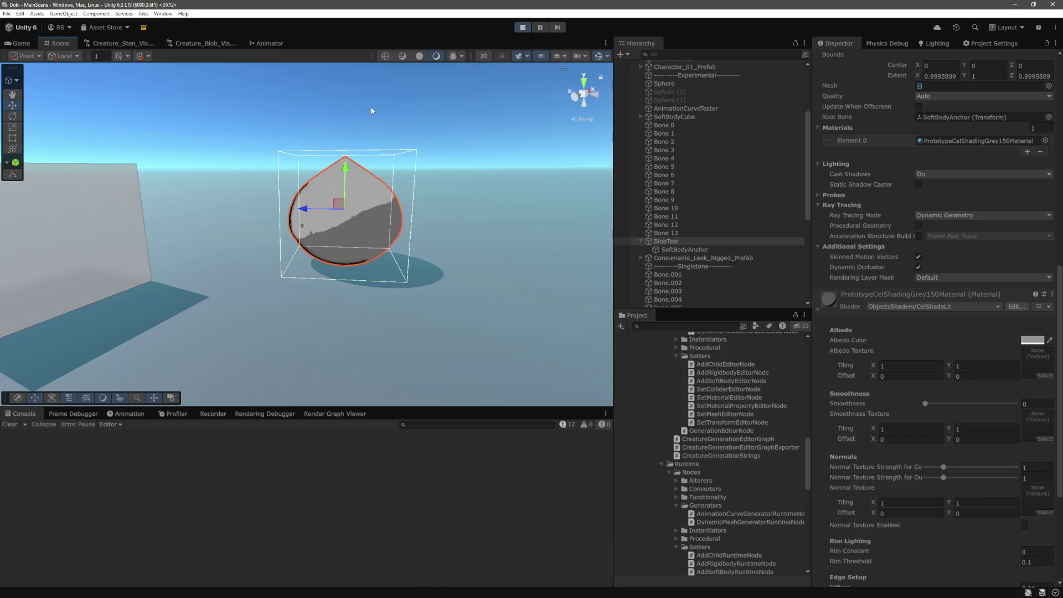
mouse_move(329, 223)
mouse_down()
mouse_move(227, 224)
mouse_move(342, 229)
mouse_move(222, 237)
mouse_move(355, 244)
mouse_move(242, 247)
mouse_move(388, 243)
mouse_move(214, 247)
mouse_move(403, 250)
mouse_move(284, 254)
mouse_move(293, 252)
mouse_up()
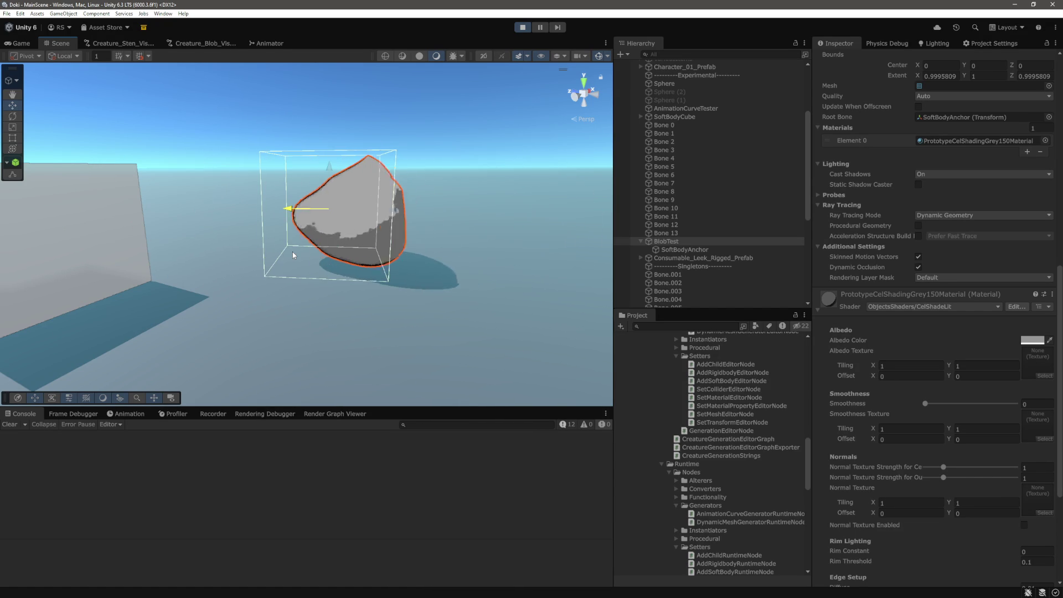
mouse_move(321, 179)
mouse_down()
mouse_move(320, 153)
mouse_move(326, 217)
mouse_move(332, 123)
mouse_move(333, 189)
mouse_move(335, 171)
mouse_up()
mouse_move(302, 214)
mouse_down()
mouse_move(290, 215)
mouse_move(362, 219)
mouse_move(315, 226)
mouse_up()
Step: Select Bone 0 through Bone 13 and set their joints' Linear Limit to 0.5
click(667, 232)
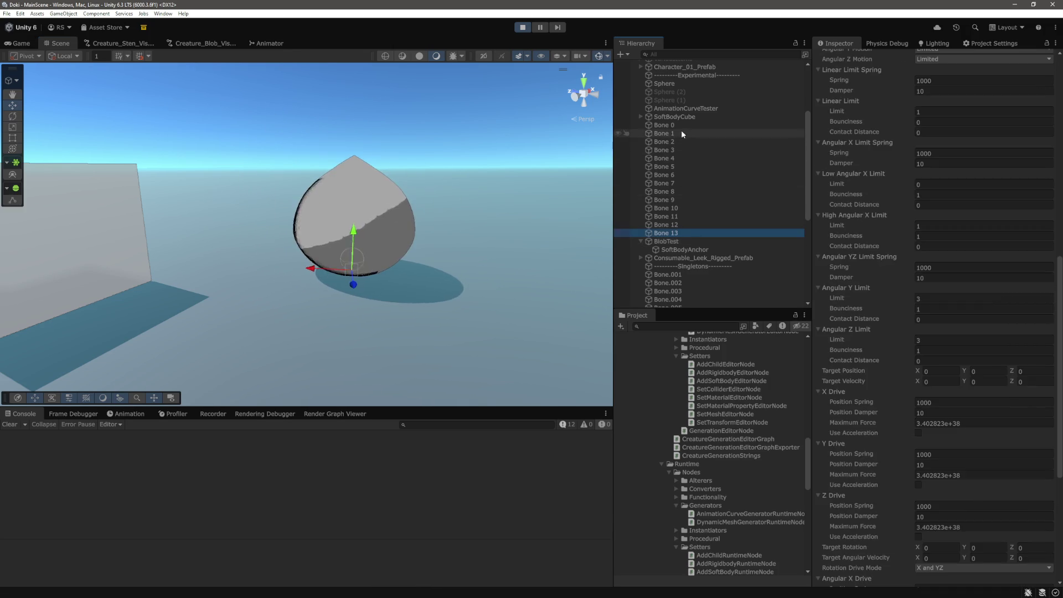
shift+click(665, 125)
scroll(931, 213, down, 10)
scroll(931, 214, down, 3)
click(933, 178)
text(0.5)
key(Return)
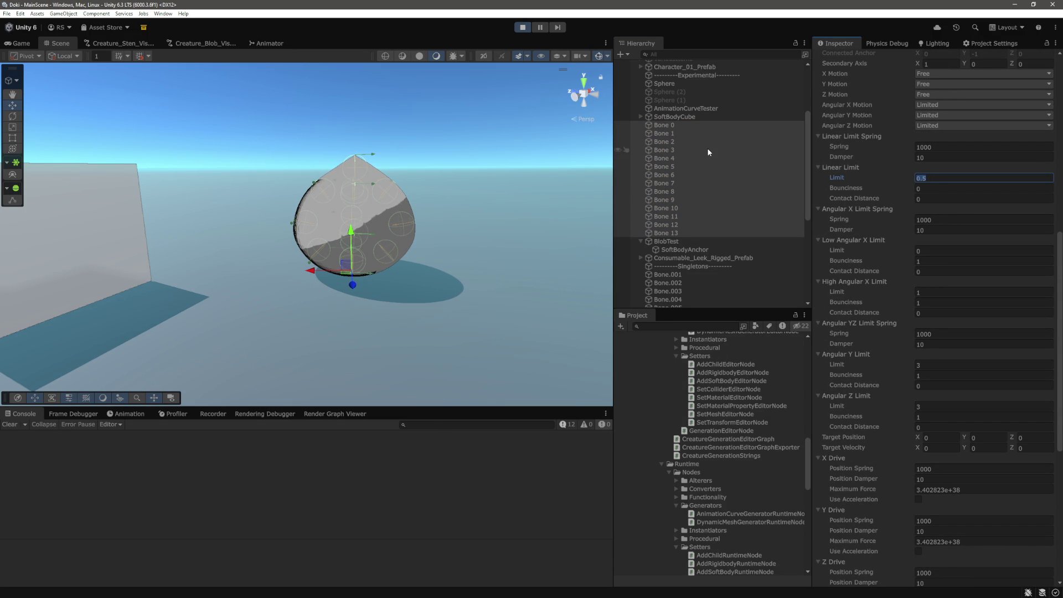
Step: Reselect Bone 0–13 and set Linear Limit and High Angular X Limit to 3
click(671, 128)
key(Down)
key(Down)
key(Down)
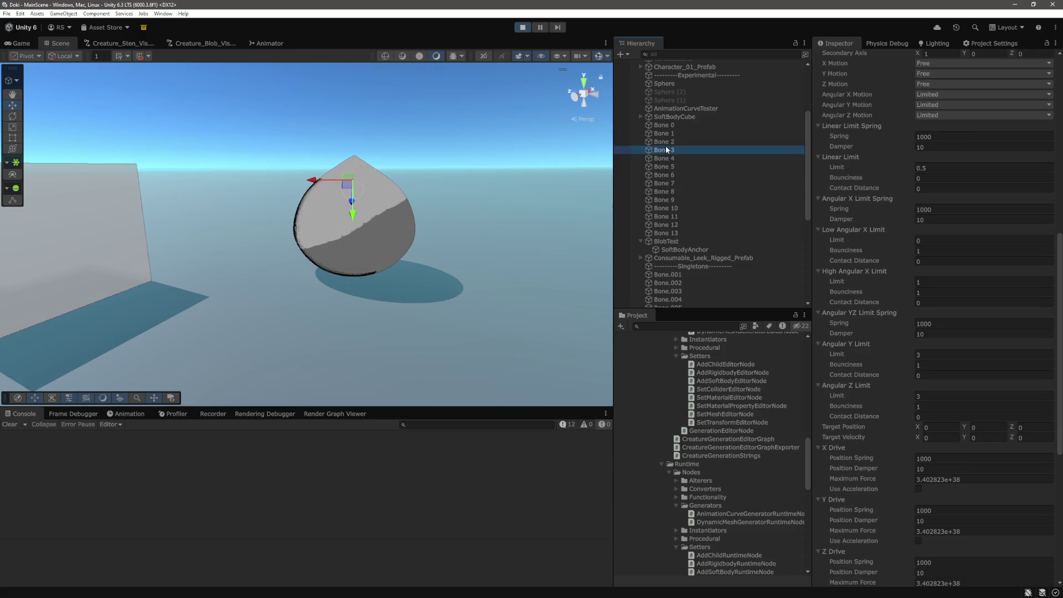
click(680, 233)
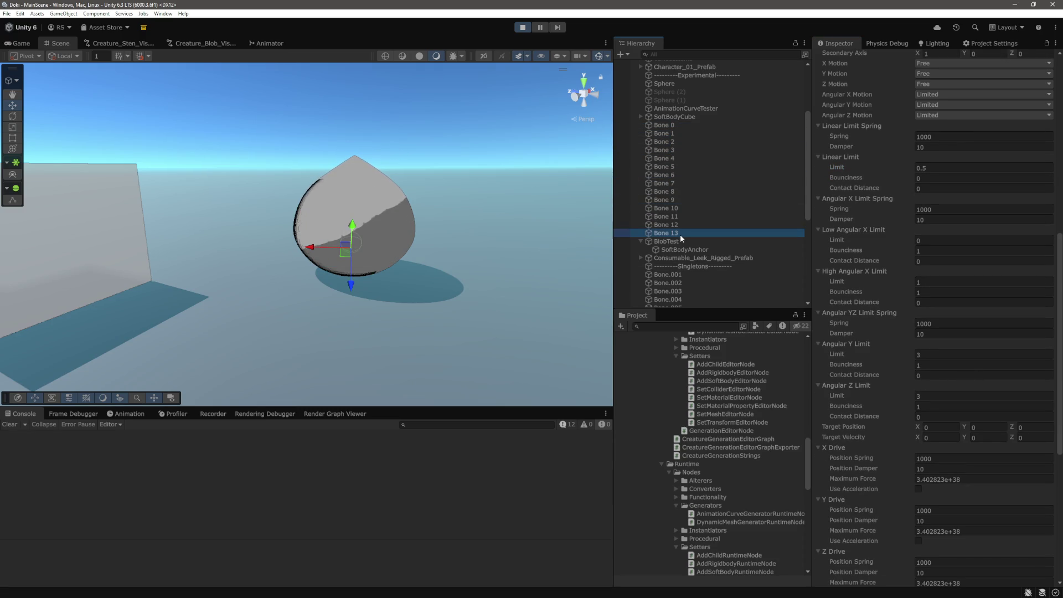
shift+click(664, 125)
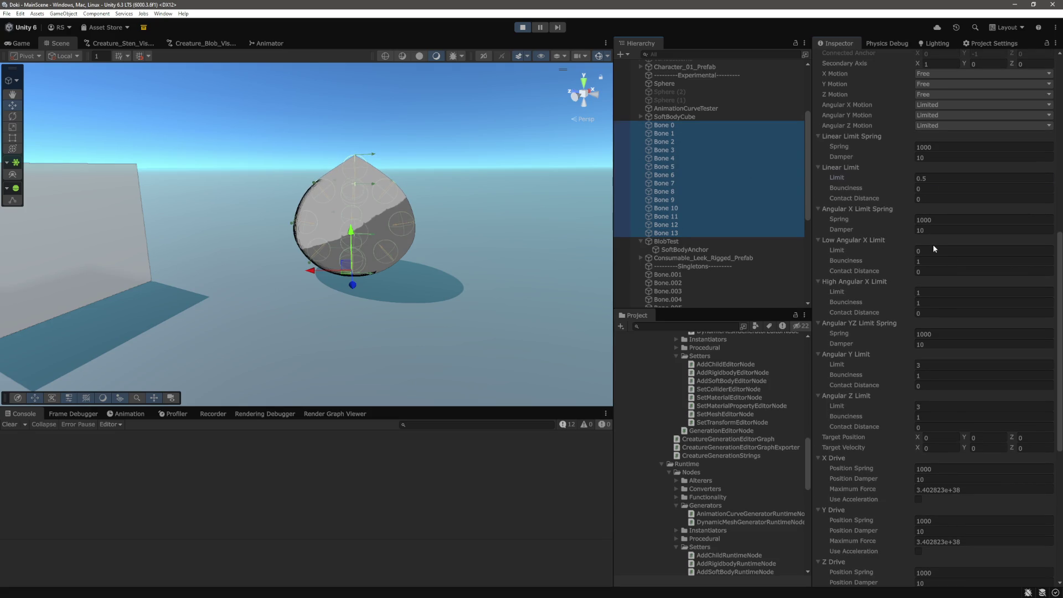
click(936, 250)
text(3)
click(936, 292)
text(3)
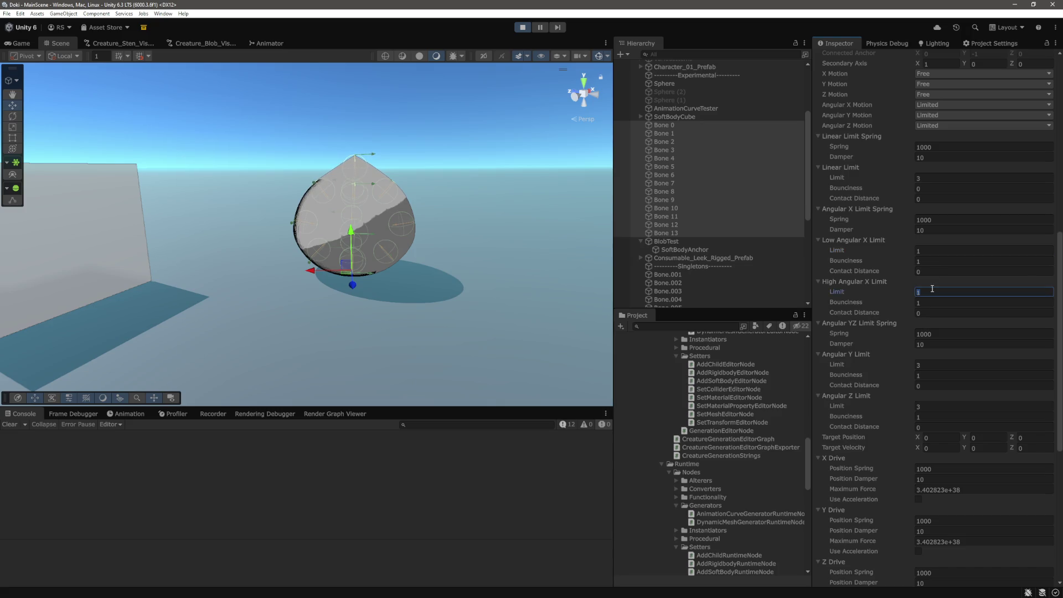
key(Tab)
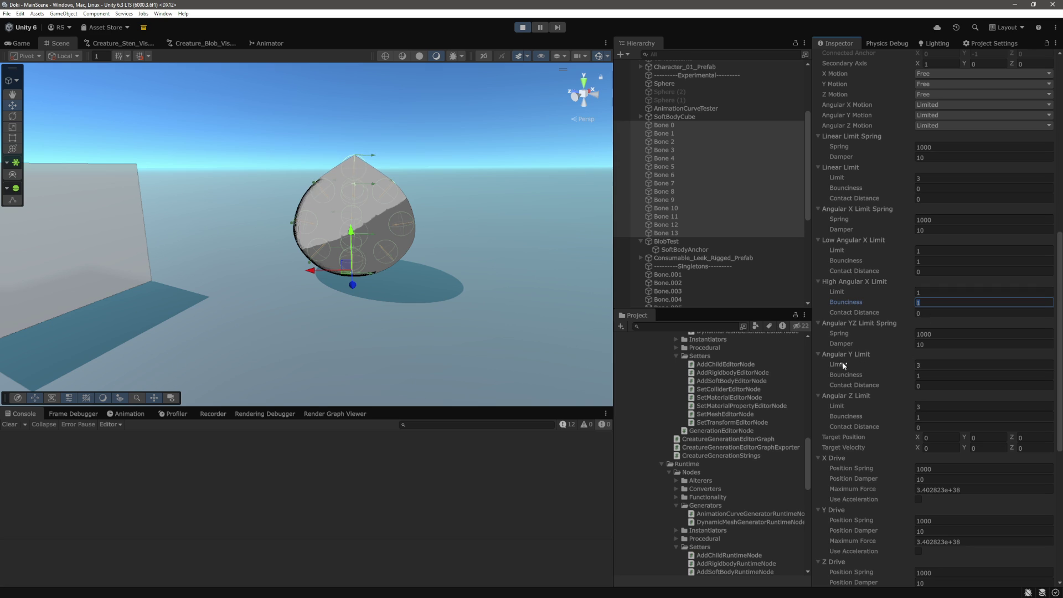
text(1)
click(936, 416)
Step: Check individual bones' joint settings, then reapply High Angular X Limit 3 to all bones
click(698, 208)
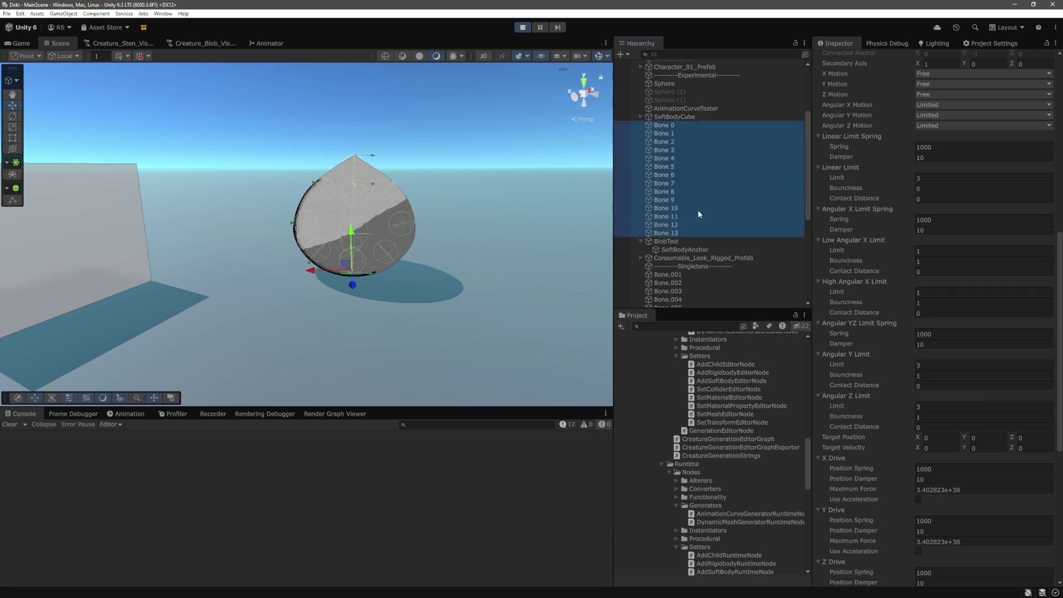
click(685, 183)
click(685, 159)
click(928, 356)
click(674, 125)
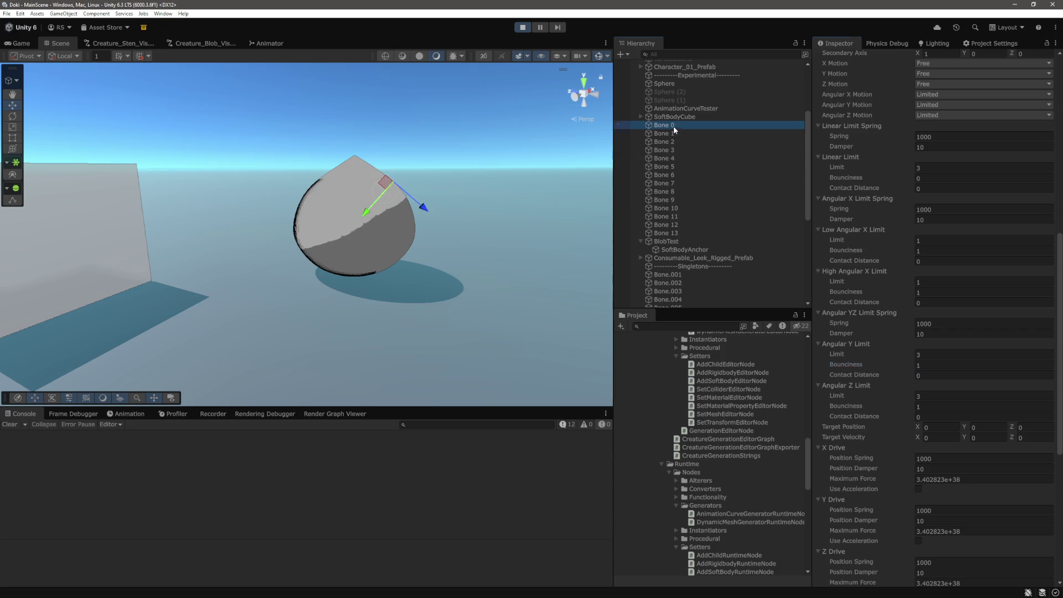
shift+click(670, 233)
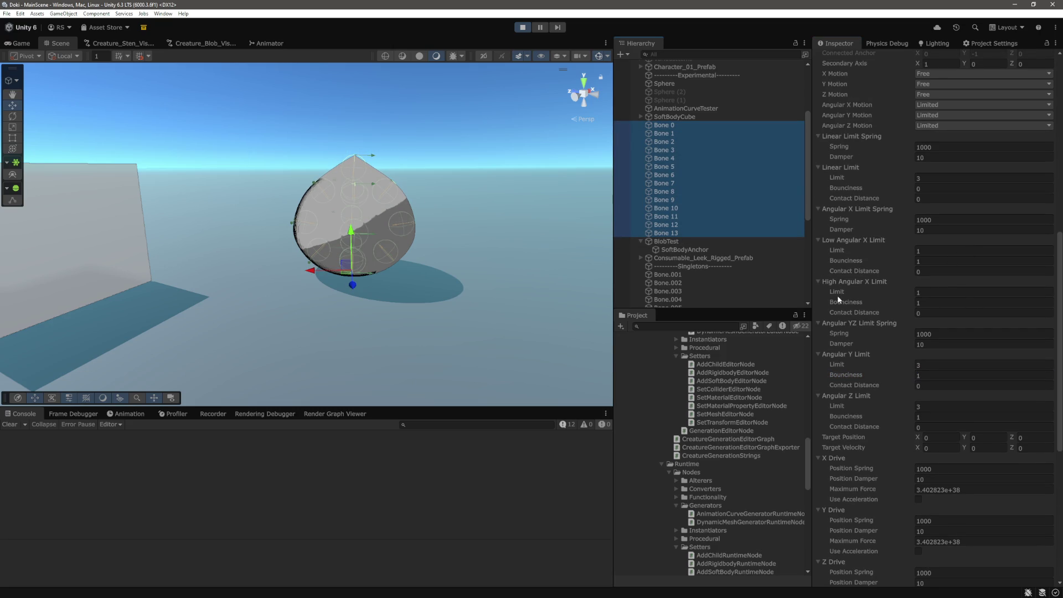
click(925, 292)
text(3)
key(Tab)
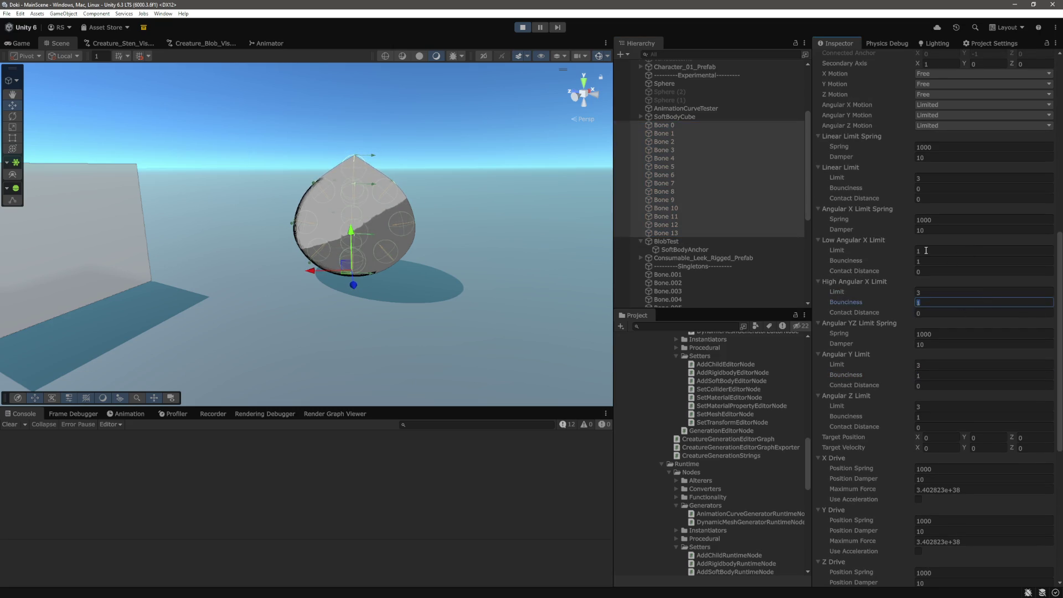
Step: Select BlobTest and shove it sideways to test the wobble
click(673, 250)
click(352, 149)
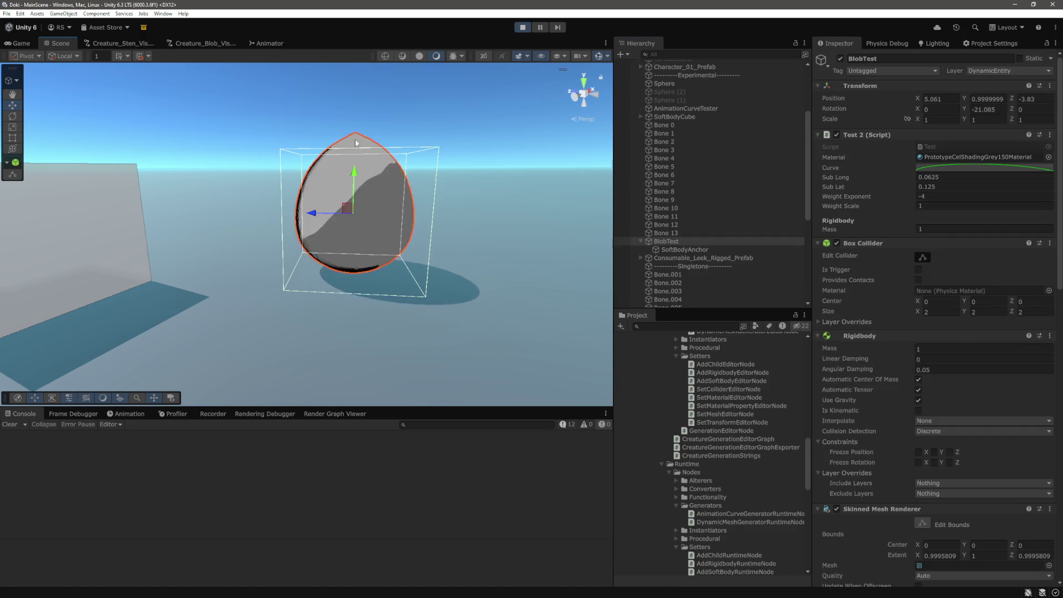
mouse_move(312, 213)
mouse_down()
mouse_move(372, 220)
mouse_move(231, 223)
mouse_move(316, 221)
mouse_move(244, 222)
mouse_move(311, 228)
mouse_move(371, 282)
mouse_up()
scroll(372, 282, down, 5)
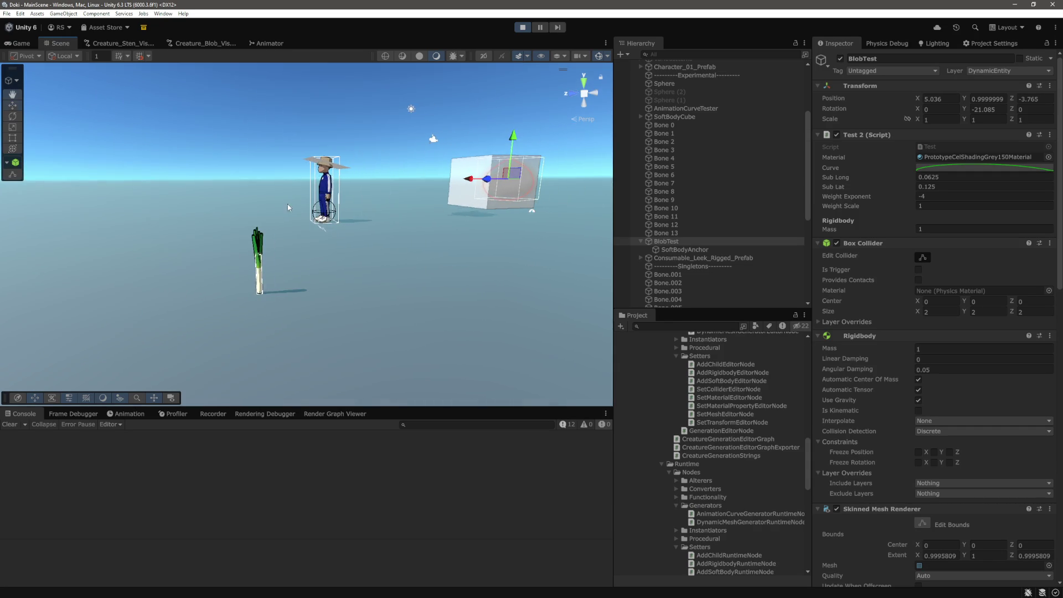
Step: Select Consumable_Leek_Rigged_Prefab and push it sideways so it tips over
click(259, 283)
double_click(704, 258)
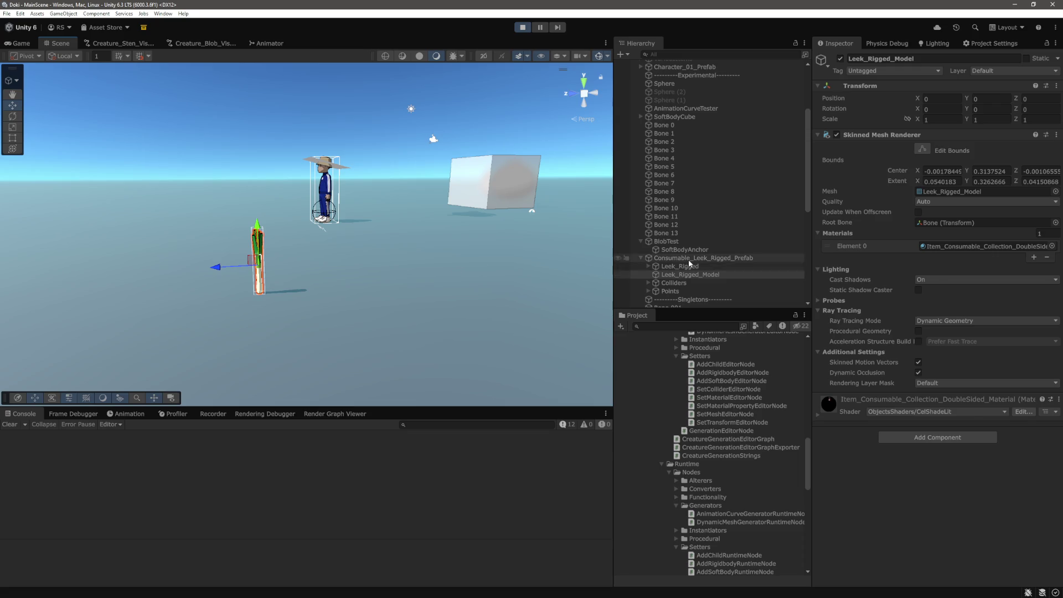
mouse_move(341, 278)
mouse_down()
mouse_move(305, 269)
mouse_move(341, 287)
mouse_move(475, 295)
mouse_up()
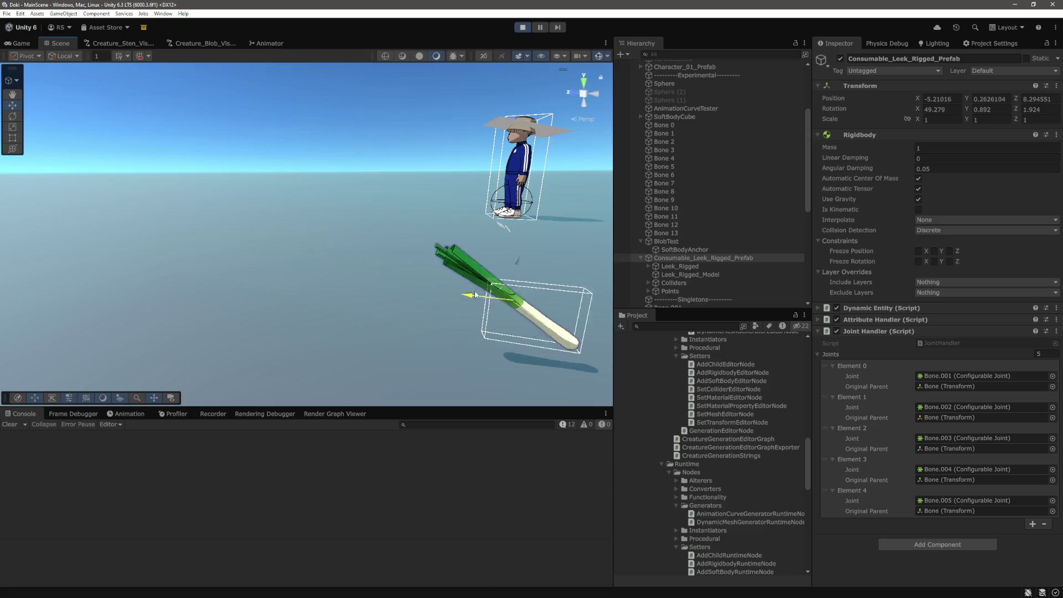
Step: Pan back to the blob and select BlobTest with the Move tool
key(q)
mouse_move(379, 367)
mouse_down()
mouse_move(360, 310)
mouse_move(274, 226)
mouse_move(379, 185)
mouse_move(427, 186)
mouse_move(358, 202)
mouse_up()
click(357, 201)
key(w)
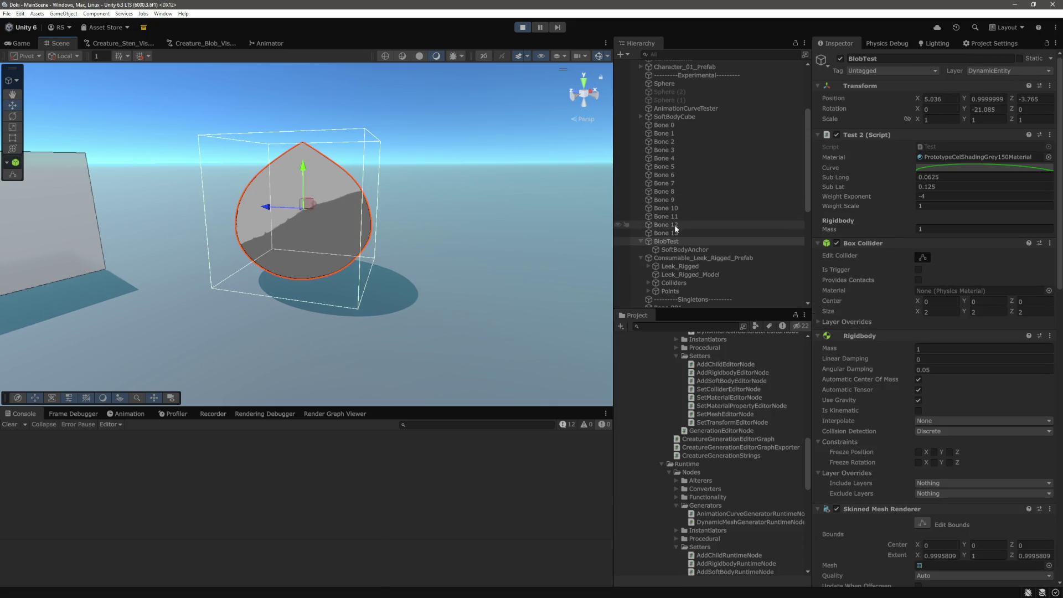
Step: Reselect BlobTest and lift it upward to check its current wobble
click(674, 234)
click(667, 241)
mouse_move(303, 172)
mouse_down()
mouse_move(305, 158)
mouse_move(249, 216)
mouse_move(257, 238)
mouse_move(417, 267)
mouse_up()
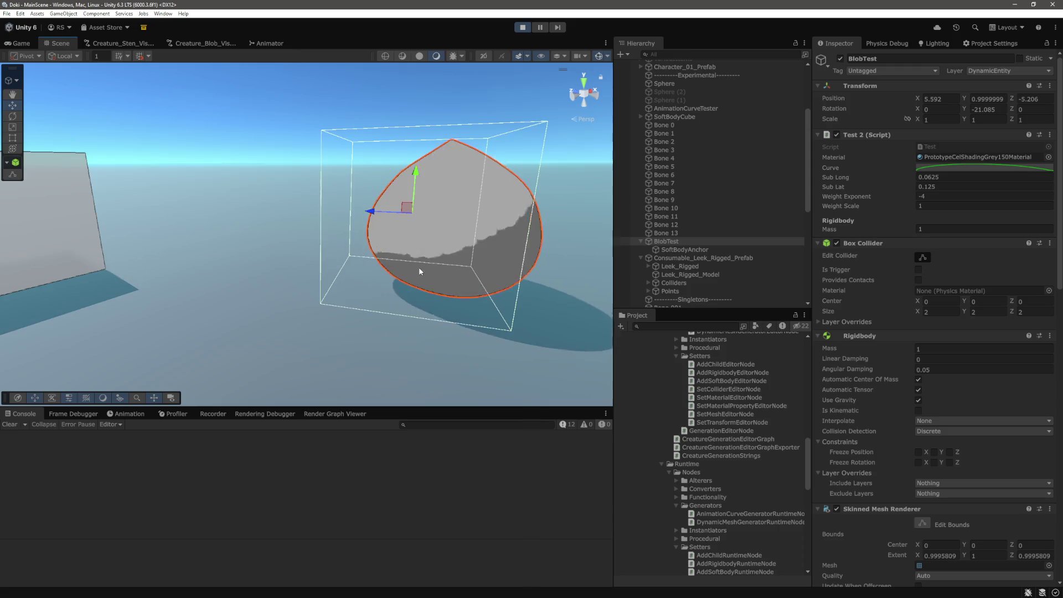
Step: Set X, Y and Z Motion to Limited on Bone 0–13 joints, then lift BlobTest to test
click(665, 233)
shift+click(675, 125)
scroll(946, 292, down, 6)
click(942, 301)
click(939, 320)
click(936, 311)
click(938, 326)
click(937, 323)
click(944, 342)
click(343, 211)
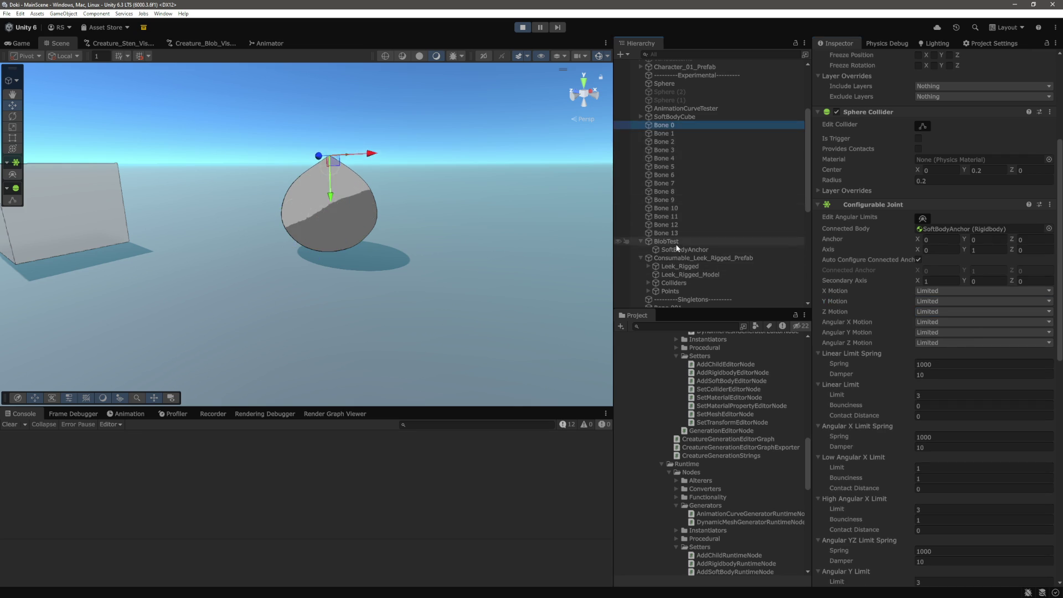
drag(330, 166, 334, 108)
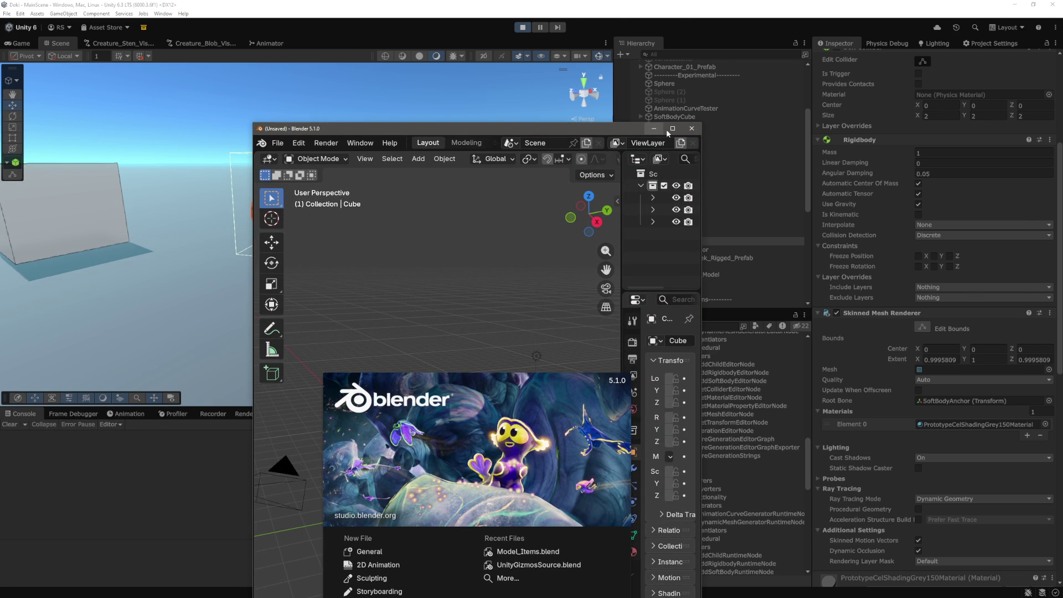
Step: Switch to Blender and back out of the File > Open command
click(667, 129)
click(24, 17)
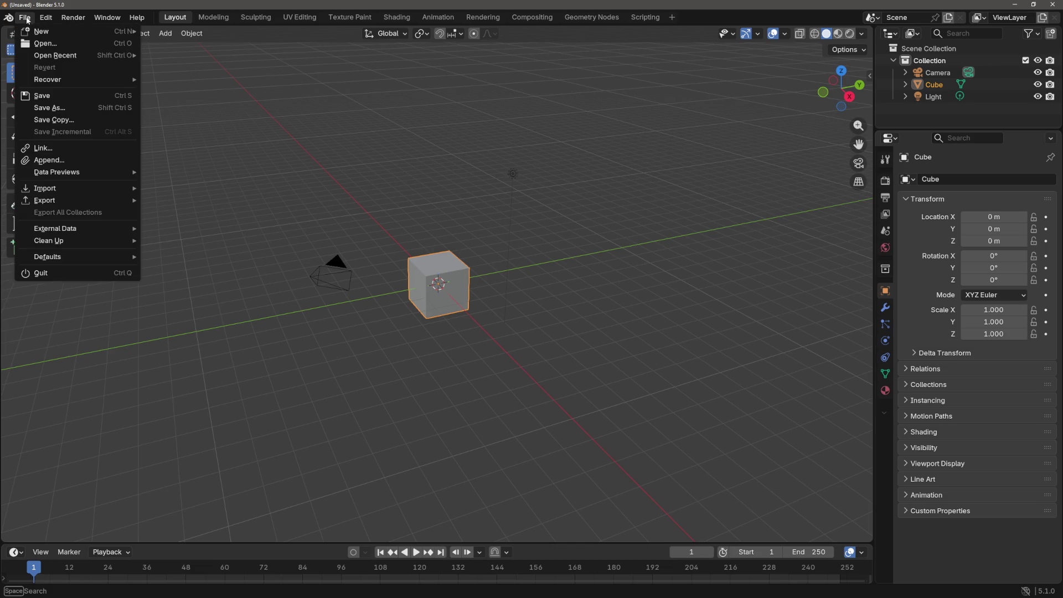
click(33, 40)
key(Escape)
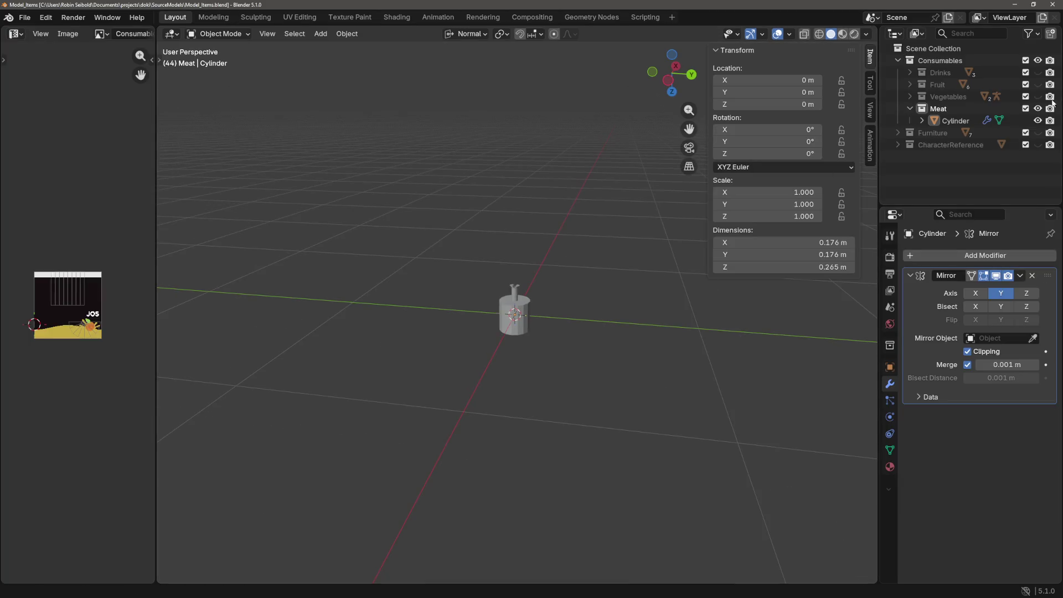
Step: Hide Meat, show and expand Vegetables, and hide the plain Leek, leaving Leek_Rigged visible
click(1039, 108)
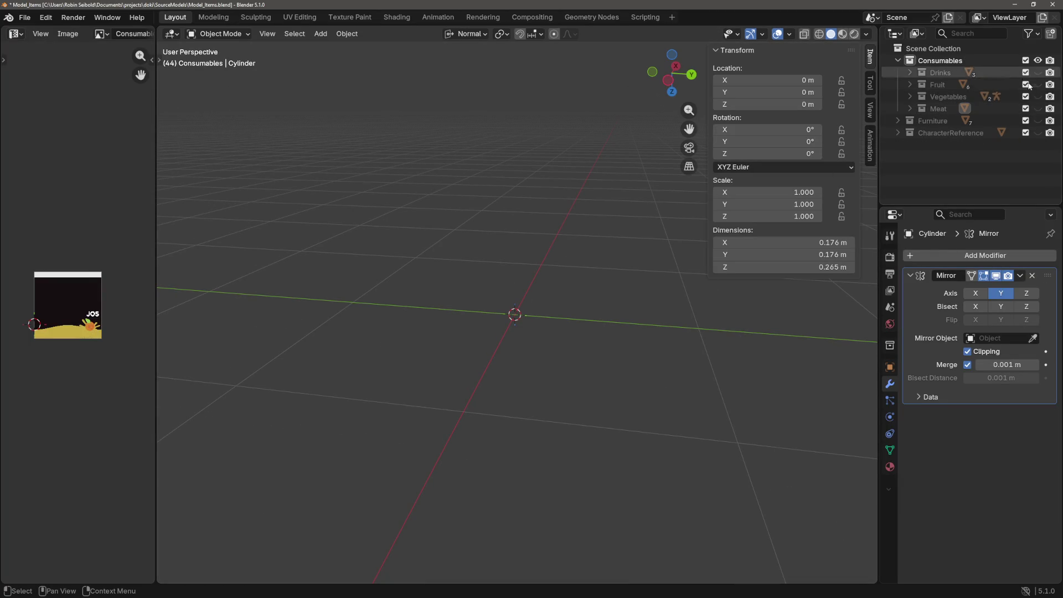
click(1039, 96)
click(910, 96)
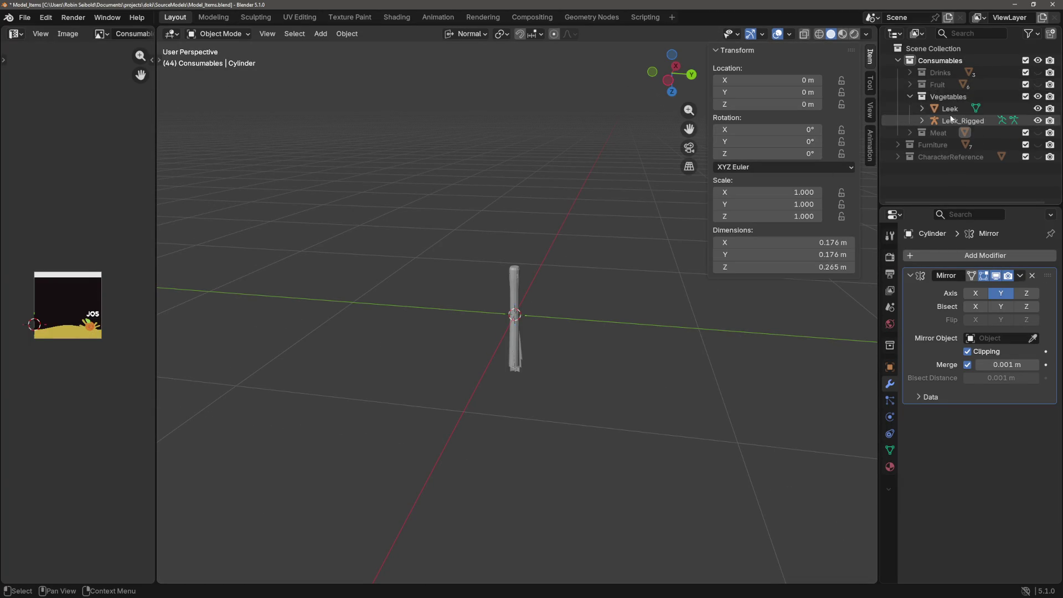
click(963, 120)
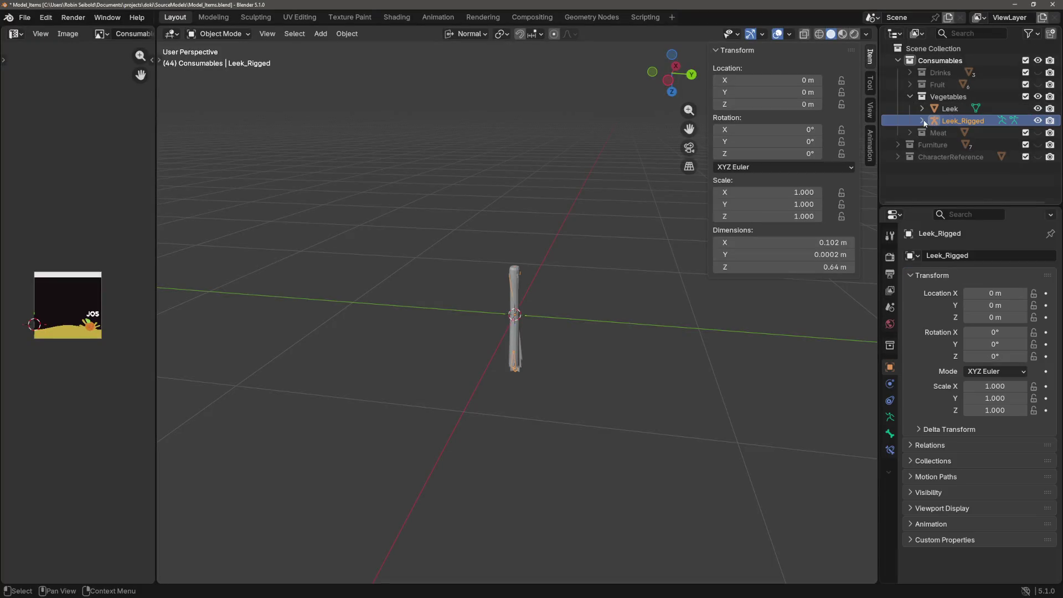
click(922, 121)
drag(643, 241, 677, 248)
click(1039, 109)
scroll(510, 299, up, 4)
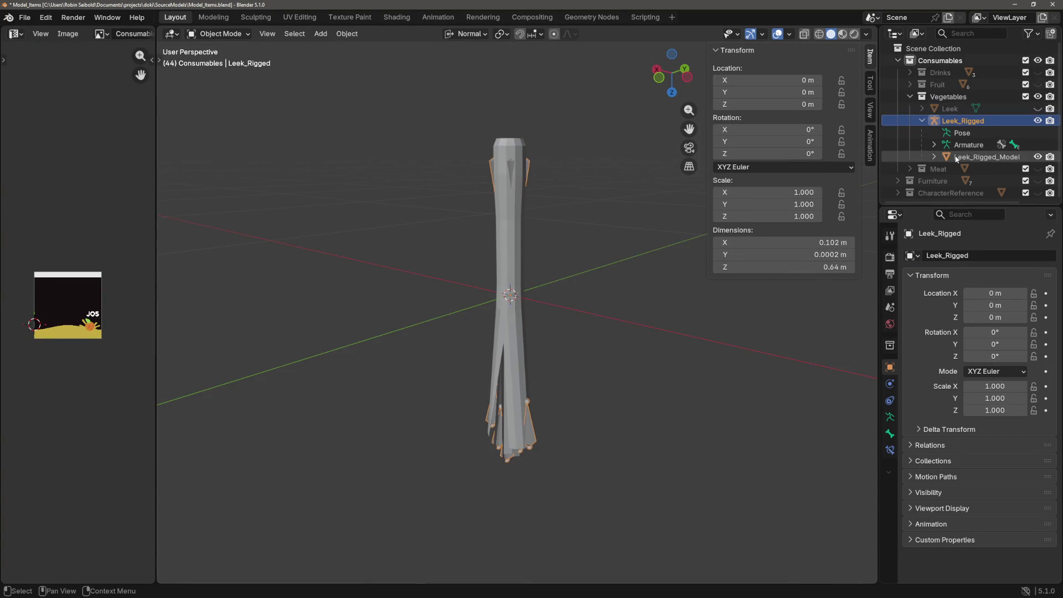
scroll(637, 197, down, 1)
scroll(610, 198, up, 3)
scroll(581, 224, down, 3)
scroll(589, 169, up, 3)
scroll(590, 213, down, 3)
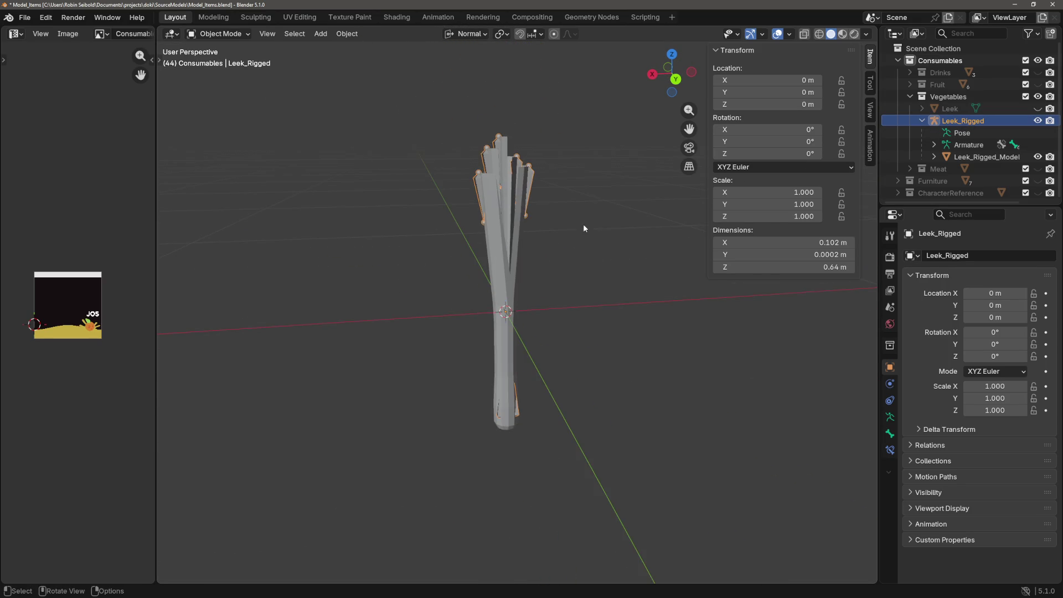
scroll(596, 245, up, 2)
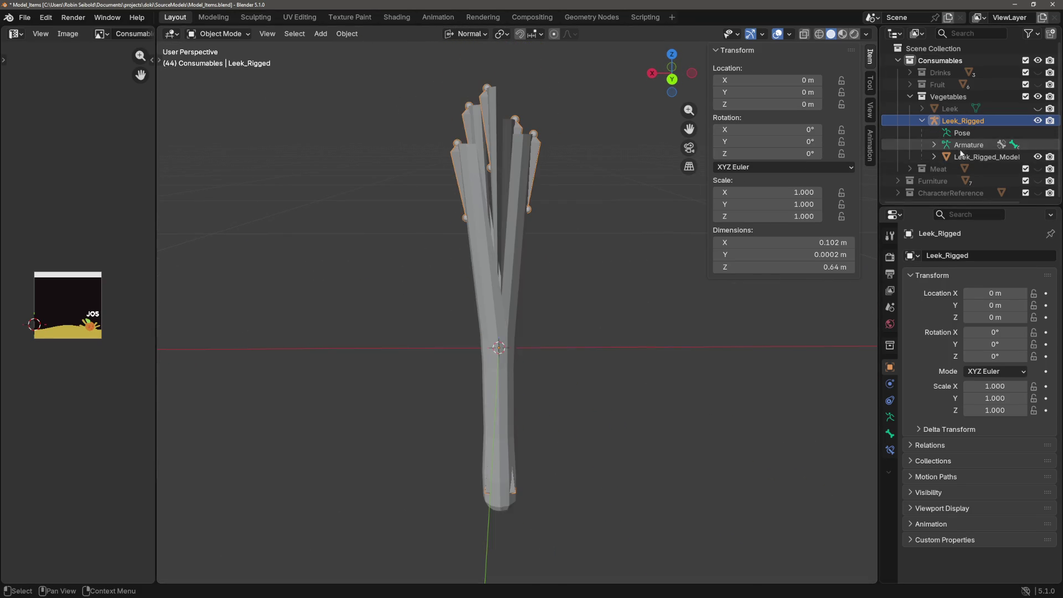
Step: Select Leek_Rigged_Model with its Leek_Rigged armature and bring up the mode pie with Ctrl+Tab
click(987, 156)
key(bracketleft)
key(shift+bracketright)
key(ctrl+Tab)
Step: Enter Weight Paint mode with bone selection and inspect the stalk and base bone weights
click(501, 209)
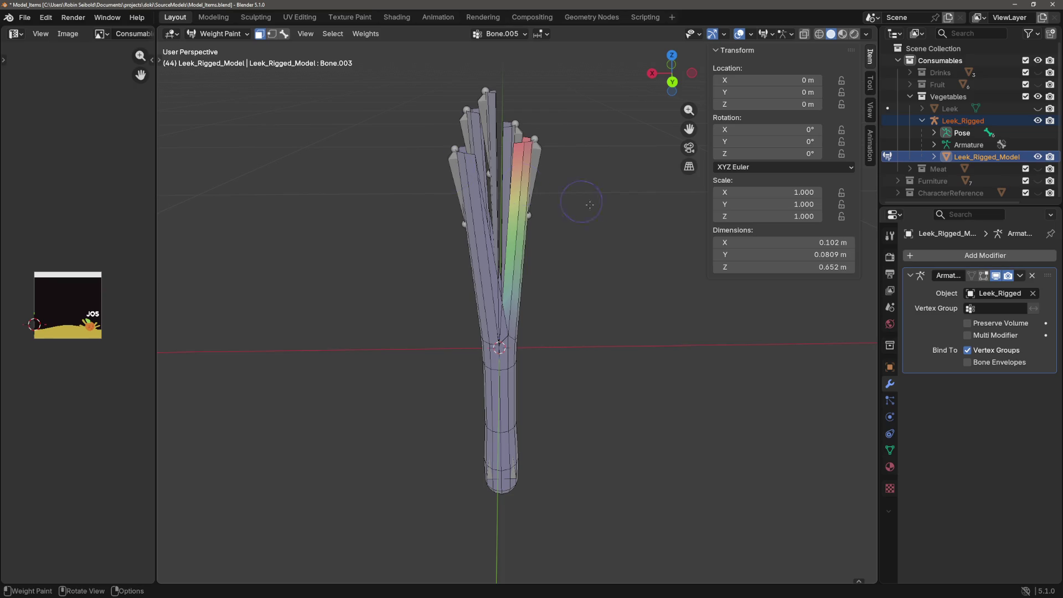
click(284, 34)
ctrl+click(460, 183)
ctrl+click(531, 166)
ctrl+click(488, 475)
drag(488, 475, 537, 465)
drag(536, 290, 441, 113)
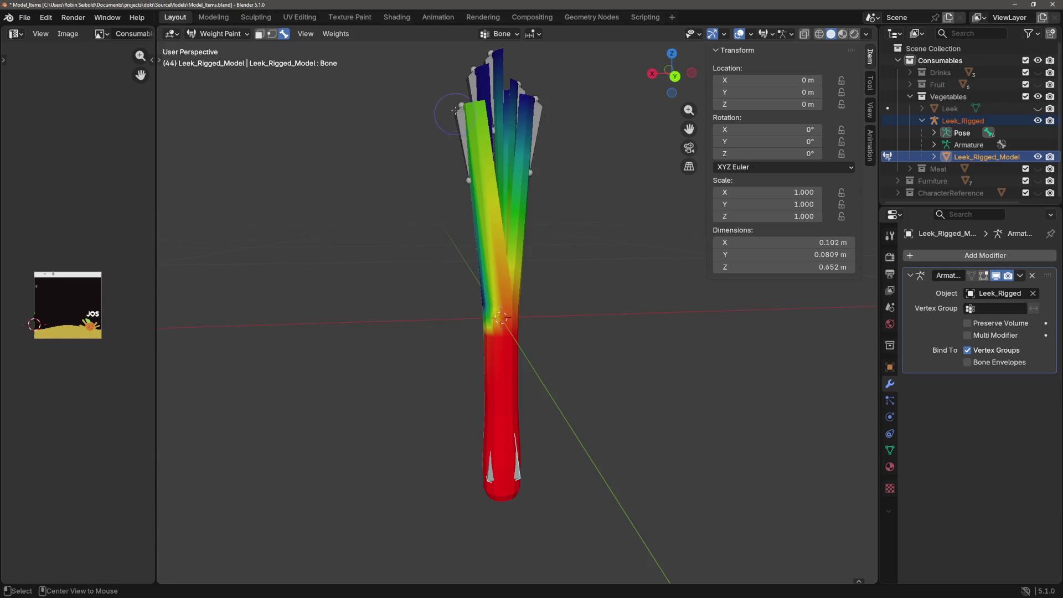
Step: Inspect the weights of Bone.003, Bone.001, Bone.004, Bone.005 and the root Bone
ctrl+click(446, 117)
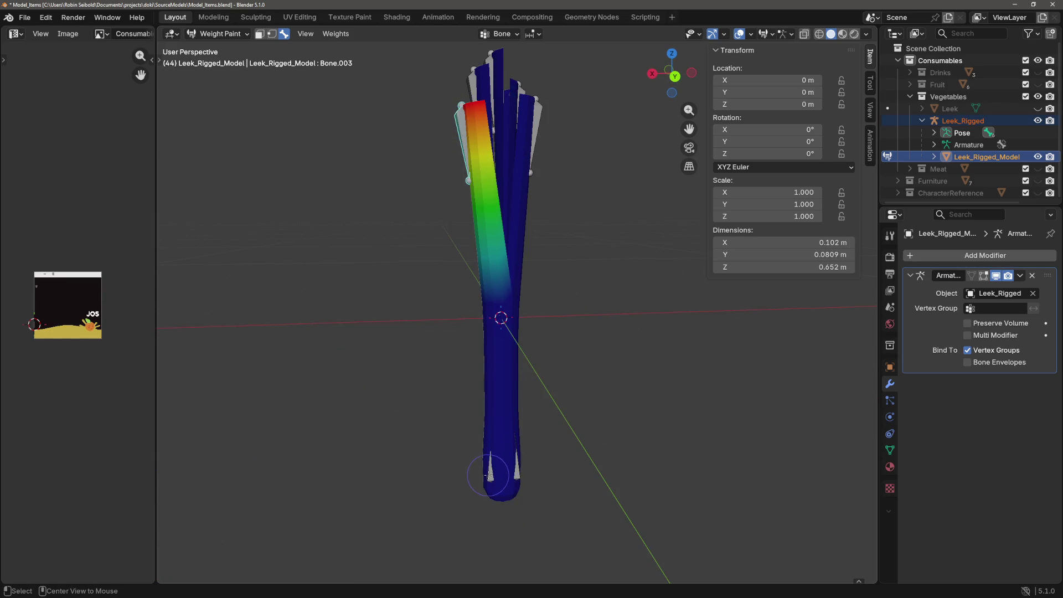
ctrl+click(506, 463)
mouse_move(507, 463)
mouse_down()
mouse_move(579, 343)
mouse_move(579, 292)
mouse_move(582, 305)
mouse_up()
ctrl+click(450, 122)
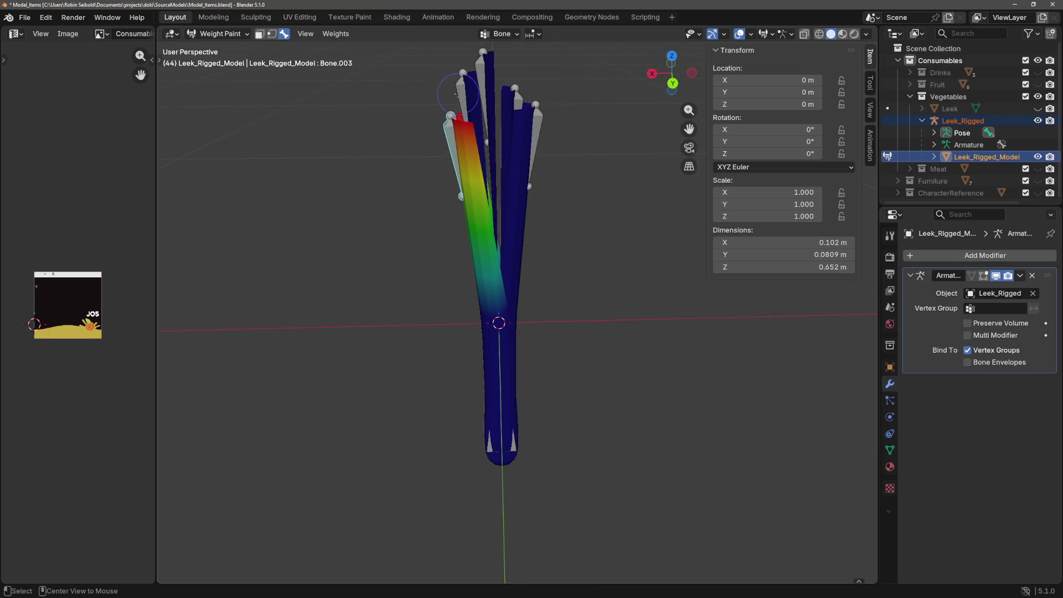
ctrl+click(477, 88)
ctrl+click(519, 98)
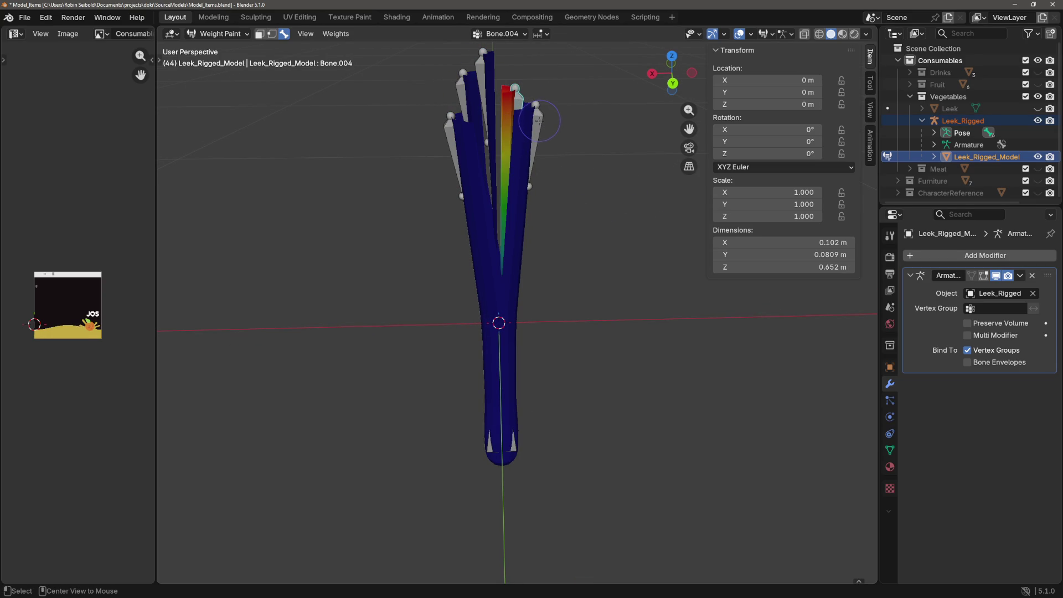
ctrl+click(540, 120)
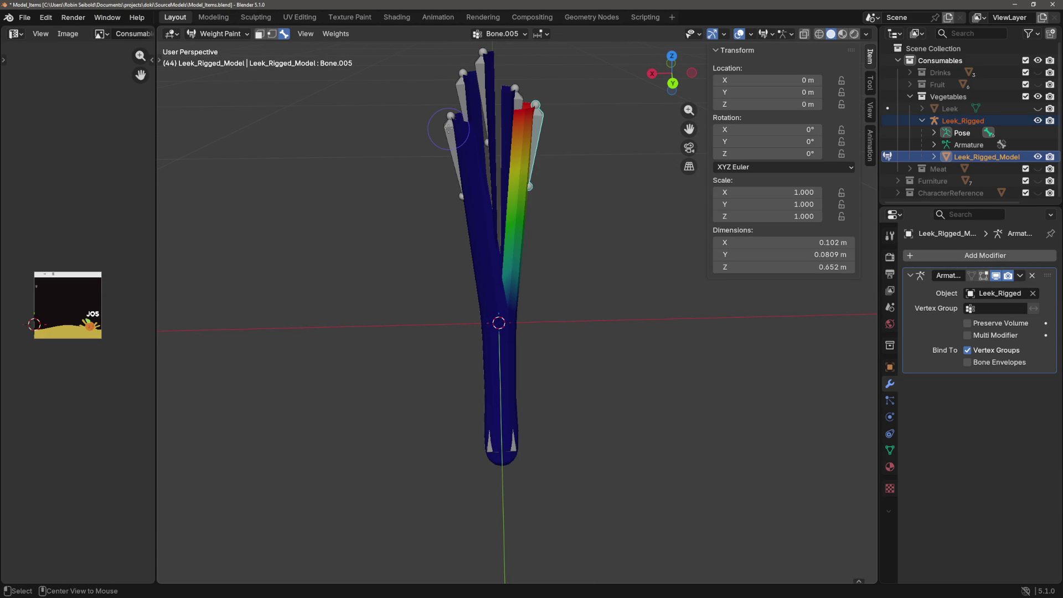
ctrl+click(500, 454)
Step: Cancel the accidental root-bone rotation, recheck Bone.005 and the base Bone, then save Model_Items and close Blender
key(r)
right_click(545, 369)
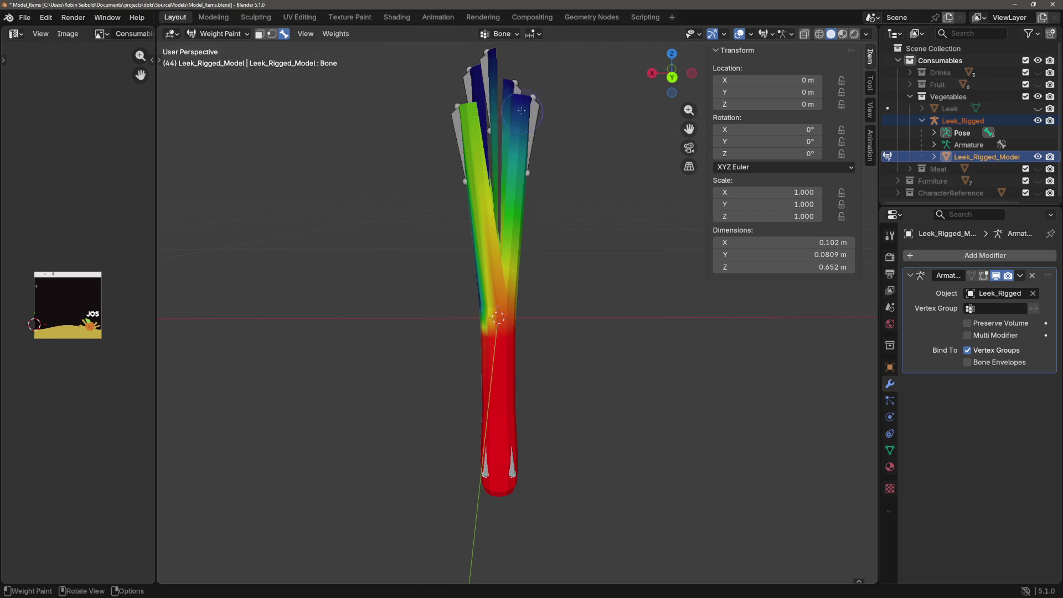
drag(570, 280, 613, 323)
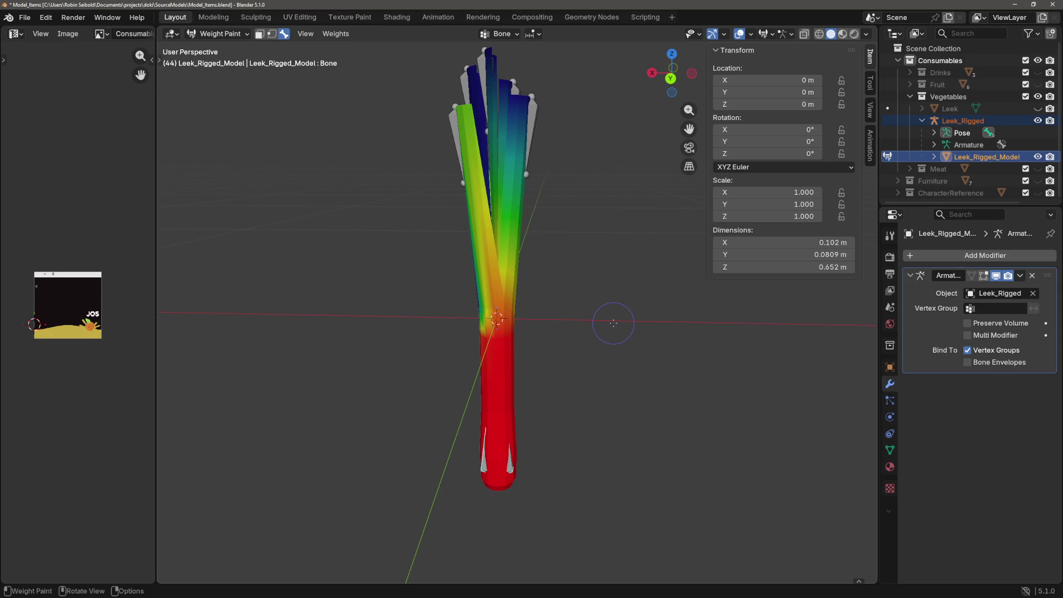
ctrl+click(526, 111)
ctrl+click(486, 470)
key(ctrl+s)
click(1053, 6)
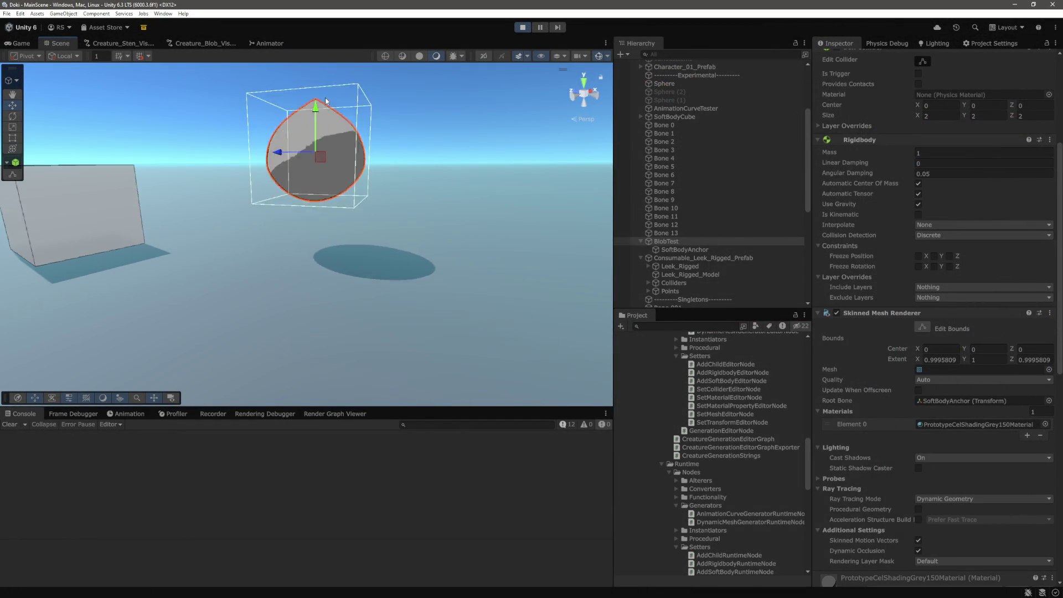
Step: Scrub the Bone 0–13 joints' Linear Limit up to 11.48, test-drag BlobTest, then undo the move
drag(284, 204, 230, 209)
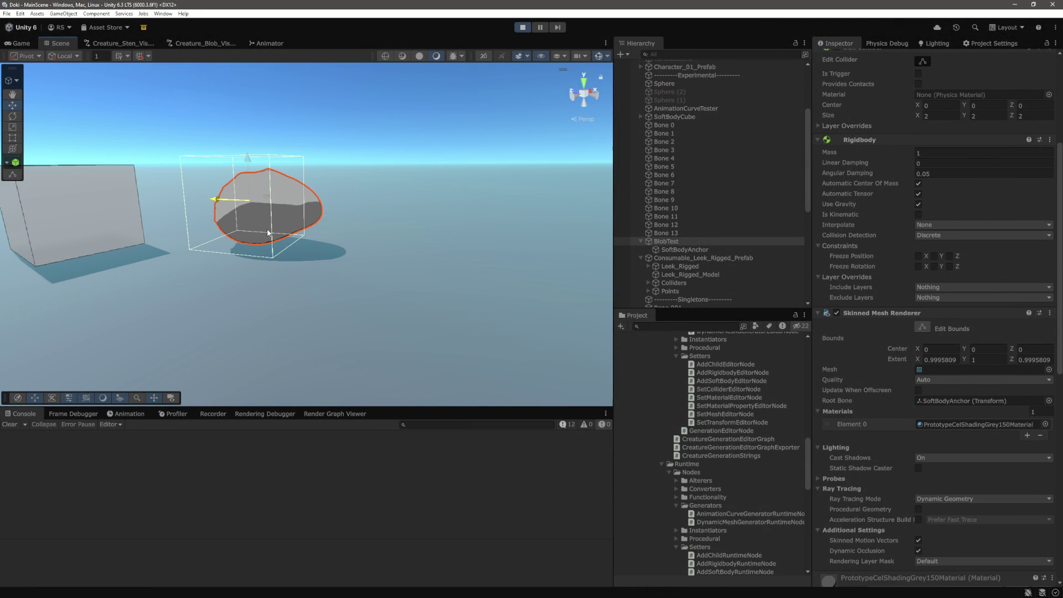
click(697, 232)
shift+click(676, 126)
scroll(919, 358, down, 5)
scroll(919, 358, down, 1)
scroll(923, 357, up, 1)
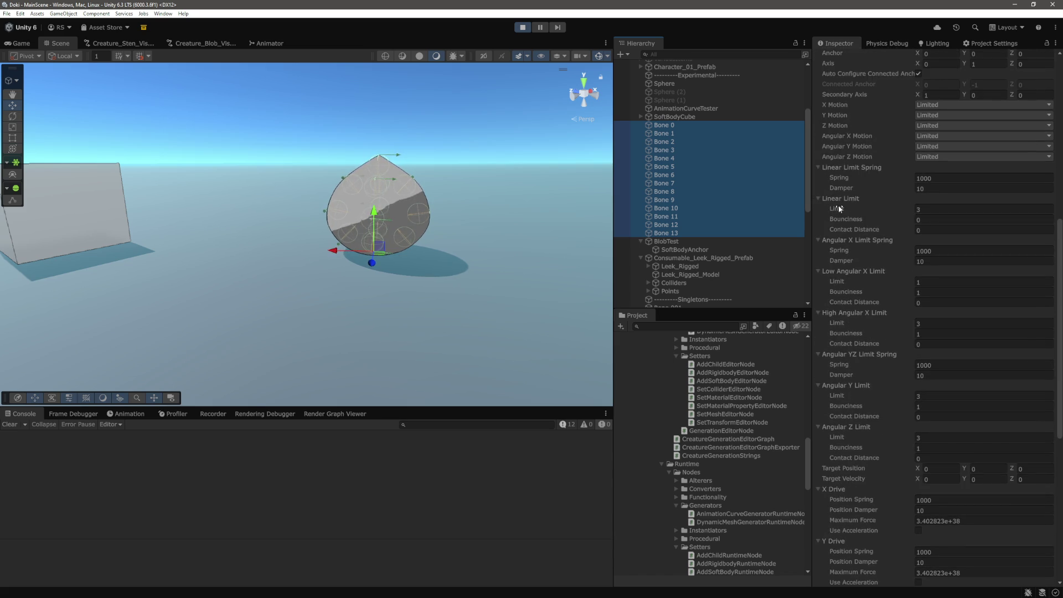
drag(865, 211, 1034, 212)
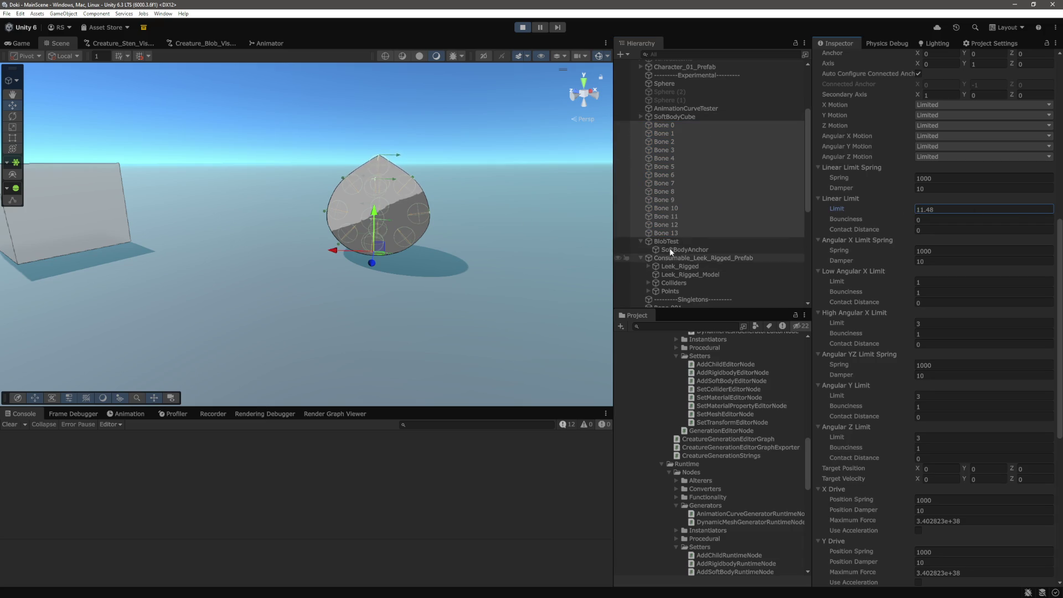
click(666, 241)
drag(361, 202, 323, 203)
key(ctrl+z)
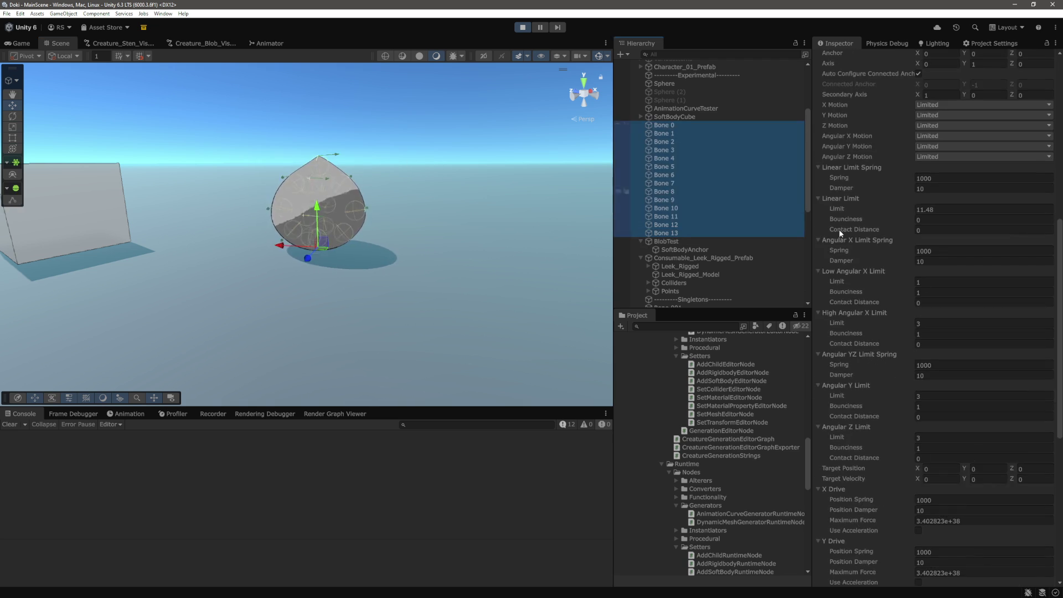
Step: Set the Bone 0–13 joints' Linear Limit to 0.1 and lift BlobTest to test its wobble
click(967, 211)
text(100)
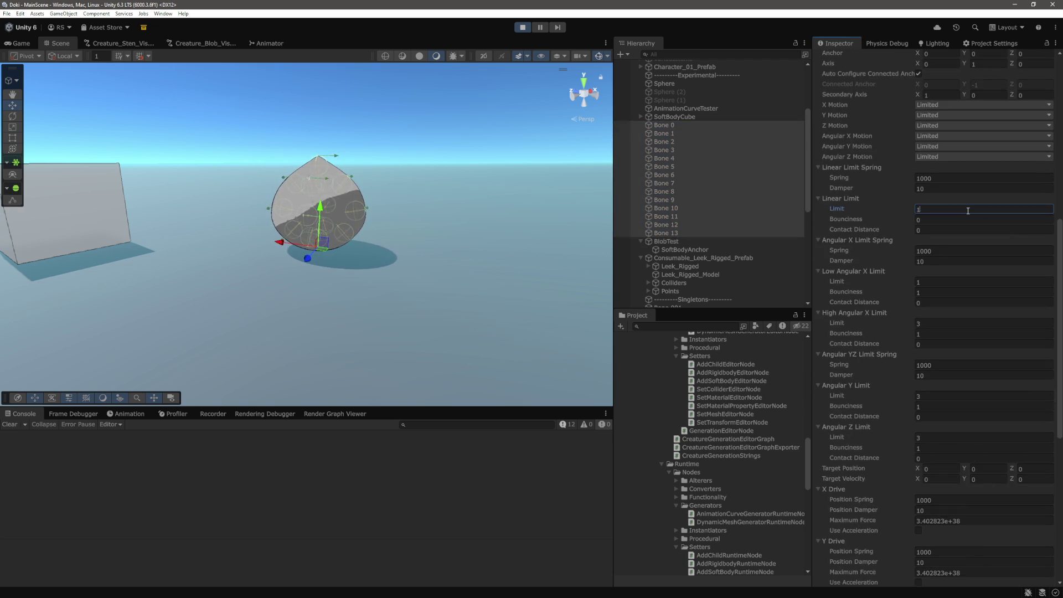
key(Tab)
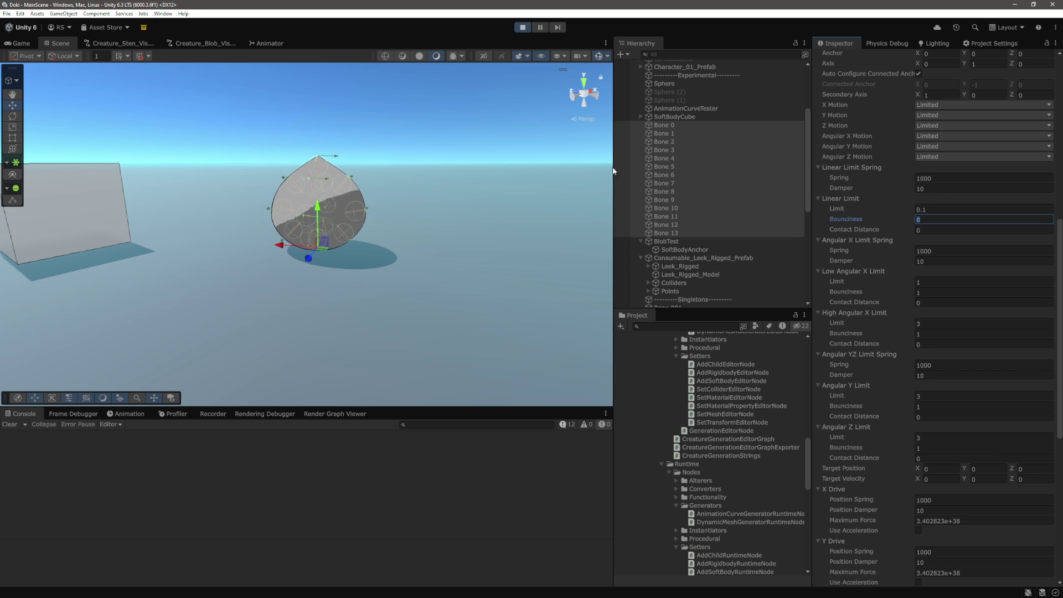
click(667, 241)
drag(321, 172, 303, 92)
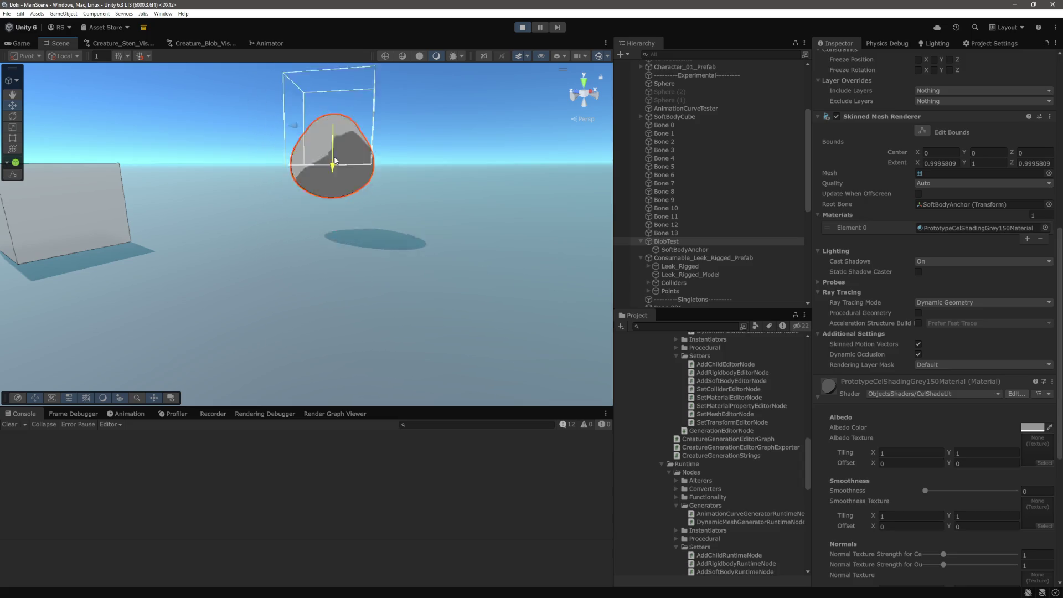
Step: Reframe the Scene view on the blob and set Rigidbody Mass of Bone 0–13 to 25
mouse_move(333, 220)
mouse_down()
mouse_move(368, 196)
mouse_move(326, 196)
mouse_up()
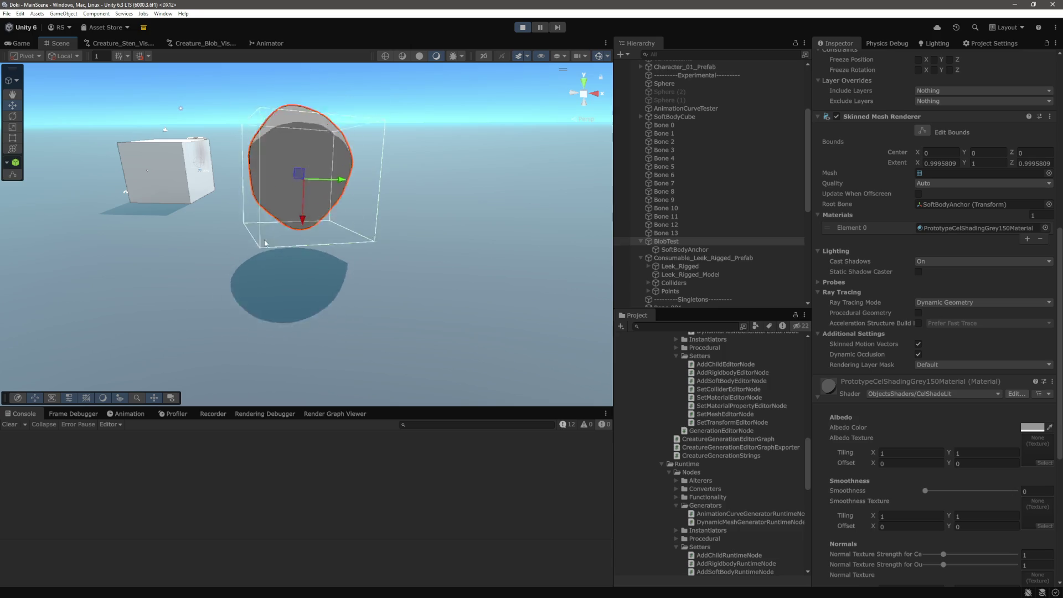
key(w)
mouse_move(380, 250)
mouse_down()
mouse_move(246, 199)
mouse_move(395, 194)
mouse_move(241, 212)
mouse_move(322, 237)
mouse_move(259, 241)
mouse_up()
drag(275, 192, 280, 194)
click(666, 233)
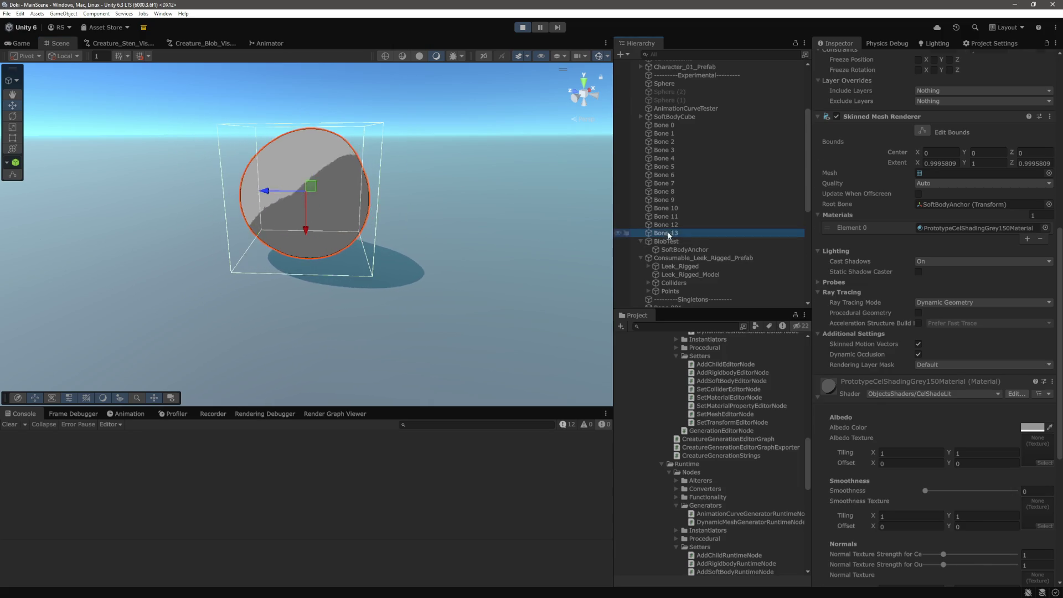
shift+click(677, 127)
scroll(980, 198, up, 5)
click(935, 147)
text(25)
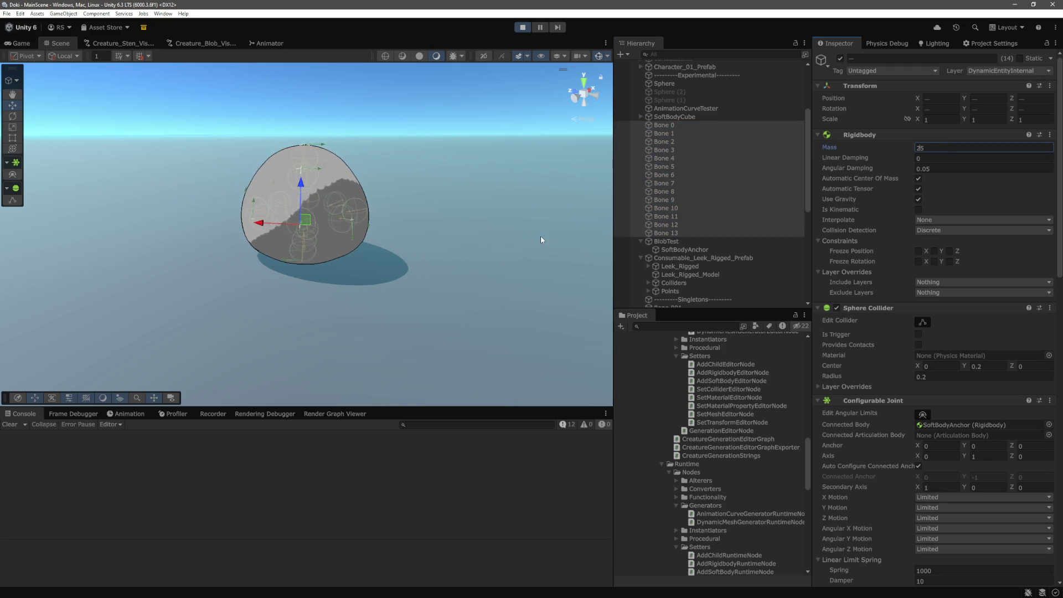
Step: Select BlobTest and orbit around it, framing the blob to watch it wobble
click(674, 241)
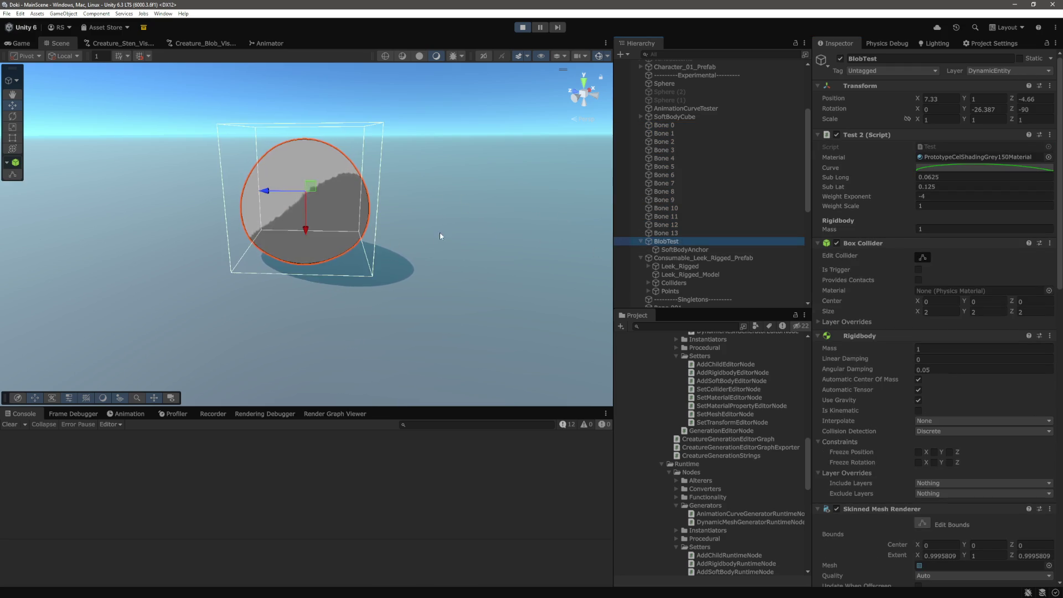
mouse_move(445, 211)
mouse_down()
mouse_move(277, 155)
mouse_move(262, 171)
mouse_move(308, 178)
mouse_move(407, 245)
mouse_move(396, 242)
mouse_move(419, 241)
mouse_move(265, 195)
mouse_move(257, 213)
mouse_up()
key(f)
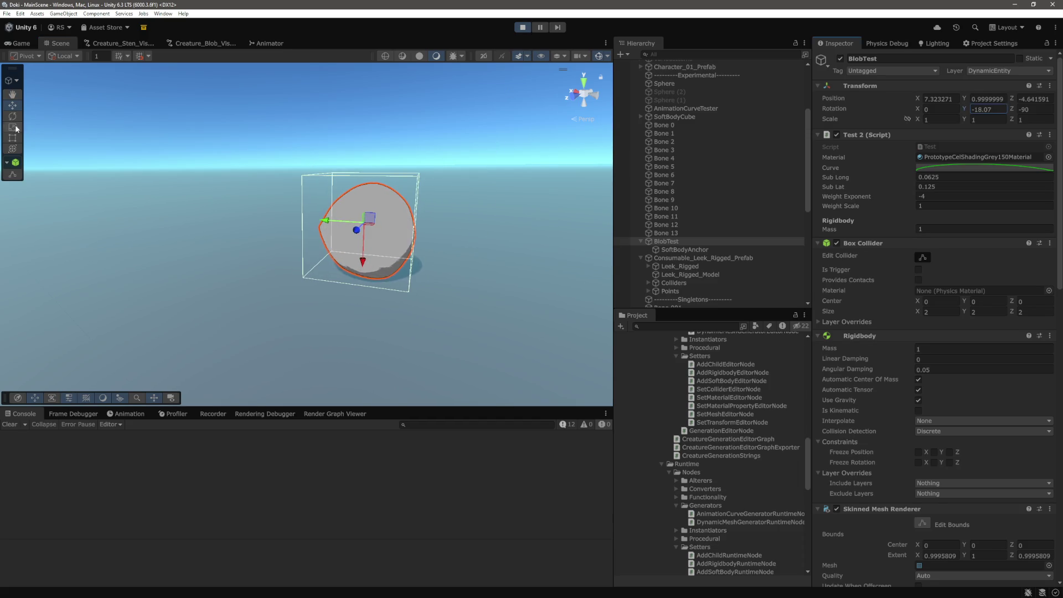
Step: Start and pause play mode, then tilt BlobTest by scrubbing its Rotation X and Y
click(21, 44)
click(540, 27)
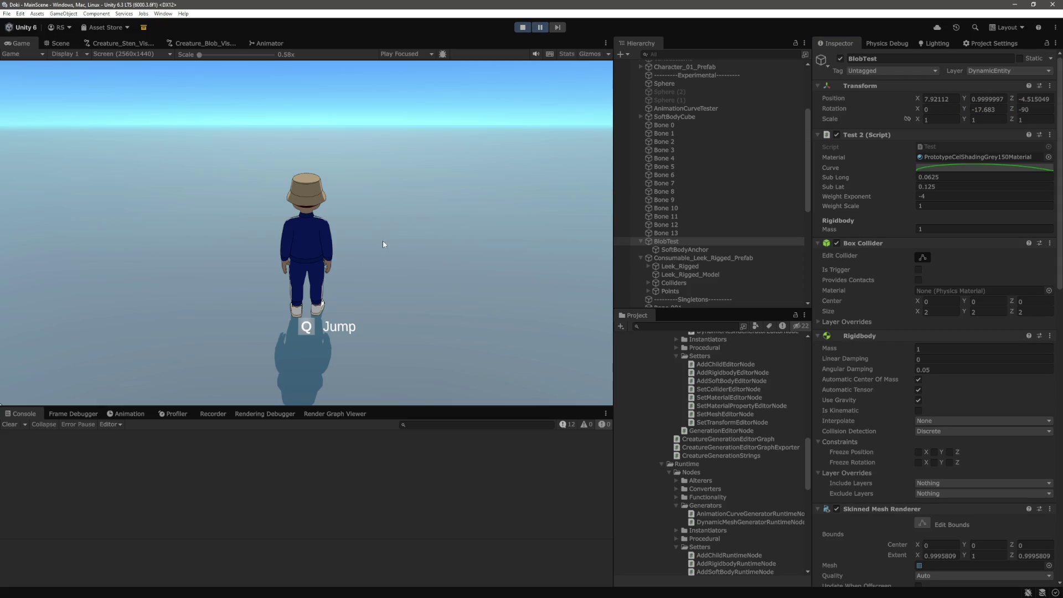
click(57, 43)
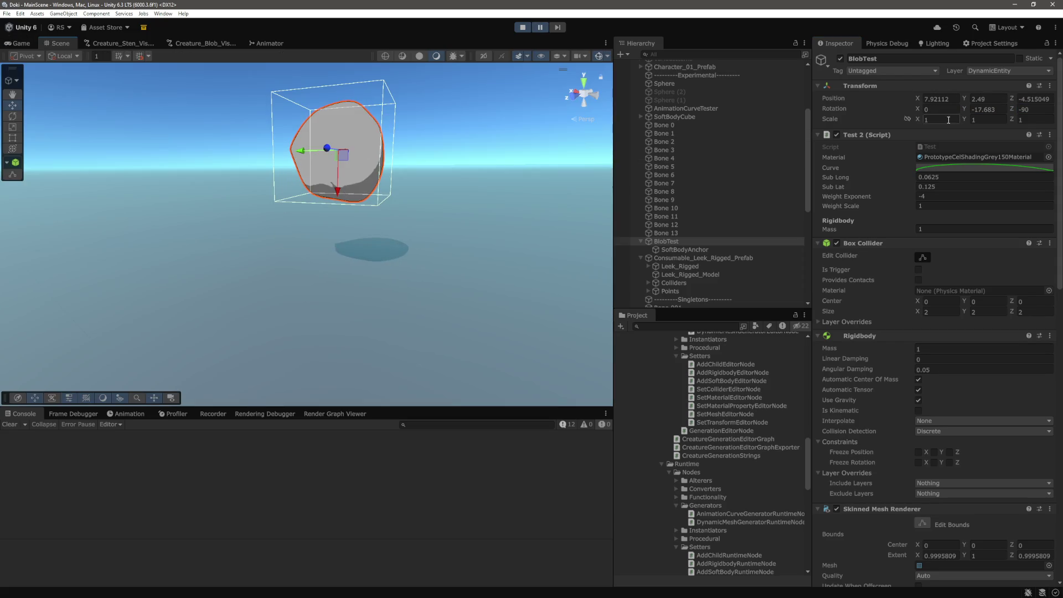
mouse_move(918, 109)
mouse_down()
mouse_move(982, 117)
mouse_move(733, 112)
mouse_up()
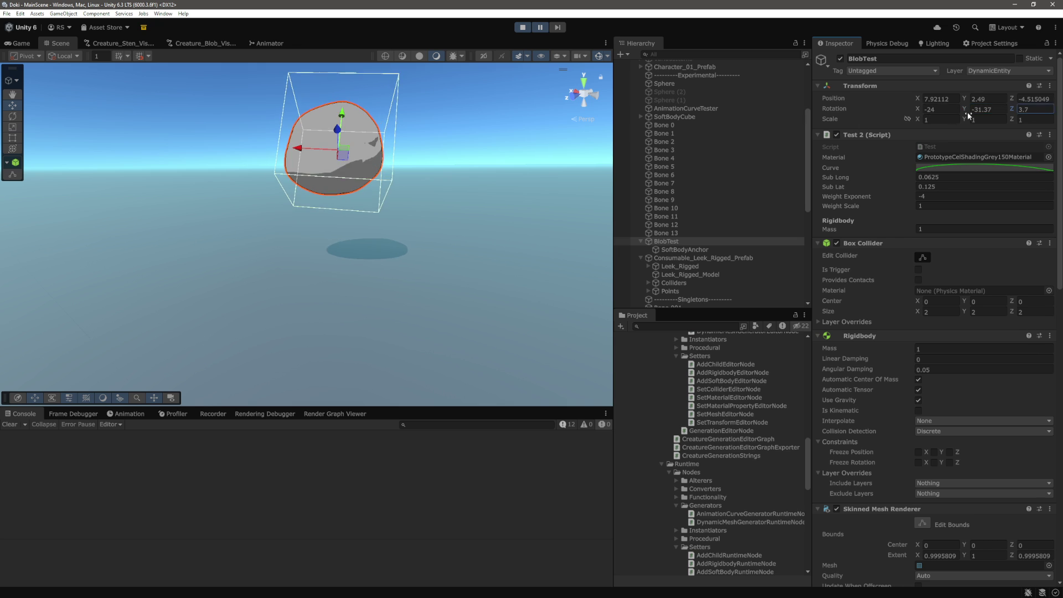
drag(969, 111, 913, 109)
Step: Restart play mode and return to the Scene view to watch the blob fall and settle
click(523, 27)
click(522, 27)
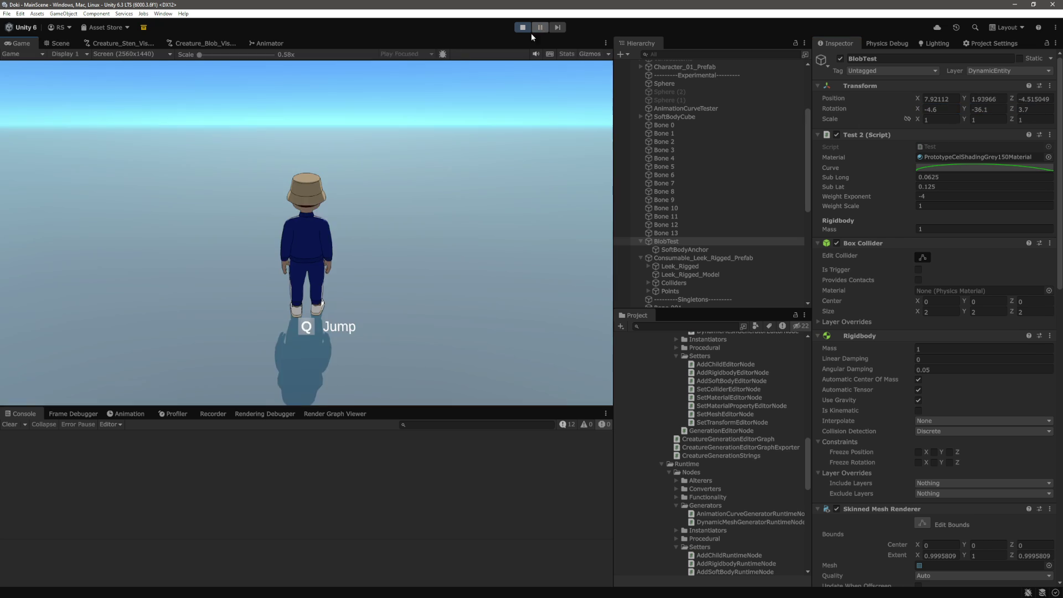
click(61, 44)
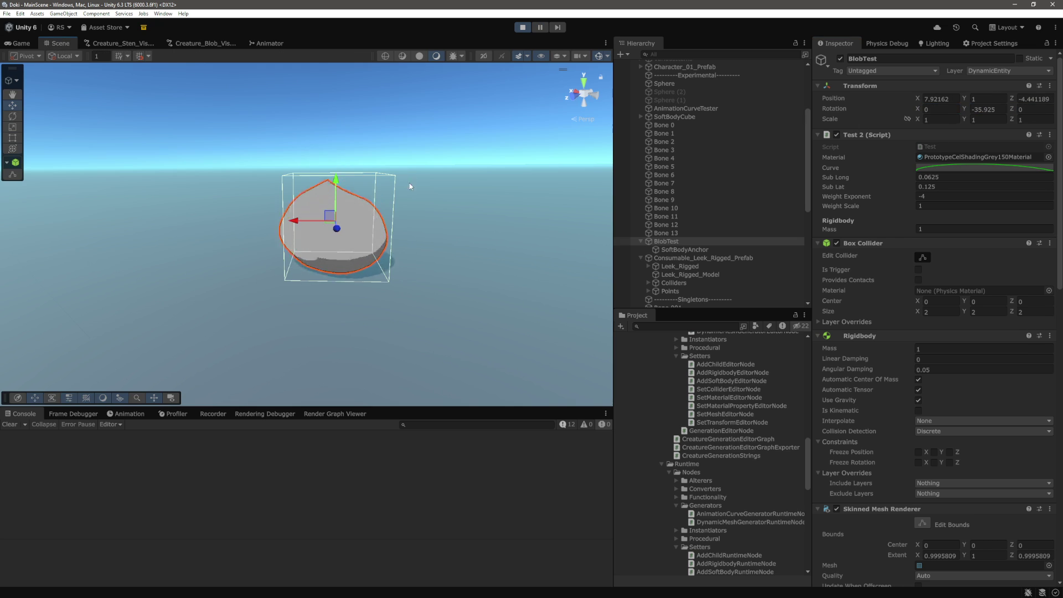
scroll(427, 192, up, 2)
Step: Set the Bone 0–13 joints' Linear Limit to 10 and swing BlobTest sideways to test it
click(665, 233)
shift+click(693, 125)
scroll(958, 358, down, 10)
click(942, 294)
text(10)
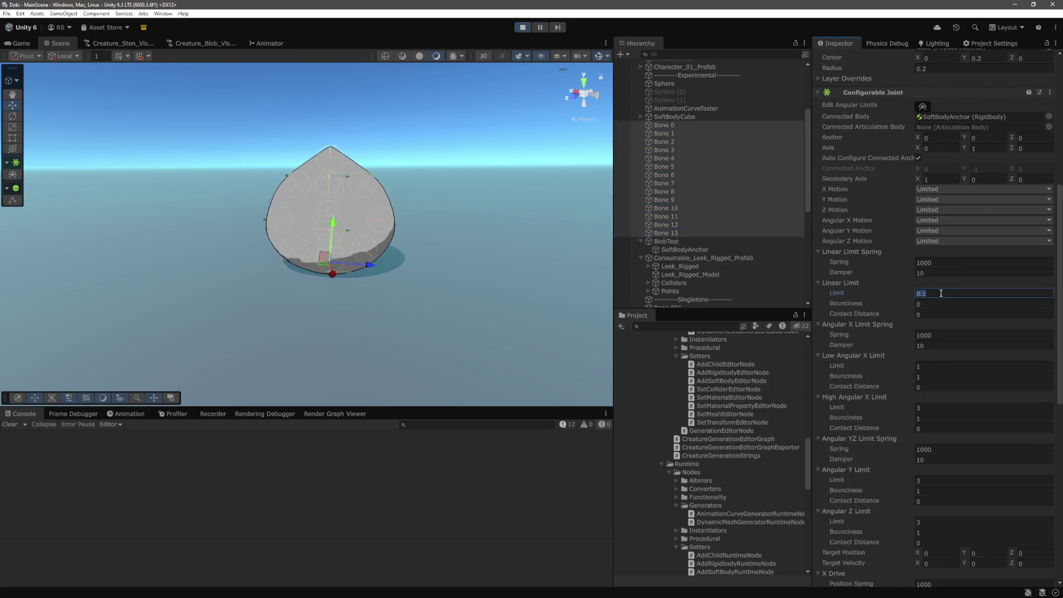
key(Return)
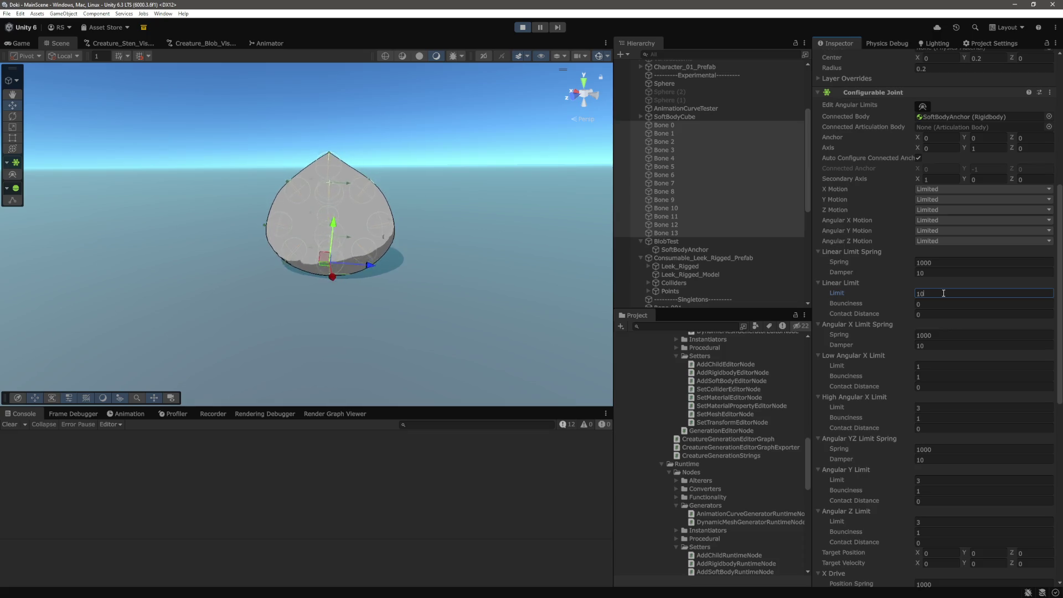
click(666, 241)
mouse_move(294, 221)
mouse_down()
mouse_move(194, 224)
mouse_move(324, 218)
mouse_move(292, 227)
mouse_up()
Step: Change the Bone 0–13 joints' Linear Limit to 0.01 and drag BlobTest around to test it
click(666, 233)
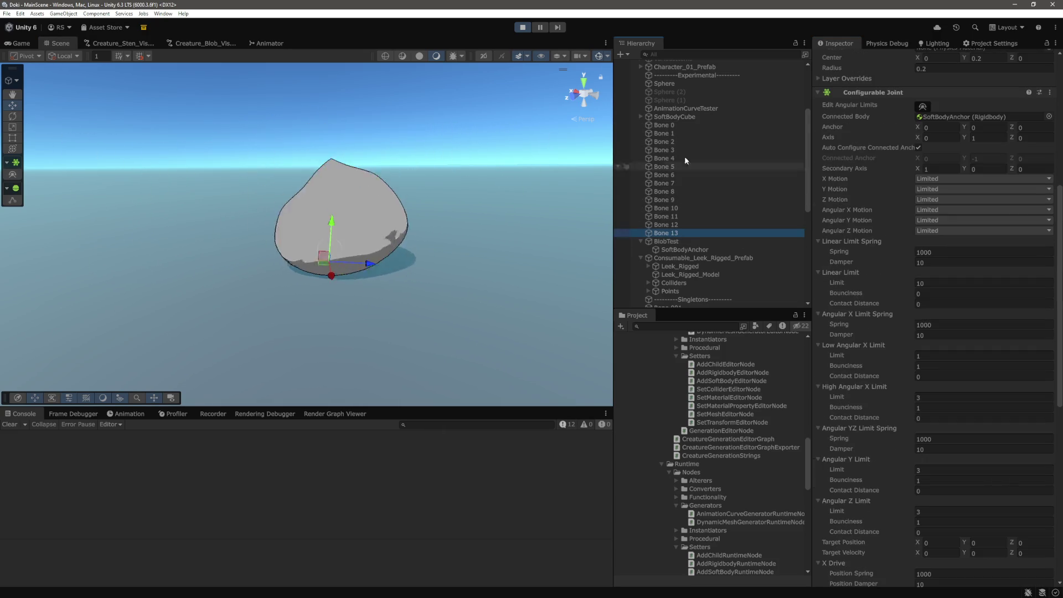
shift+click(665, 125)
click(936, 293)
text(0.)
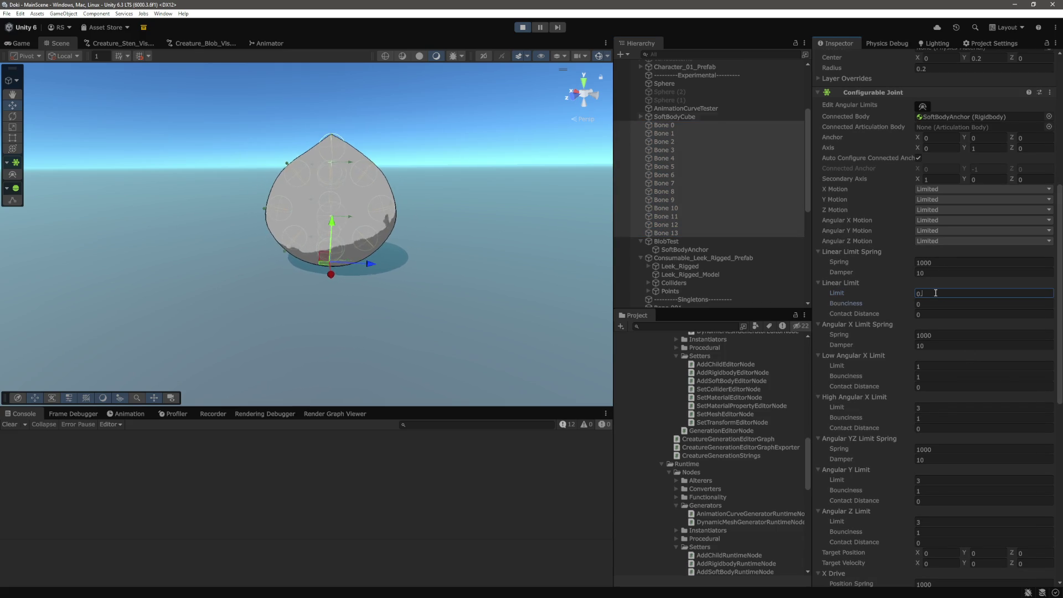
click(665, 241)
mouse_move(292, 207)
mouse_down()
mouse_move(371, 211)
mouse_move(176, 230)
mouse_move(353, 243)
mouse_move(255, 243)
mouse_up()
mouse_move(318, 178)
mouse_down()
mouse_move(322, 163)
mouse_move(322, 193)
mouse_move(328, 121)
mouse_up()
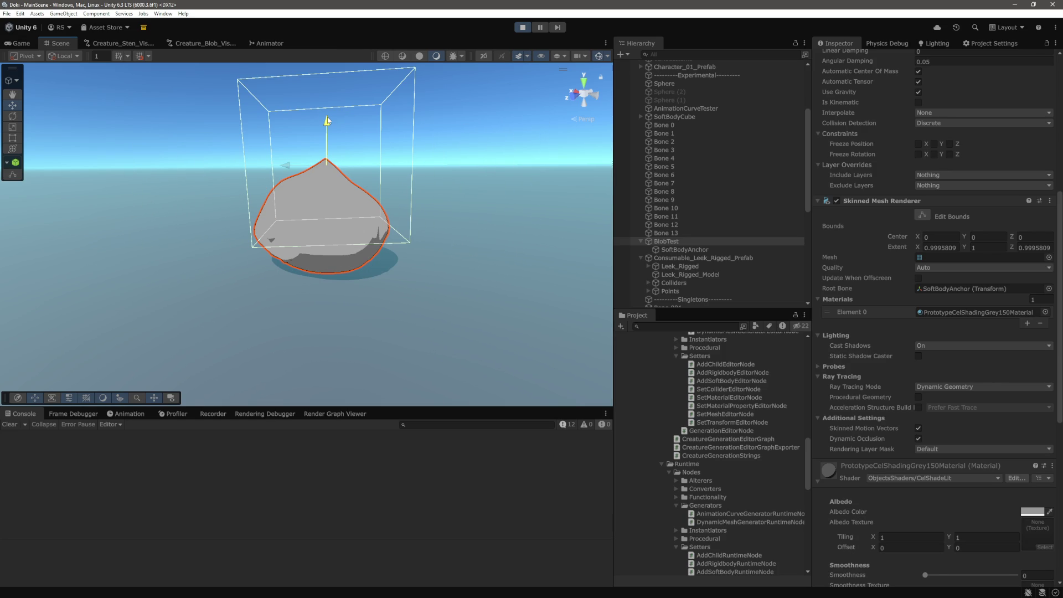